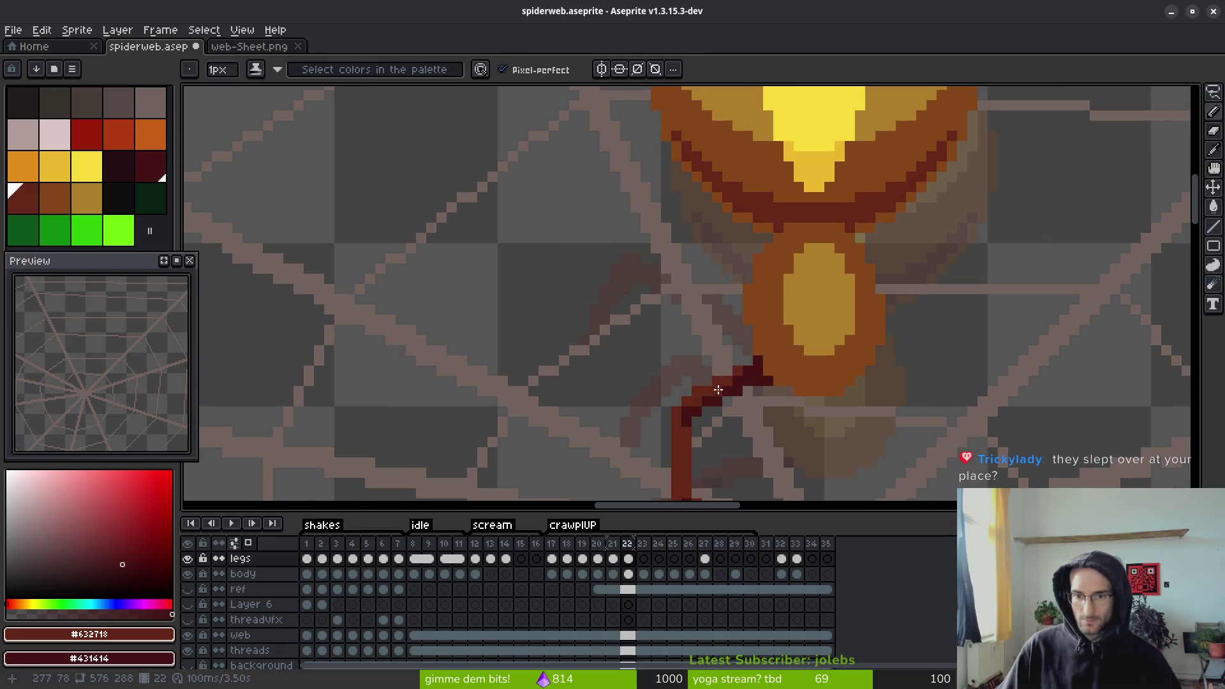
- Zoom in on frame 22 and paint the leg-to-abdomen joint pixel dark red (#632718)
{"action": "scroll", "coordinate": [769, 400], "scroll_direction": "down", "scroll_amount": 3}
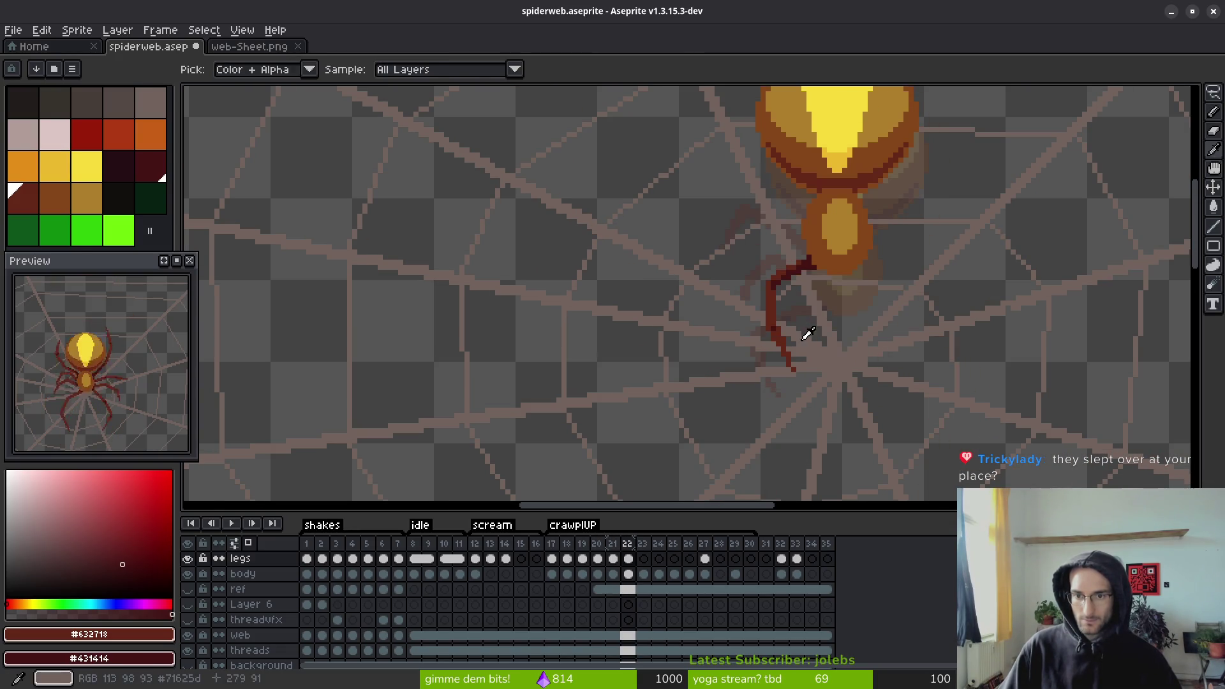
{"action": "scroll", "coordinate": [803, 332], "scroll_direction": "down", "scroll_amount": 1}
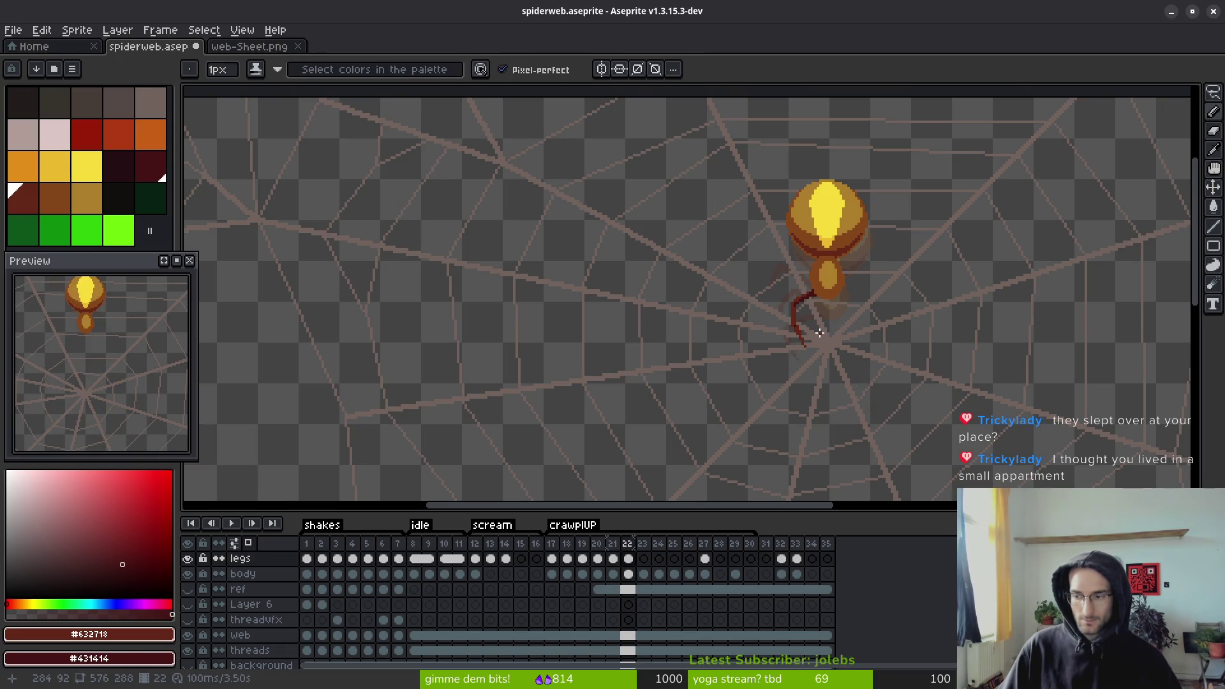
{"action": "scroll", "coordinate": [820, 332], "scroll_direction": "up", "scroll_amount": 5}
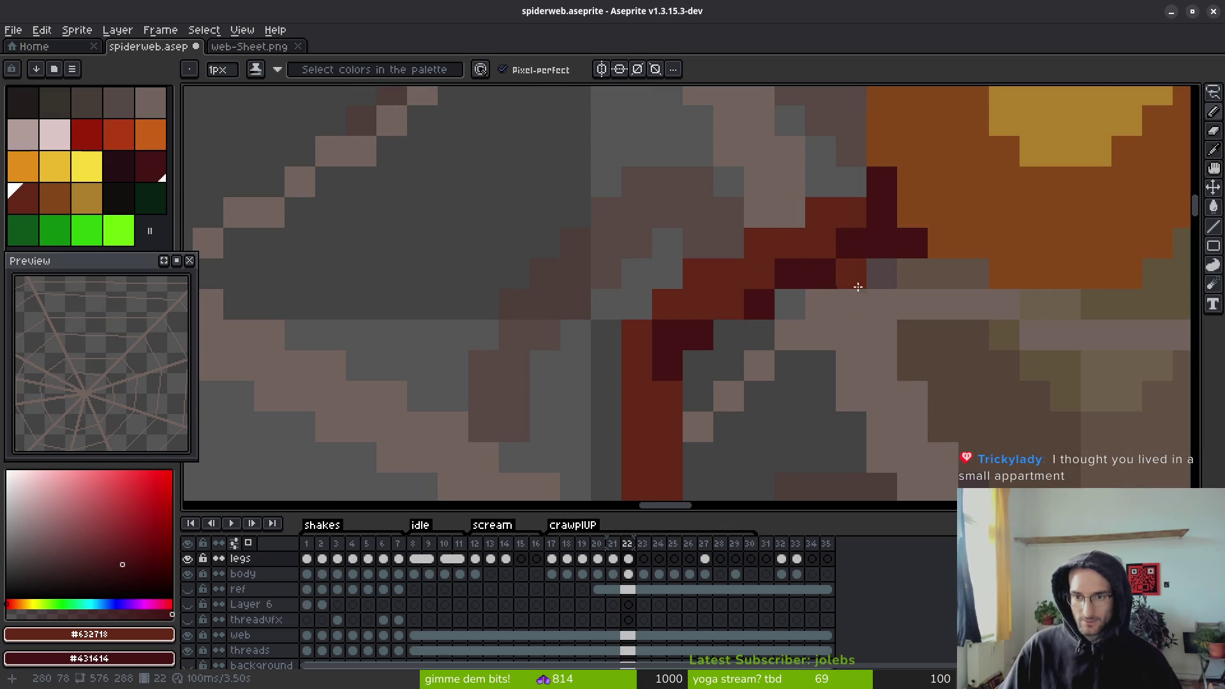
{"action": "scroll", "coordinate": [809, 331], "scroll_direction": "right", "scroll_amount": 2}
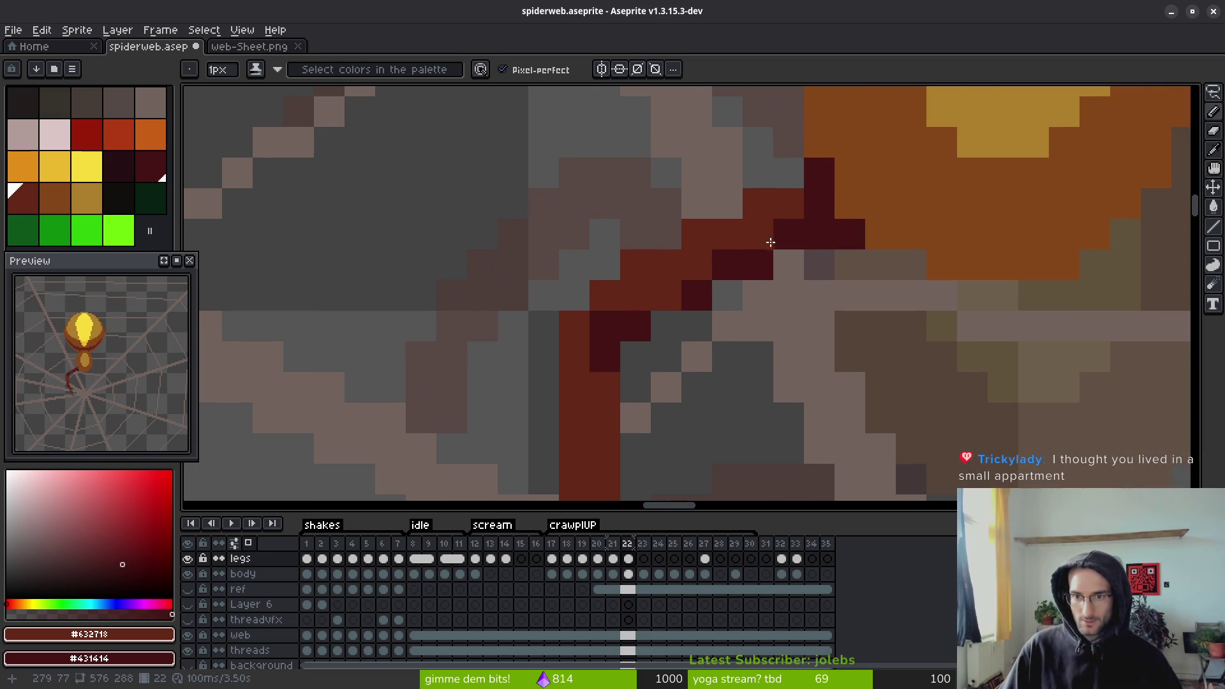
{"action": "scroll", "coordinate": [633, 327], "scroll_direction": "down", "scroll_amount": 2}
{"action": "scroll", "coordinate": [633, 327], "scroll_direction": "up", "scroll_amount": 3}
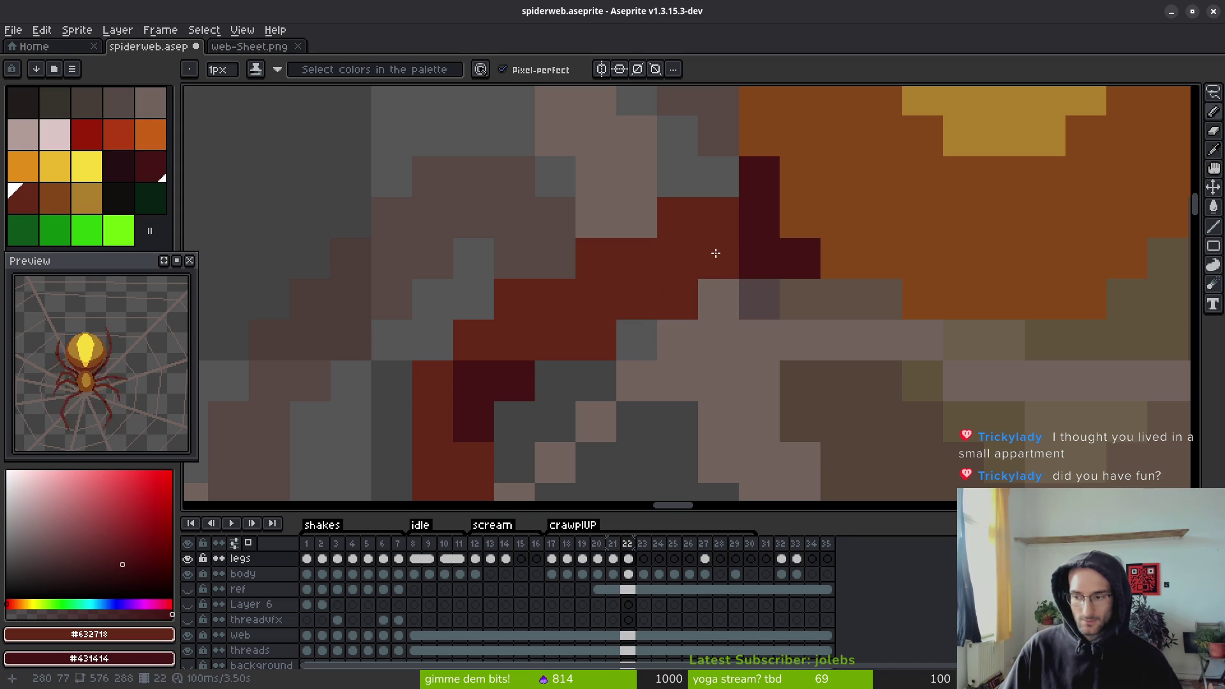
{"action": "scroll", "coordinate": [715, 253], "scroll_direction": "down", "scroll_amount": 2}
{"action": "left_click", "coordinate": [765, 246]}
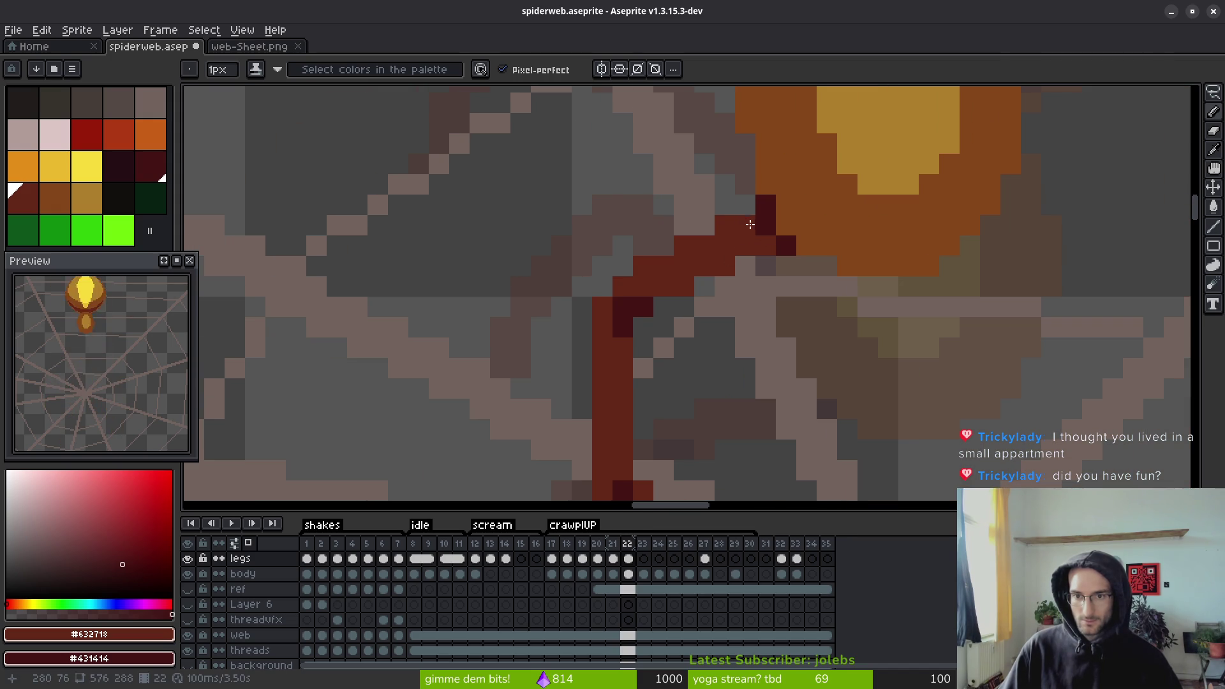
- Zoom and pan around the leg and body joint to inspect the touch-up
{"action": "scroll", "coordinate": [818, 332], "scroll_direction": "down", "scroll_amount": 3}
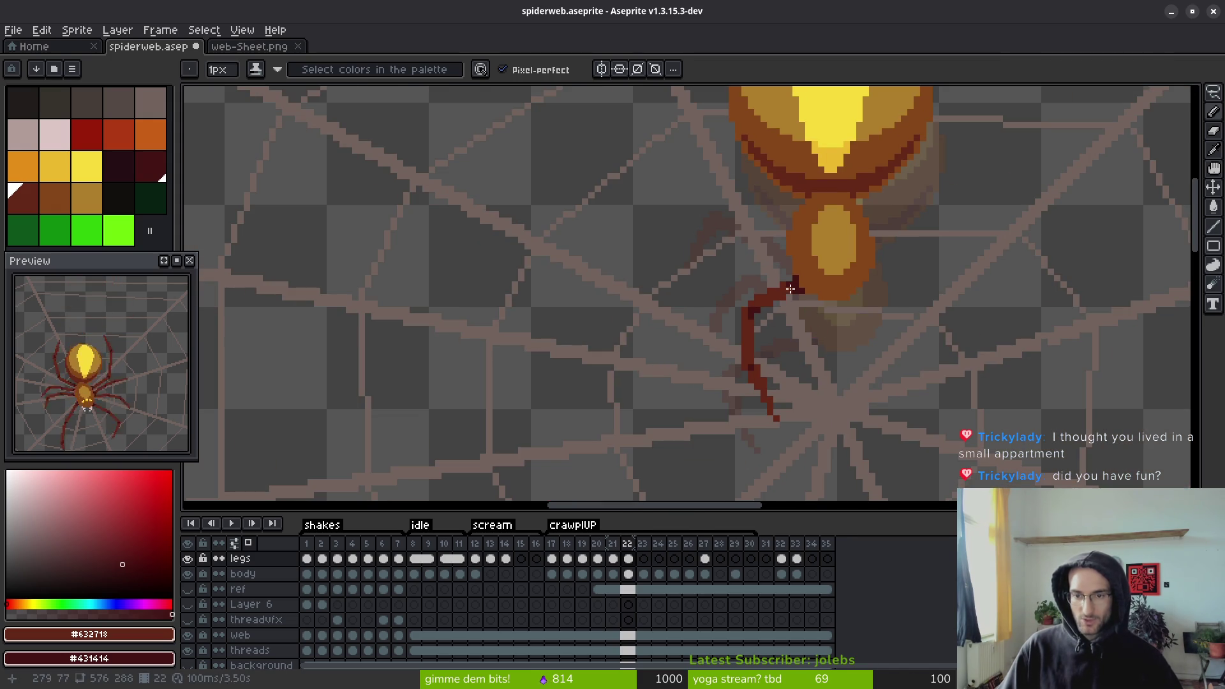
{"action": "scroll", "coordinate": [790, 289], "scroll_direction": "up", "scroll_amount": 2}
{"action": "scroll", "coordinate": [776, 292], "scroll_direction": "down", "scroll_amount": 2}
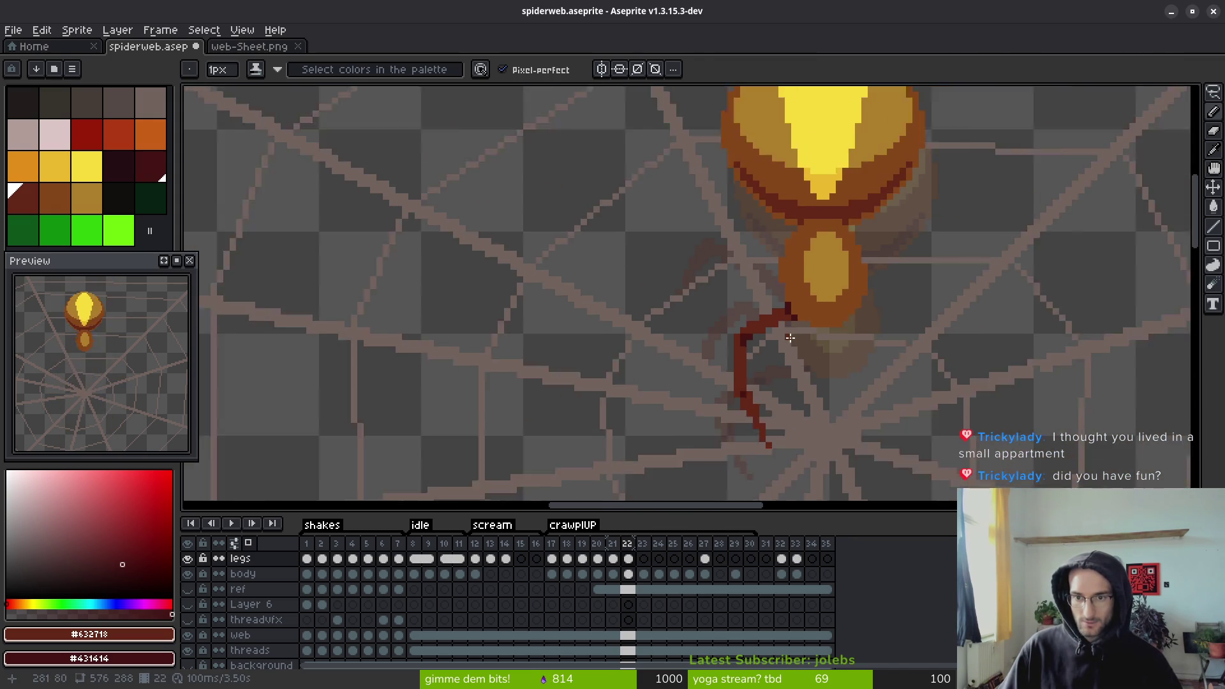
{"action": "scroll", "coordinate": [760, 281], "scroll_direction": "up", "scroll_amount": 2}
{"action": "scroll", "coordinate": [768, 259], "scroll_direction": "down", "scroll_amount": 1}
{"action": "left_click_drag", "start_coordinate": [814, 329], "coordinate": [781, 309]}
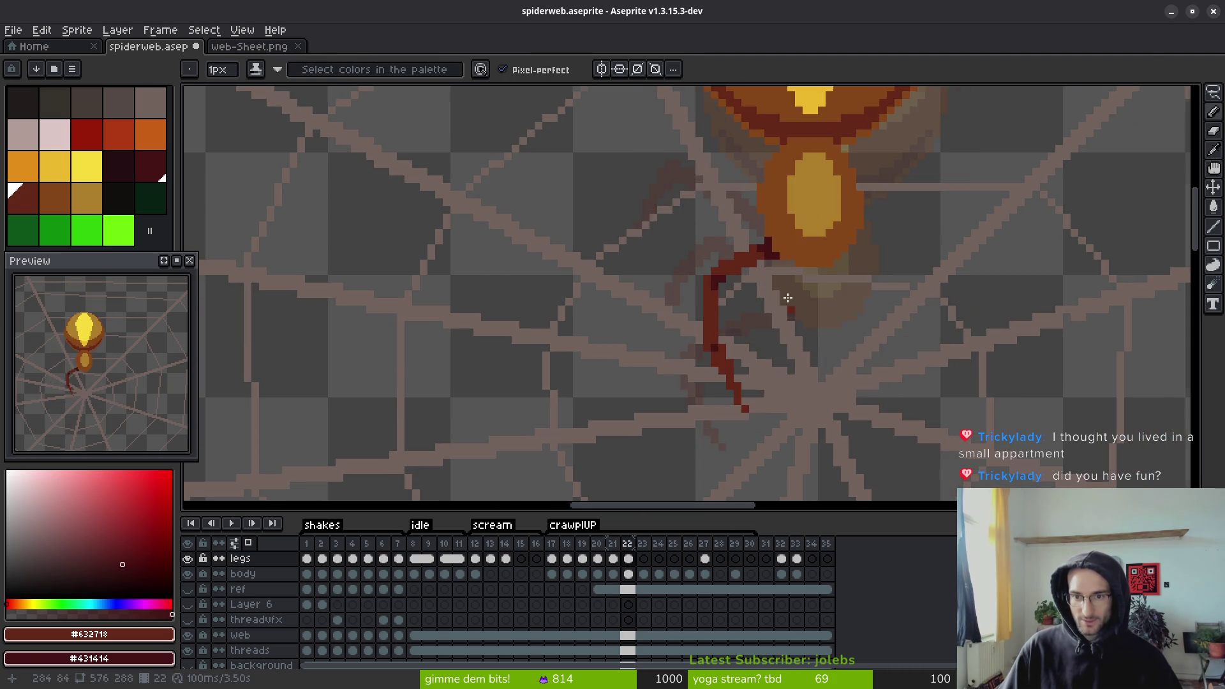
{"action": "scroll", "coordinate": [725, 196], "scroll_direction": "up", "scroll_amount": 5}
{"action": "scroll", "coordinate": [772, 236], "scroll_direction": "down", "scroll_amount": 4}
{"action": "scroll", "coordinate": [785, 246], "scroll_direction": "up", "scroll_amount": 3}
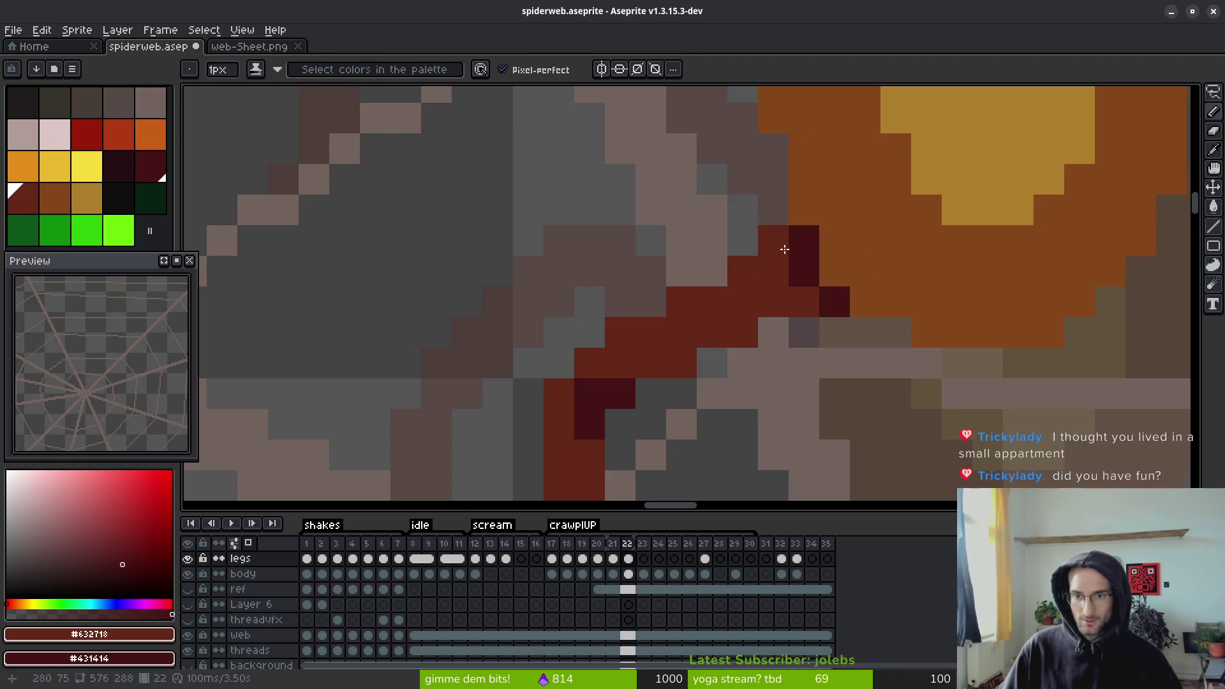
{"action": "scroll", "coordinate": [838, 282], "scroll_direction": "down", "scroll_amount": 3}
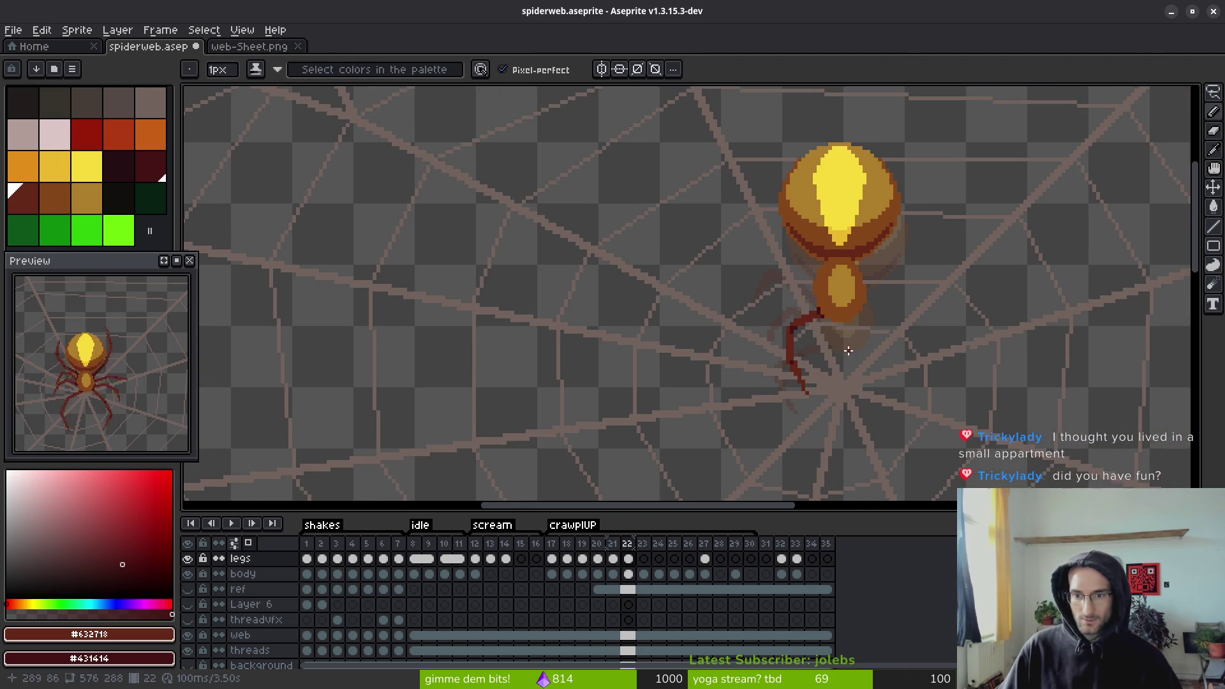
{"action": "scroll", "coordinate": [829, 317], "scroll_direction": "up", "scroll_amount": 3}
{"action": "scroll", "coordinate": [829, 317], "scroll_direction": "up", "scroll_amount": 2}
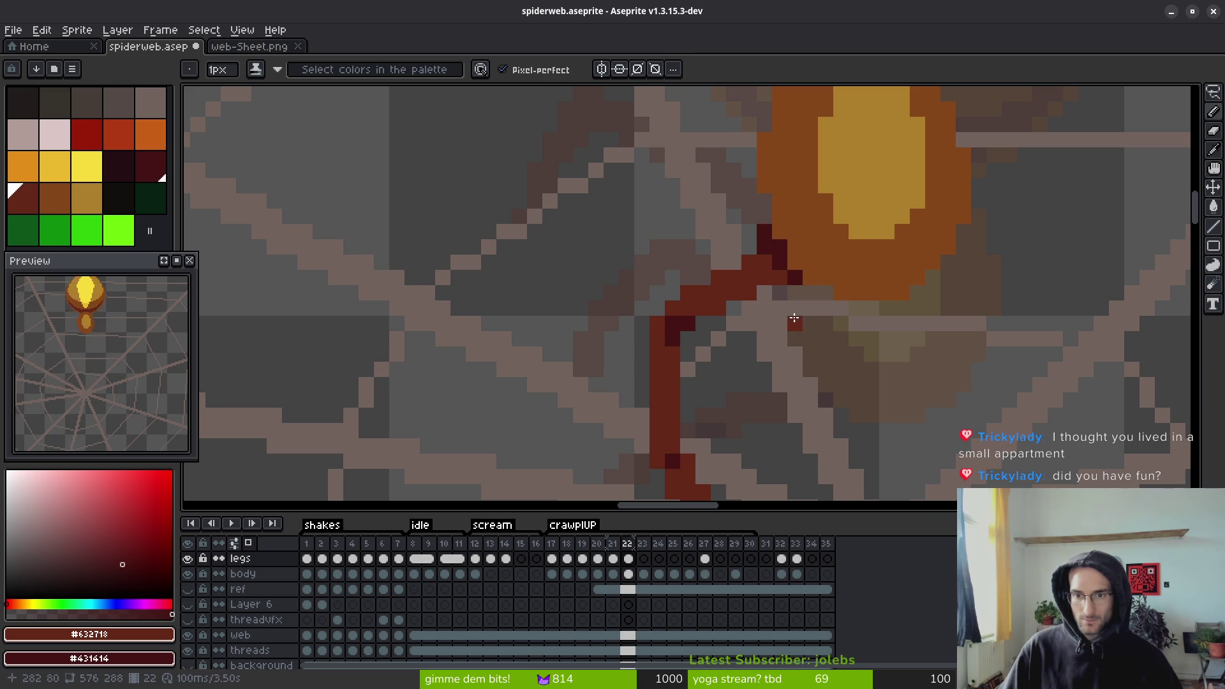
{"action": "scroll", "coordinate": [794, 317], "scroll_direction": "down", "scroll_amount": 5}
- Flip between frames 19–22 to compare the leg poses, ending on frame 21
{"action": "key", "text": "i"}
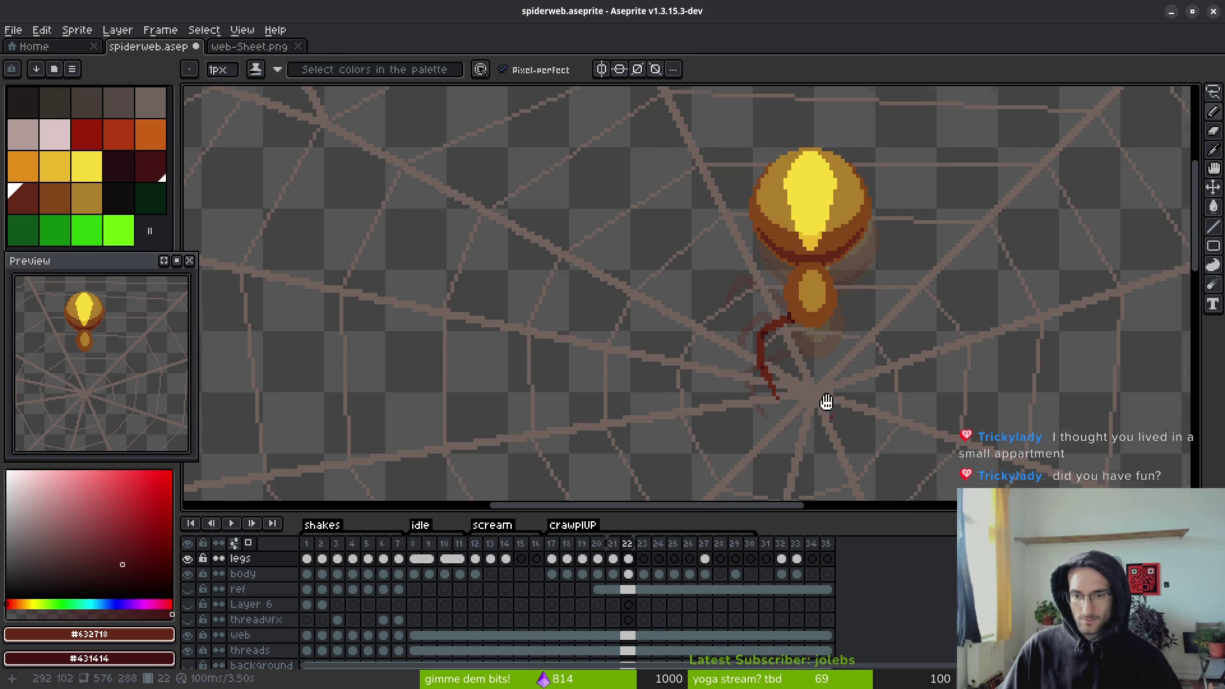
{"action": "key", "text": "comma"}
{"action": "key", "text": "comma"}
{"action": "key", "text": "period"}
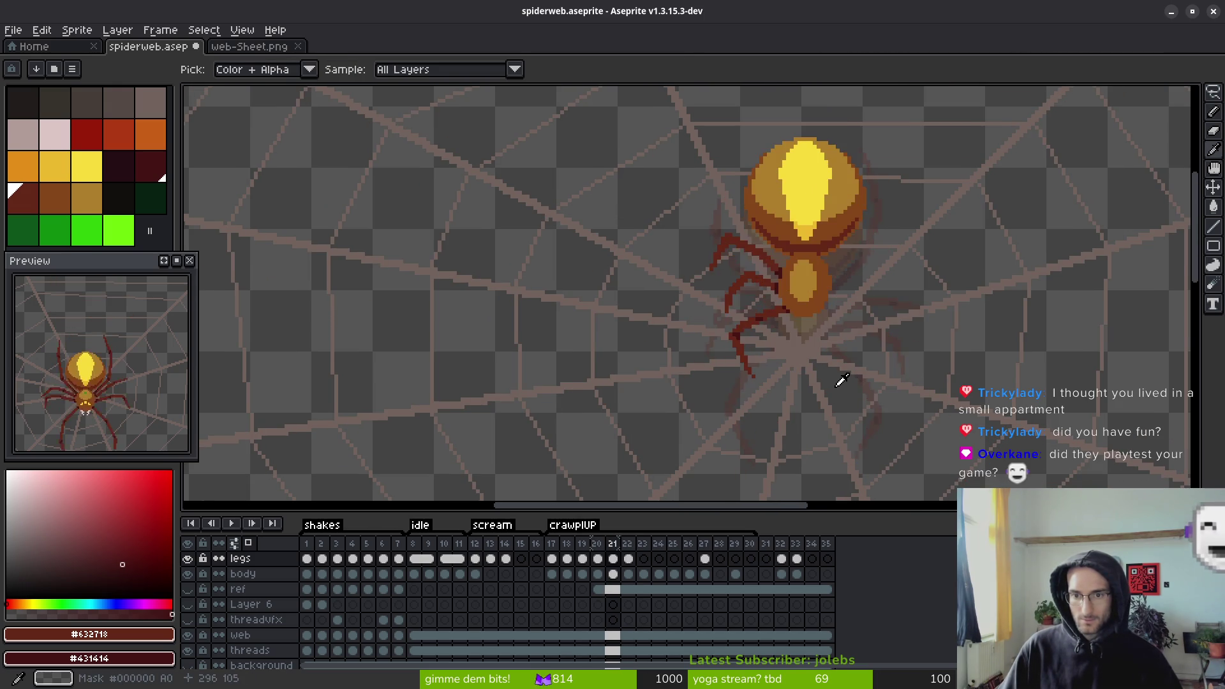
{"action": "key", "text": "period"}
{"action": "key", "text": "comma"}
{"action": "key", "text": "period"}
{"action": "key", "text": "comma"}
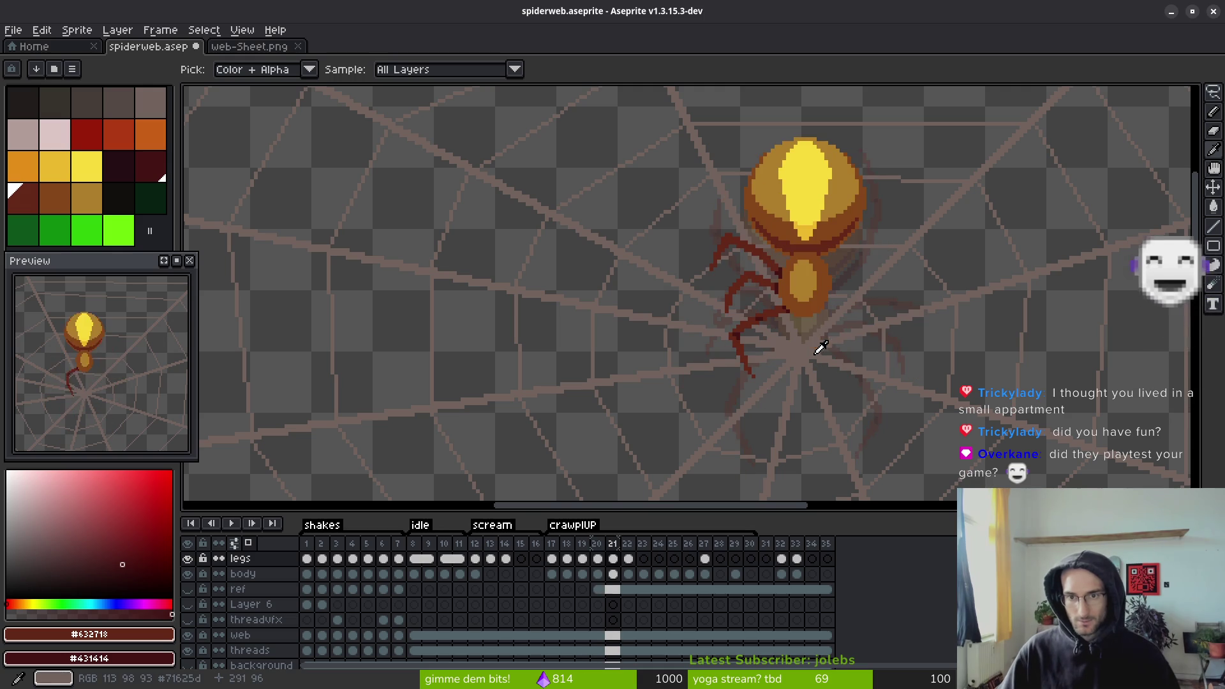
{"action": "key", "text": "comma"}
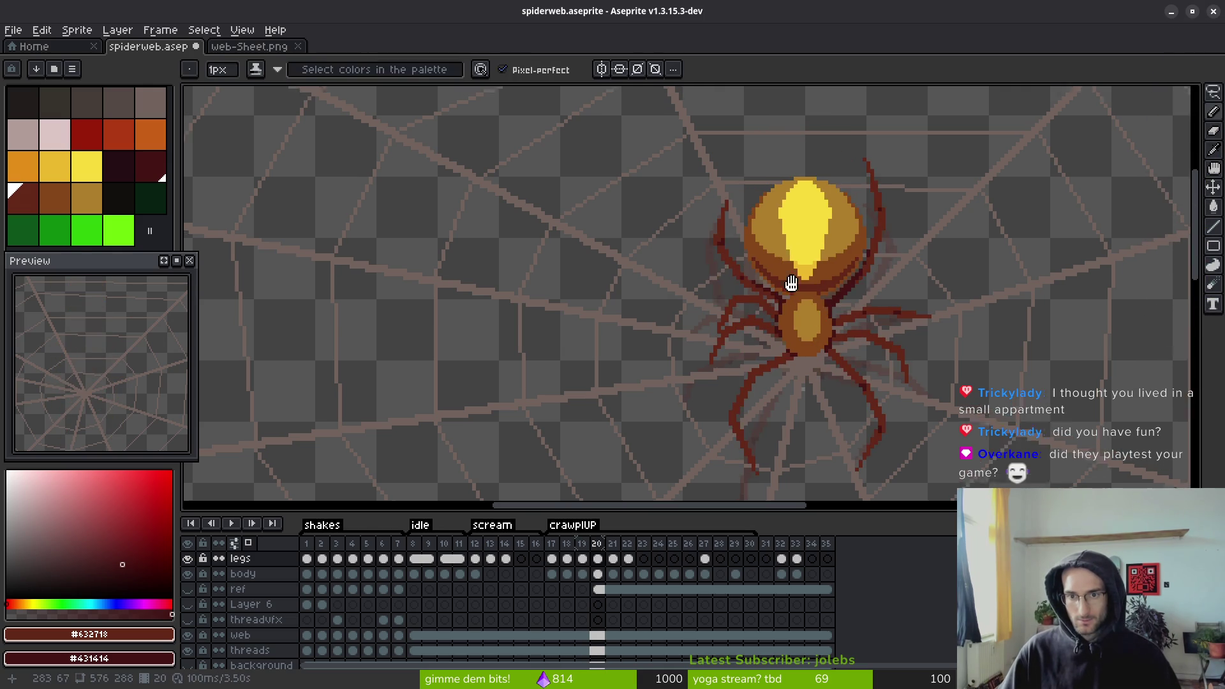
{"action": "key", "text": "comma"}
{"action": "key", "text": "period"}
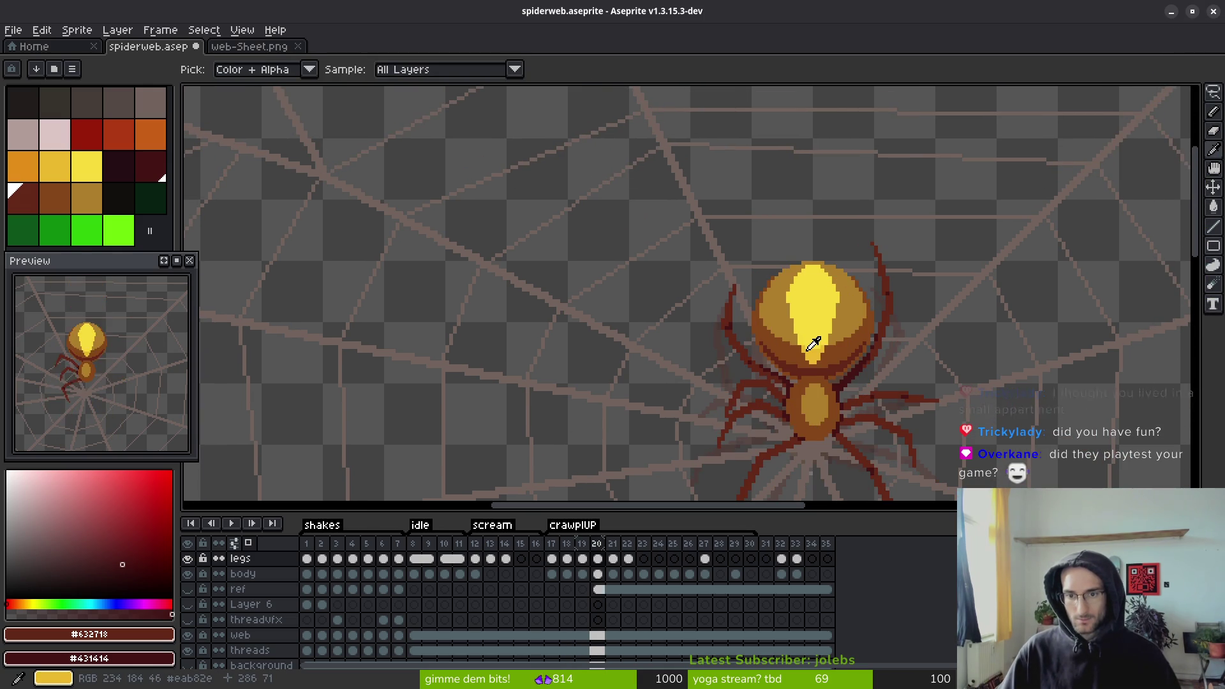
{"action": "key", "text": "period"}
- Paint dark red pixels along the upper-left leg at its body joint, redoing strokes until correct
{"action": "key", "text": "b"}
{"action": "scroll", "coordinate": [777, 342], "scroll_direction": "up", "scroll_amount": 2}
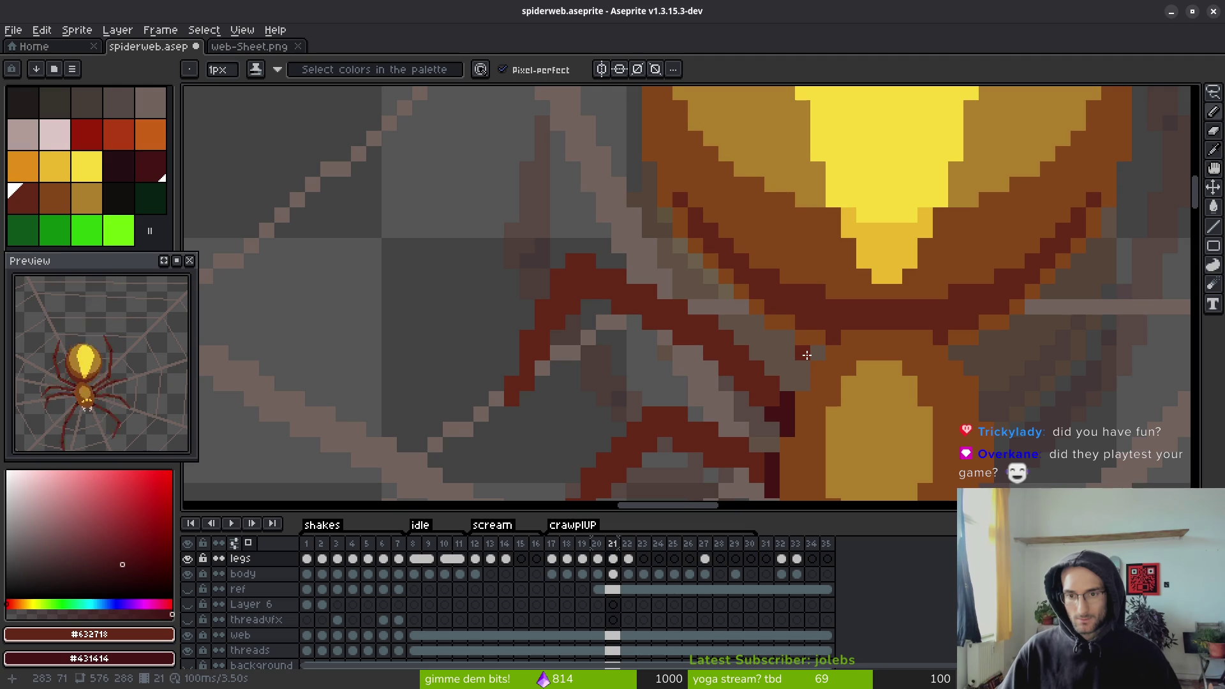
{"action": "left_click", "coordinate": [806, 355]}
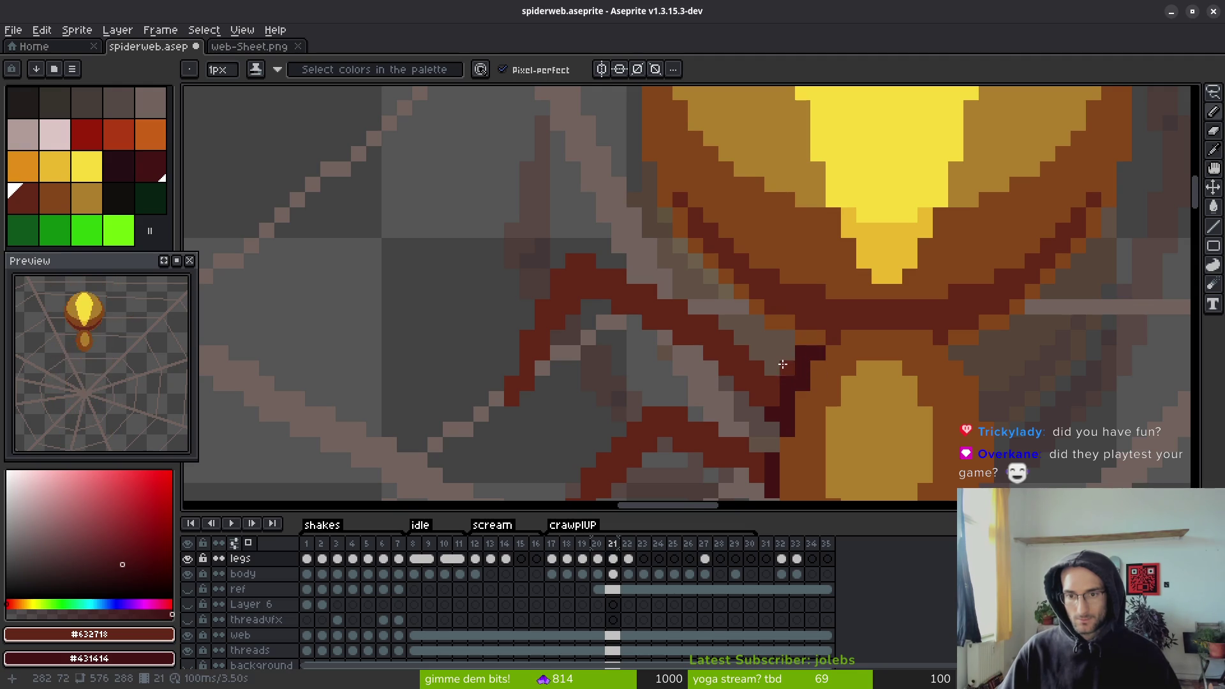
{"action": "left_click_drag", "start_coordinate": [782, 358], "coordinate": [770, 352]}
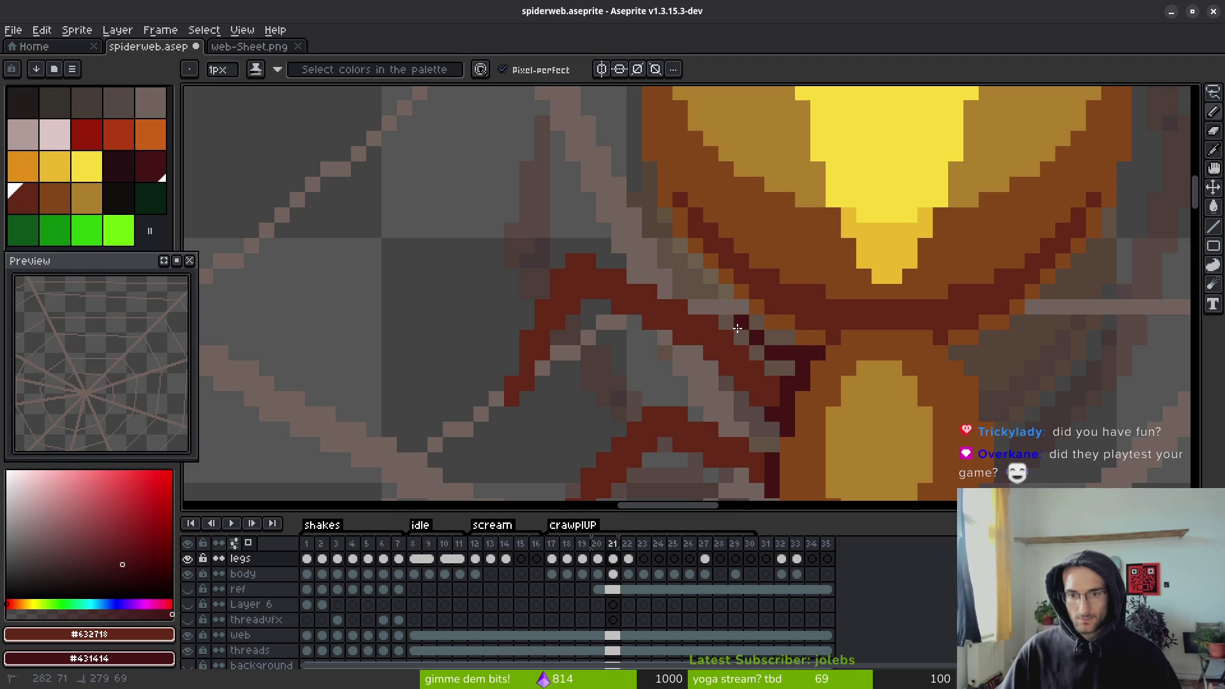
{"action": "key", "text": "ctrl+z"}
{"action": "key", "text": "ctrl+z"}
{"action": "key", "text": "ctrl+z"}
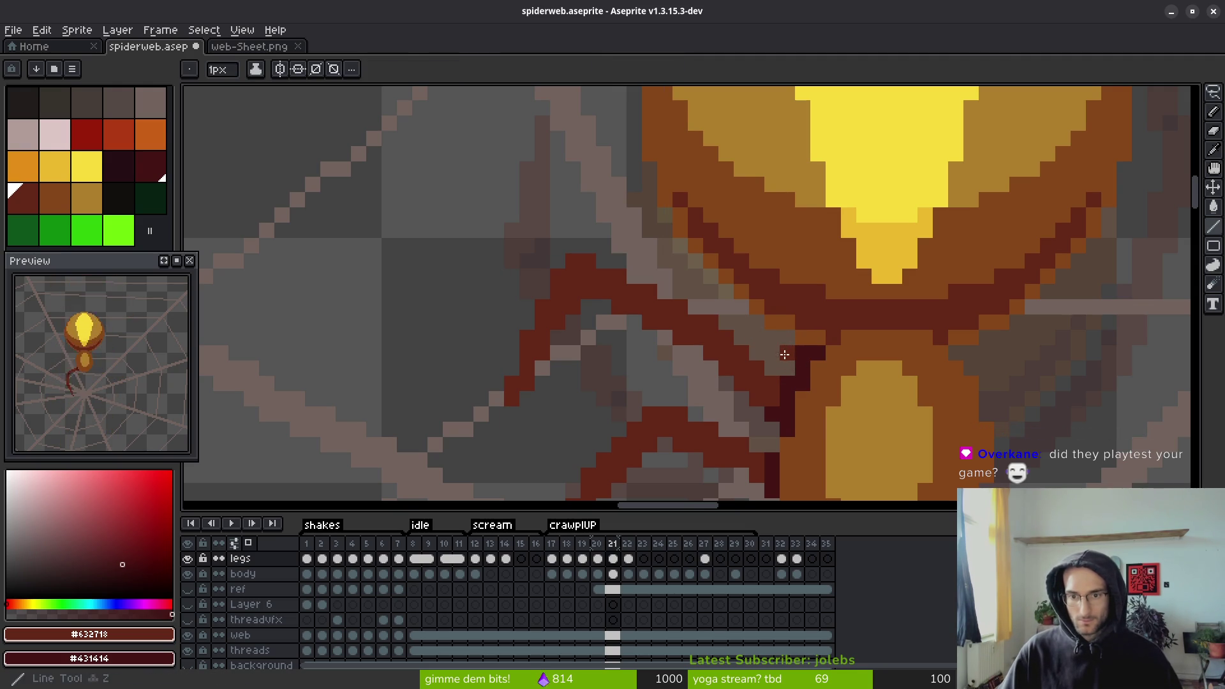
{"action": "left_click", "coordinate": [735, 328], "text": "shift"}
{"action": "key", "text": "ctrl+z"}
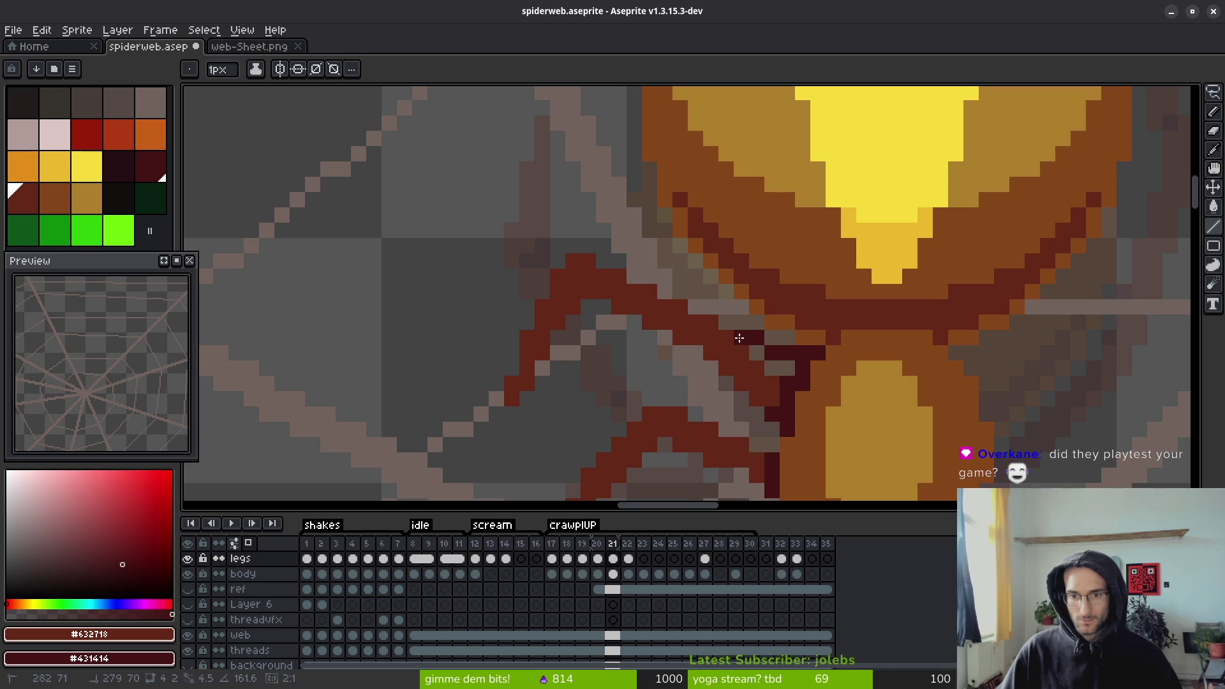
{"action": "left_click_drag", "start_coordinate": [748, 337], "coordinate": [795, 337]}
{"action": "left_click", "coordinate": [756, 322]}
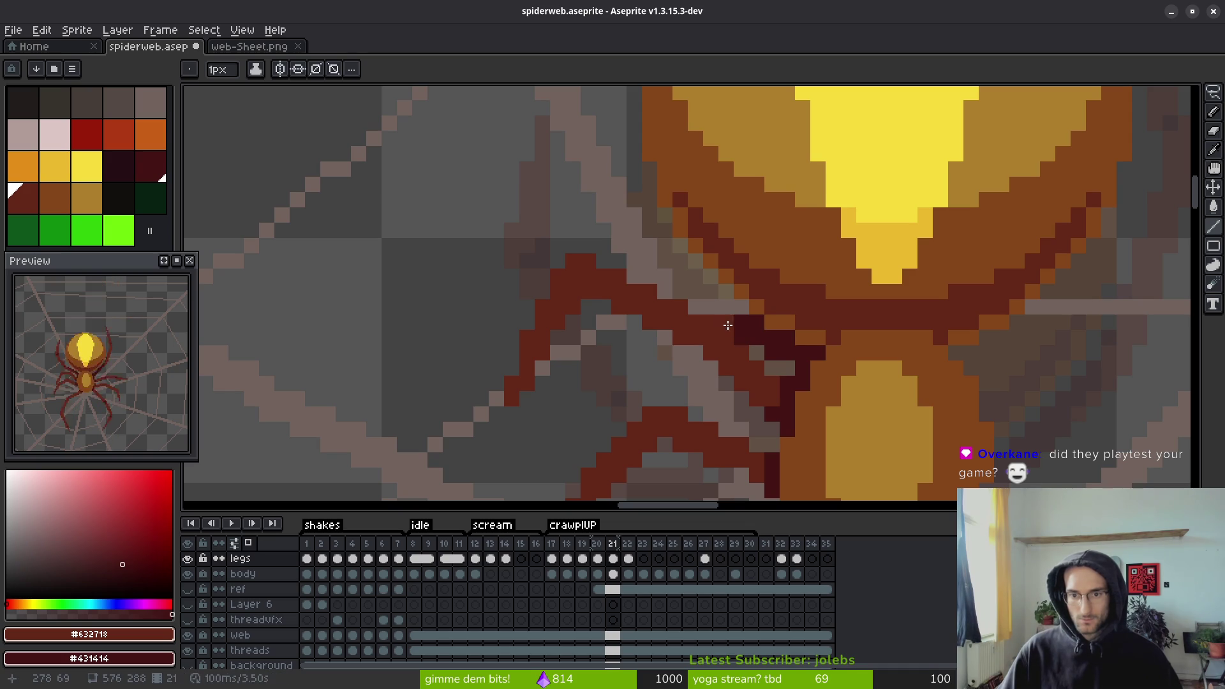
{"action": "scroll", "coordinate": [720, 309], "scroll_direction": "down", "scroll_amount": 3}
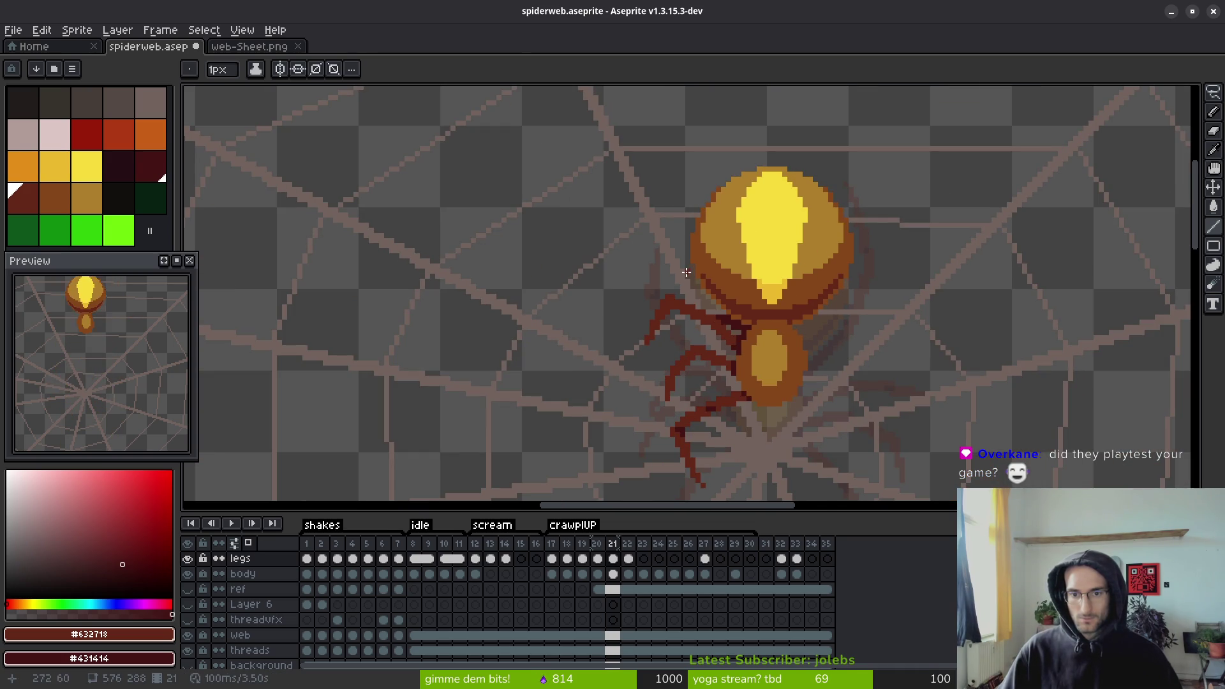
{"action": "key", "text": "ctrl+z"}
{"action": "key", "text": "ctrl+y"}
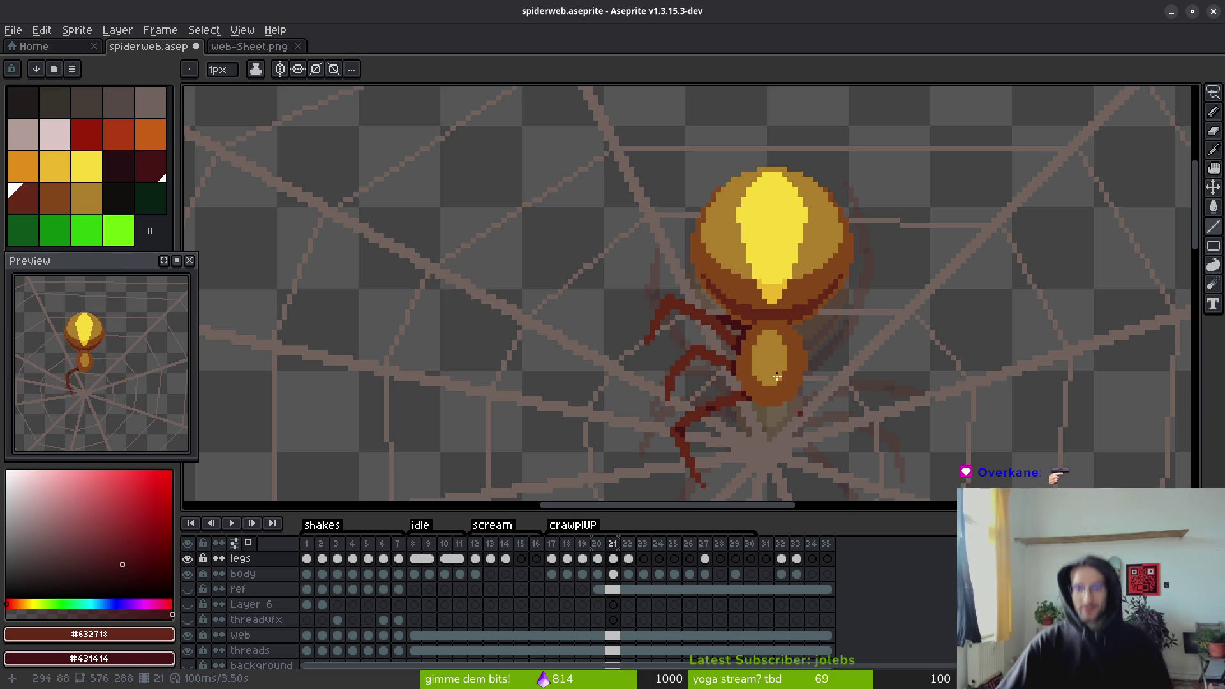
- Compare frame 21's leg pose against frame 19
{"action": "scroll", "coordinate": [685, 300], "scroll_direction": "up", "scroll_amount": 2}
{"action": "key", "text": "Left"}
{"action": "key", "text": "Left"}
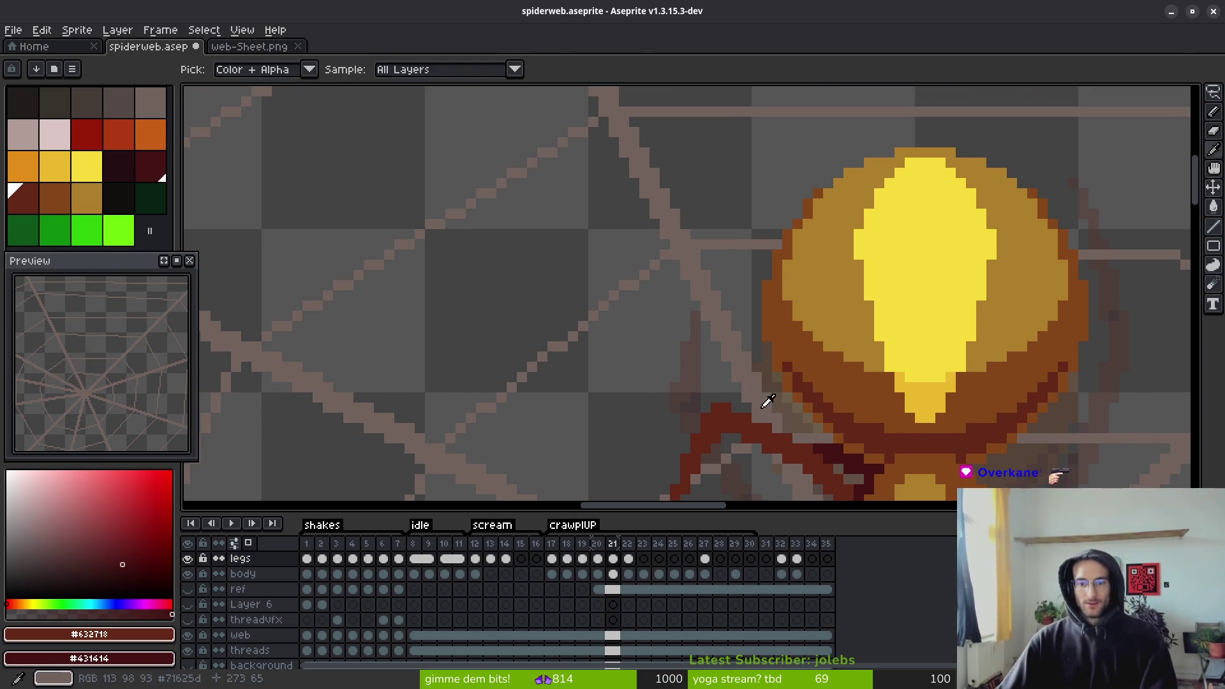
{"action": "key", "text": "Right"}
{"action": "key", "text": "Right"}
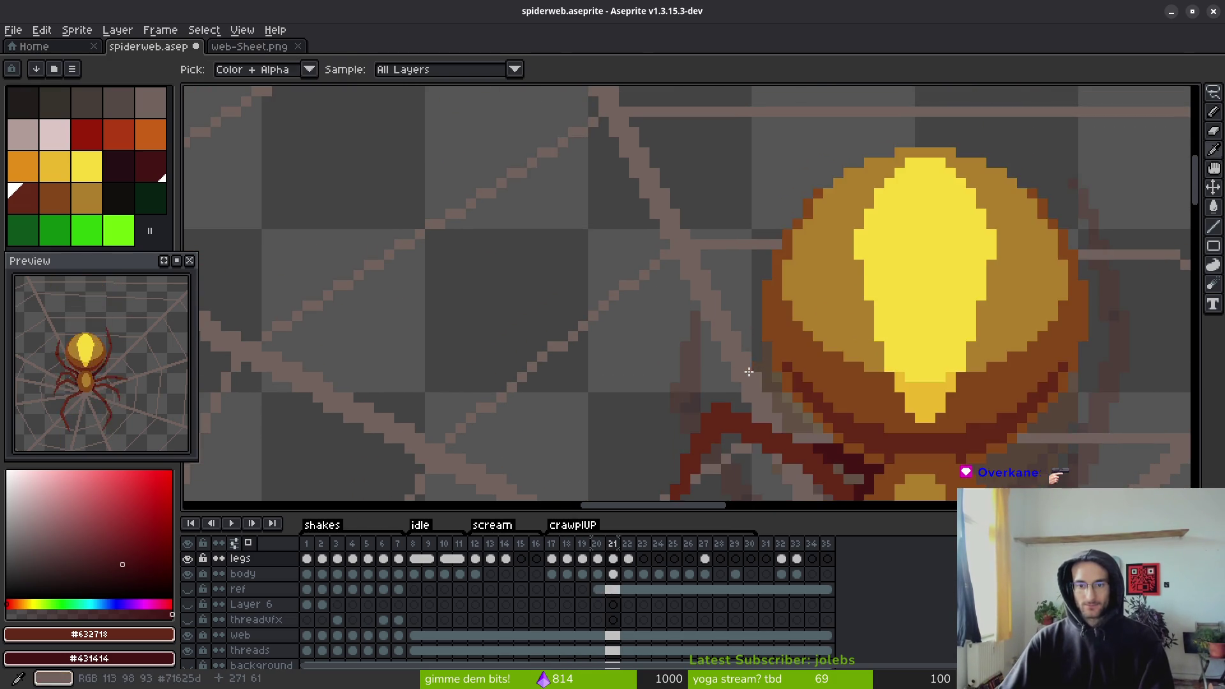
{"action": "key", "text": "Left"}
{"action": "key", "text": "Right"}
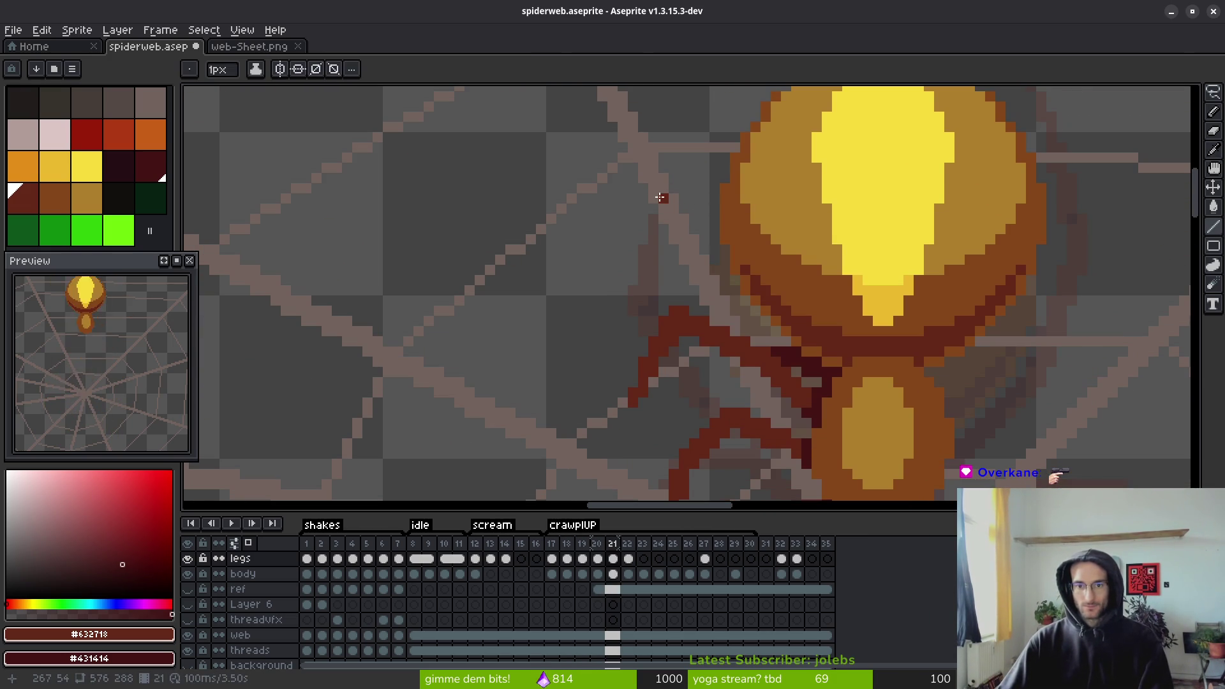
- Draw straight dark red lines forming the upper-left leg reaching up beside the head
{"action": "mouse_move", "coordinate": [664, 196]}
{"action": "left_mouse_down"}
{"action": "mouse_move", "coordinate": [682, 293]}
{"action": "mouse_move", "coordinate": [748, 333]}
{"action": "left_mouse_up"}
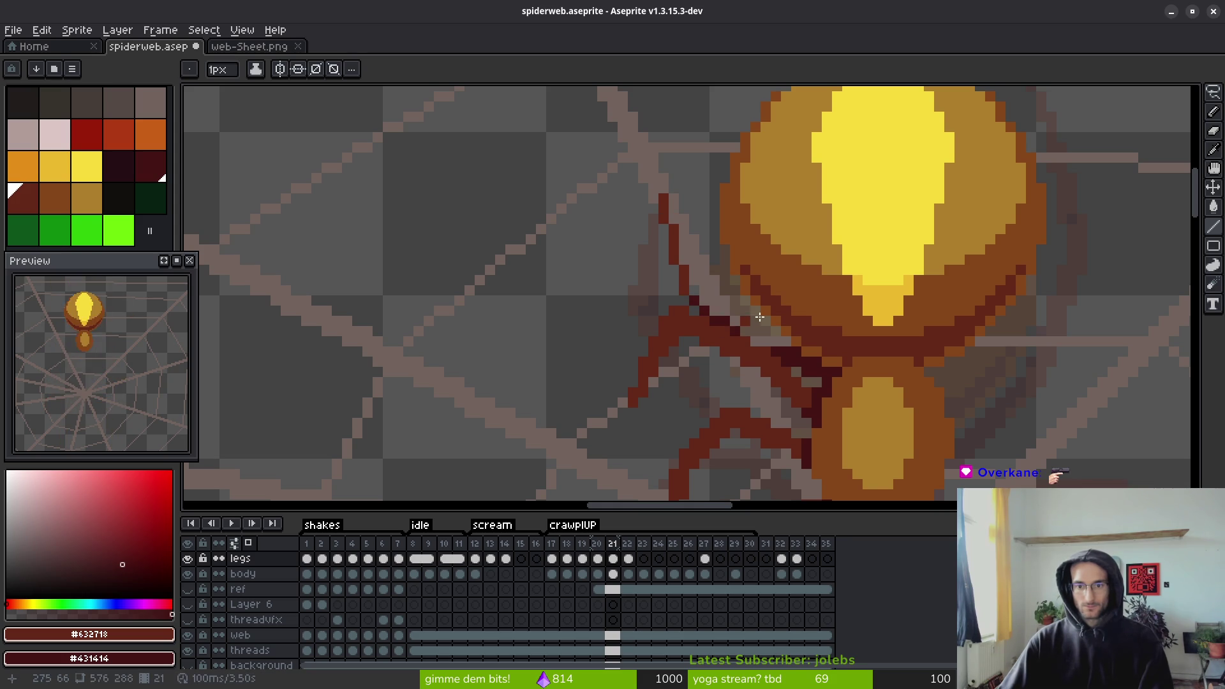
{"action": "mouse_move", "coordinate": [700, 288]}
{"action": "left_mouse_down"}
{"action": "mouse_move", "coordinate": [759, 325]}
{"action": "mouse_move", "coordinate": [745, 331]}
{"action": "mouse_move", "coordinate": [766, 344]}
{"action": "left_mouse_up"}
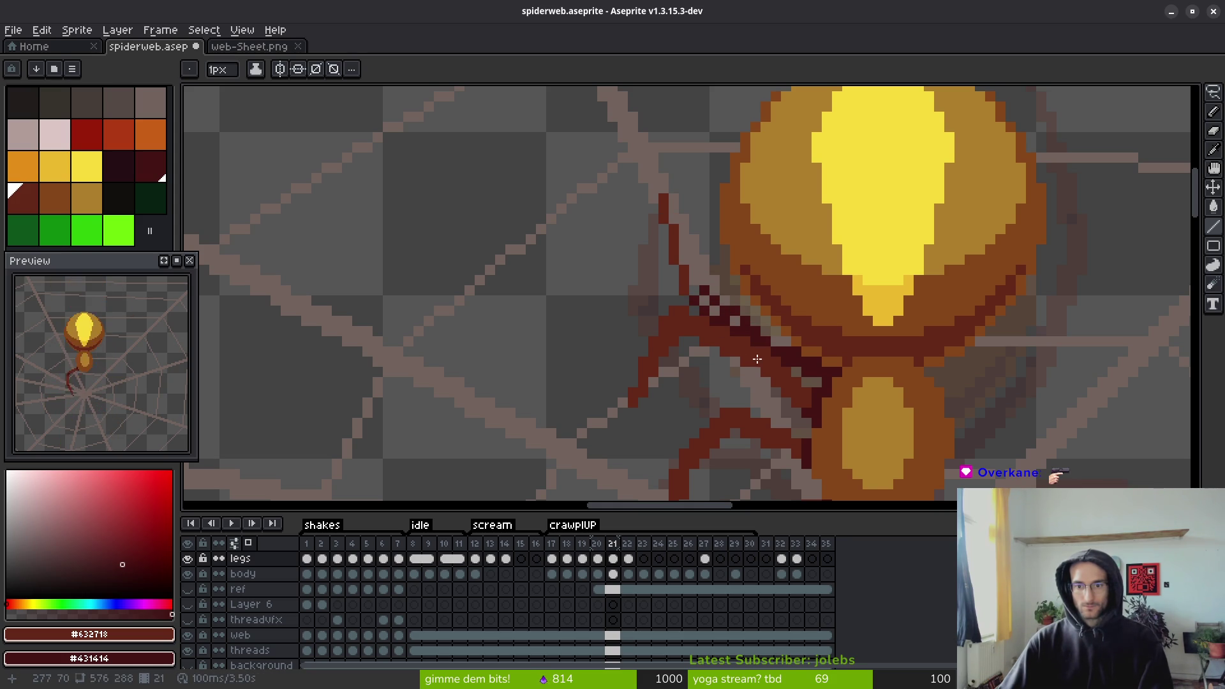
{"action": "left_click_drag", "start_coordinate": [700, 282], "coordinate": [677, 218]}
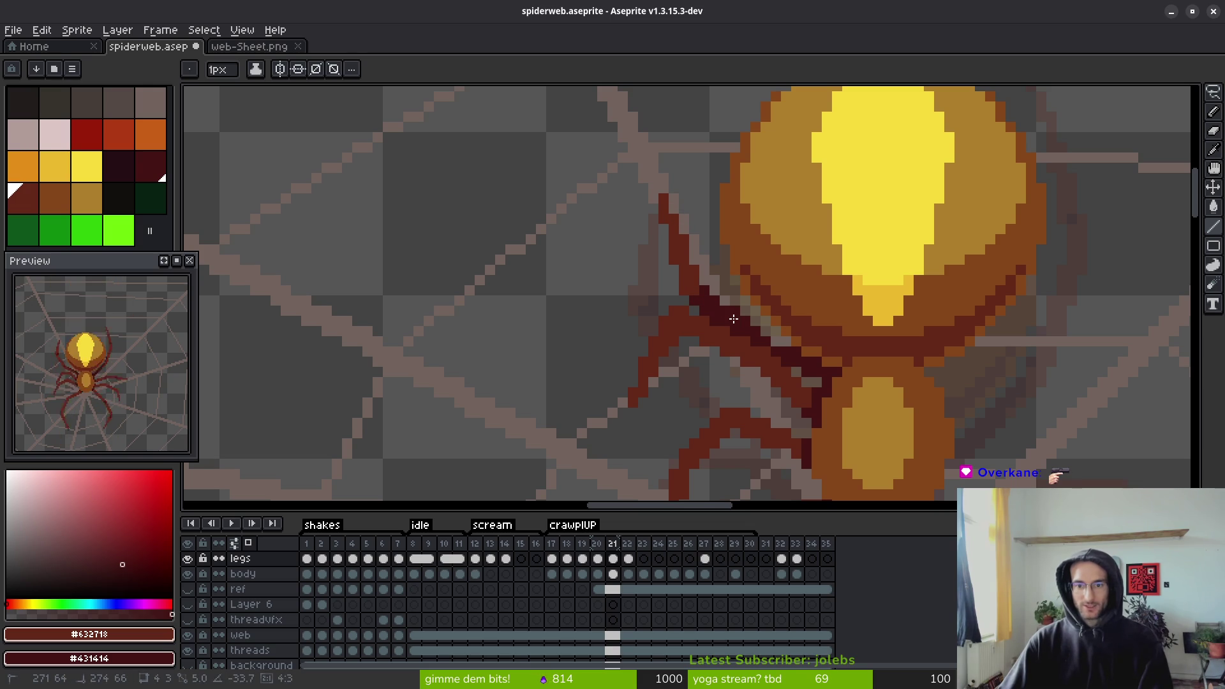
{"action": "scroll", "coordinate": [776, 391], "scroll_direction": "down", "scroll_amount": 2}
{"action": "scroll", "coordinate": [776, 390], "scroll_direction": "down", "scroll_amount": 4}
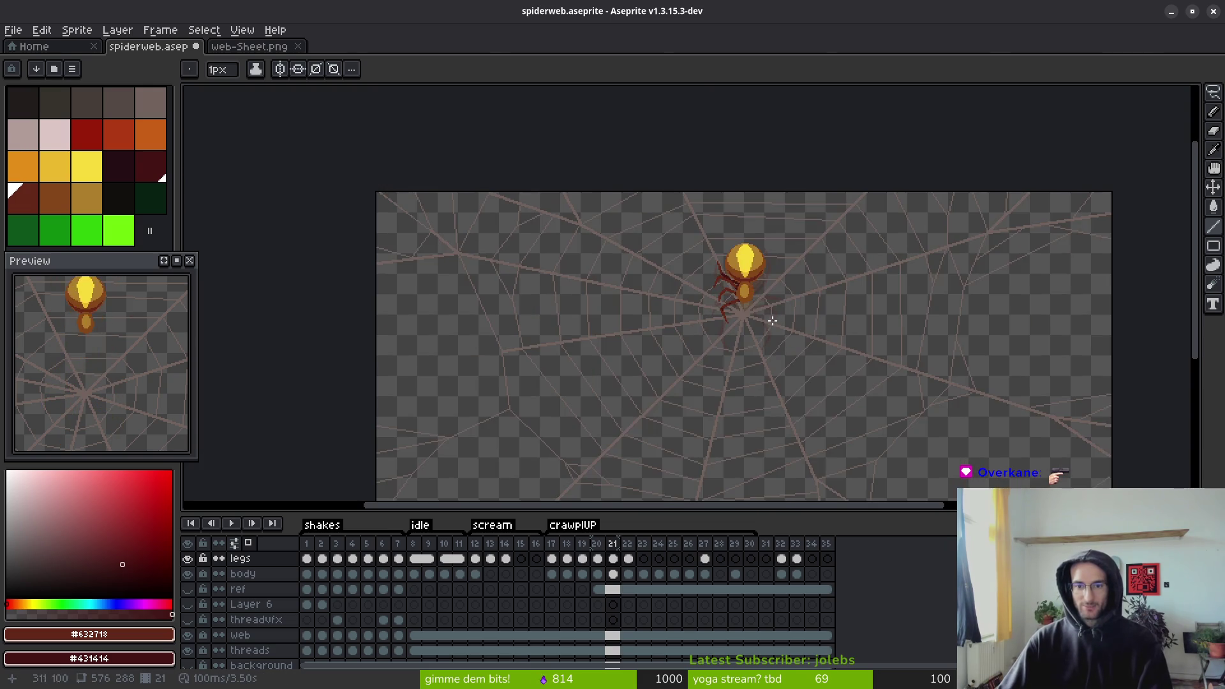
- Flip between frames 19 and 21 to compare the spider's leg poses
{"action": "scroll", "coordinate": [735, 276], "scroll_direction": "up", "scroll_amount": 3}
{"action": "scroll", "coordinate": [734, 275], "scroll_direction": "up", "scroll_amount": 1}
{"action": "key", "text": "i"}
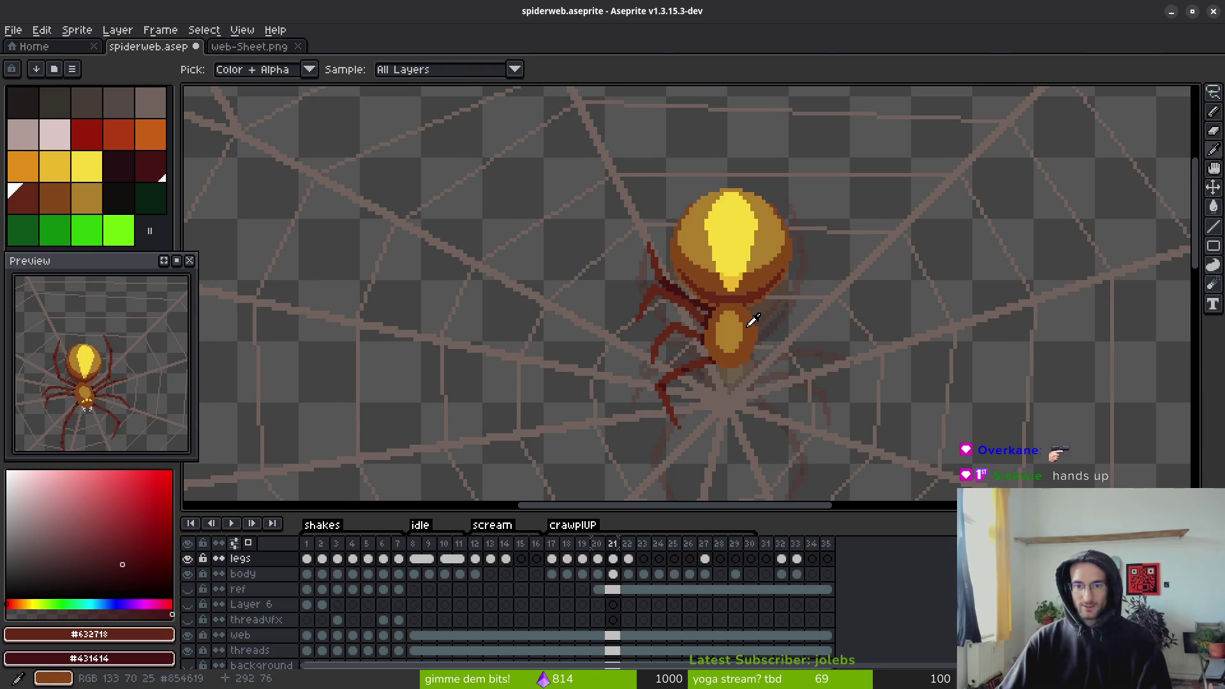
{"action": "key", "text": "b"}
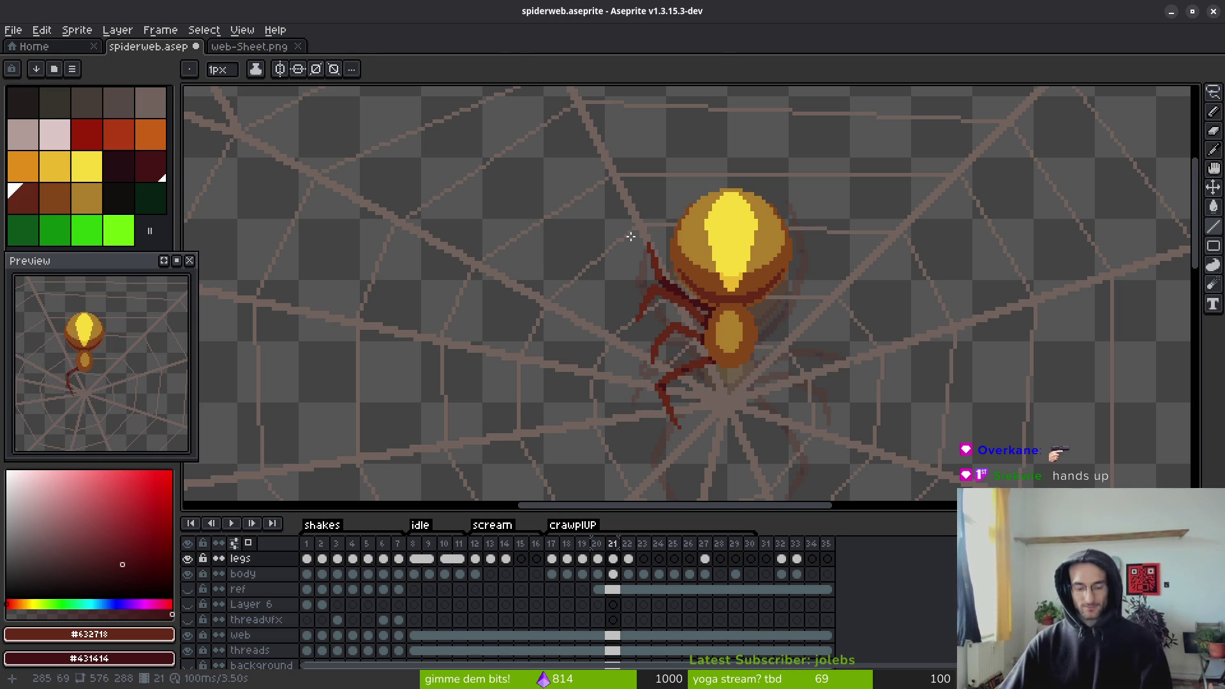
{"action": "key", "text": "i"}
{"action": "key", "text": "Left"}
{"action": "key", "text": "Left"}
{"action": "key", "text": "Right"}
{"action": "key", "text": "Right"}
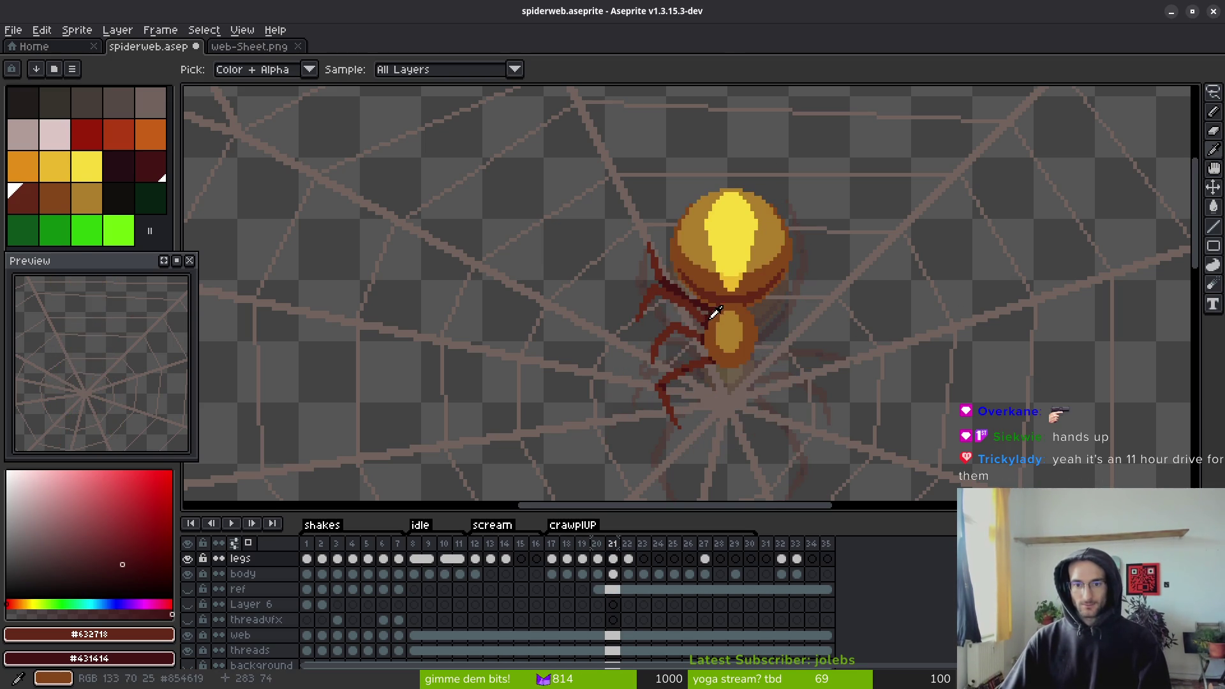
{"action": "key", "text": "Left"}
{"action": "key", "text": "Left"}
{"action": "key", "text": "Right"}
{"action": "key", "text": "b"}
{"action": "scroll", "coordinate": [702, 306], "scroll_direction": "up", "scroll_amount": 2}
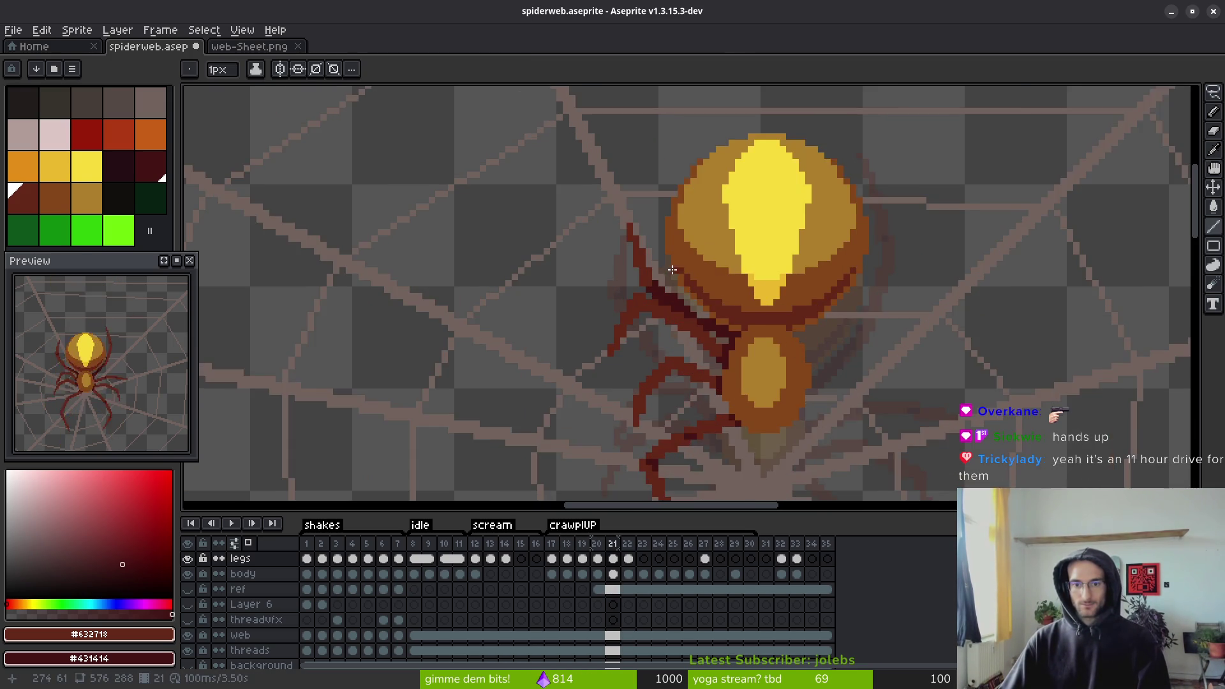
{"action": "key", "text": "Right"}
{"action": "scroll", "coordinate": [706, 273], "scroll_direction": "down", "scroll_amount": 3}
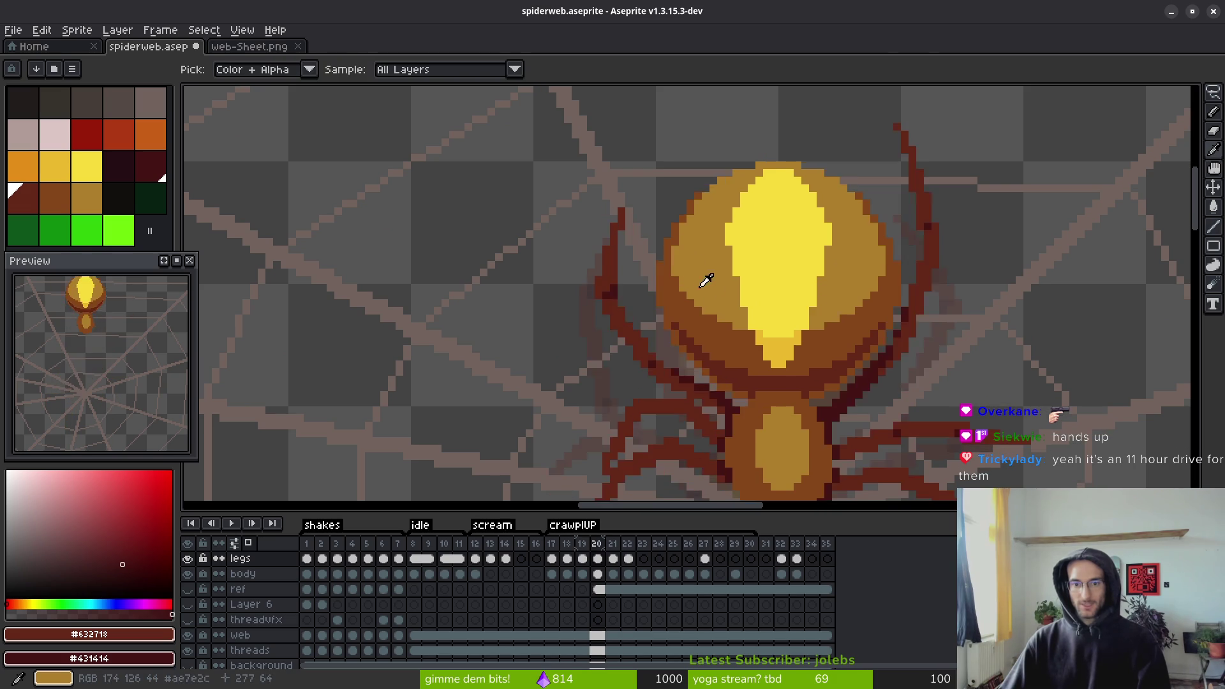
- Step back through frames 16–18 to compare poses, settling on frame 17 with the Pencil
{"action": "key", "text": "i"}
{"action": "key", "text": "Left"}
{"action": "key", "text": "Left"}
{"action": "key", "text": "Left"}
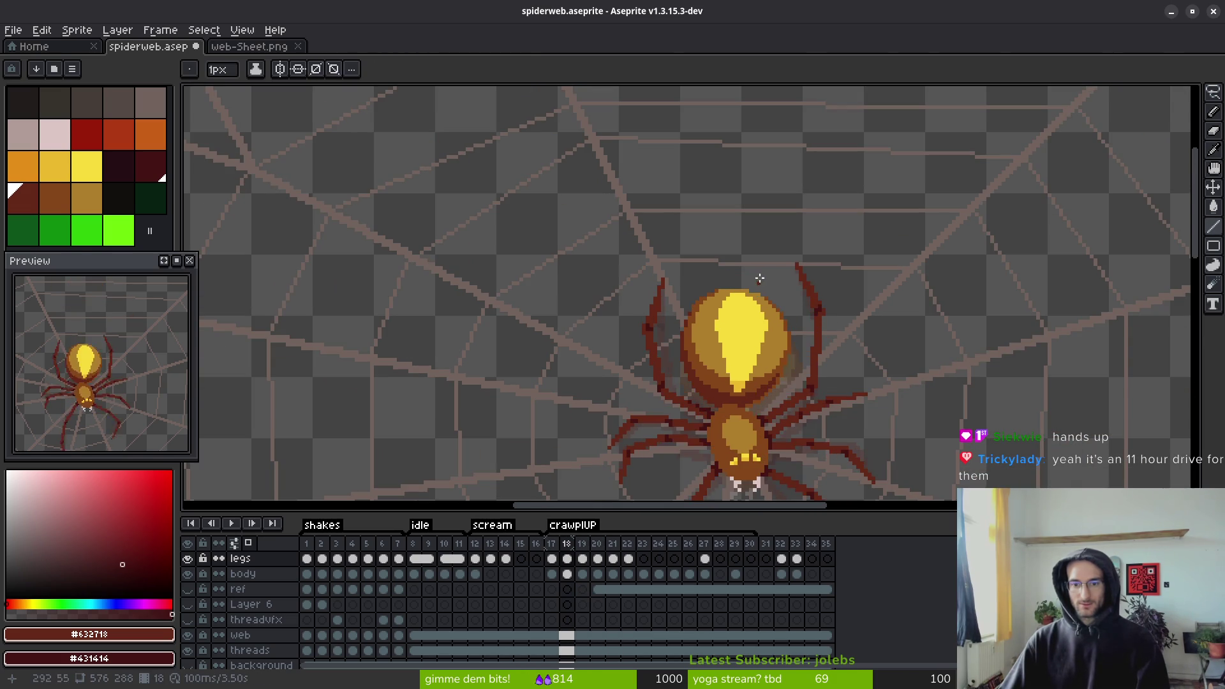
{"action": "scroll", "coordinate": [763, 355], "scroll_direction": "down", "scroll_amount": 3}
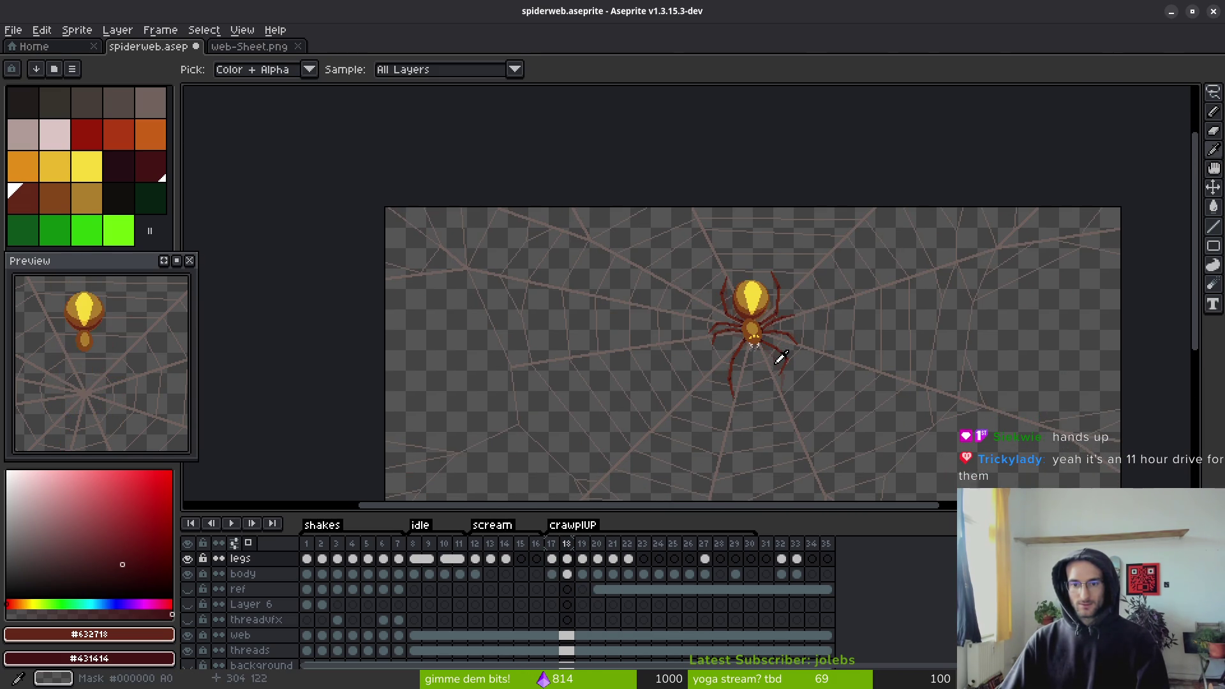
{"action": "key", "text": "Left"}
{"action": "key", "text": "Left"}
{"action": "key", "text": "Right"}
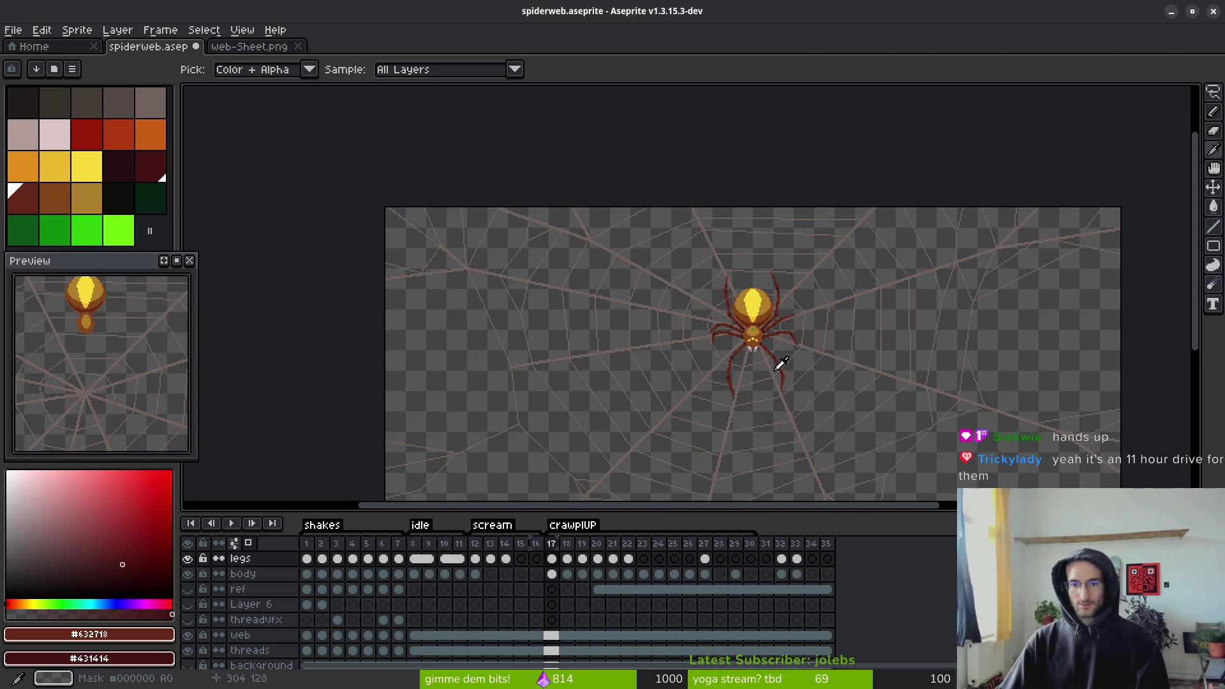
{"action": "key", "text": "Right"}
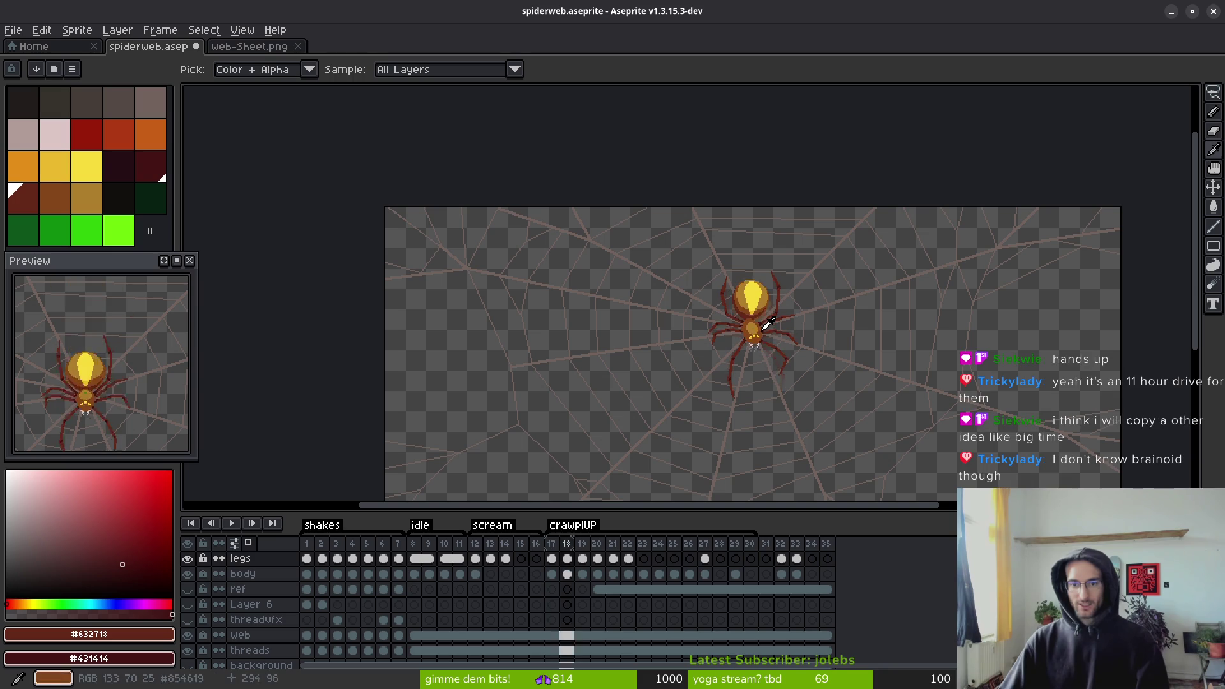
{"action": "scroll", "coordinate": [713, 326], "scroll_direction": "up", "scroll_amount": 3}
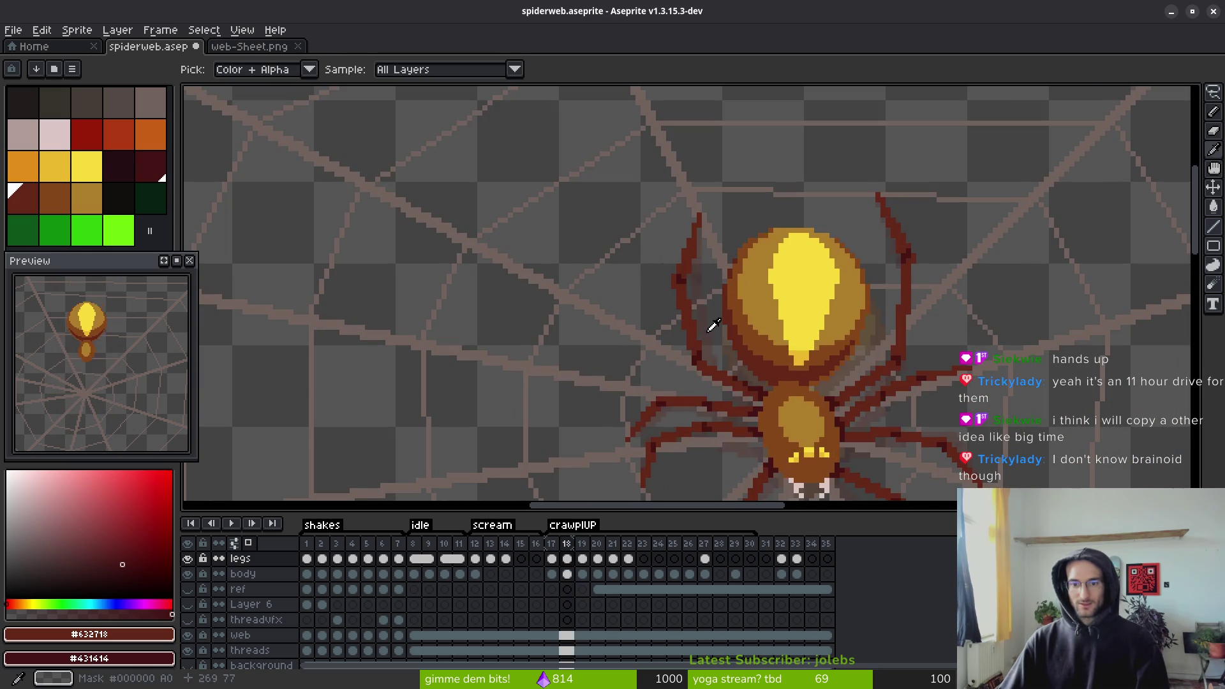
{"action": "key", "text": "Left"}
{"action": "key", "text": "Right"}
{"action": "key", "text": "Left"}
{"action": "key", "text": "Right"}
{"action": "key", "text": "Left"}
{"action": "key", "text": "Right"}
{"action": "key", "text": "Left"}
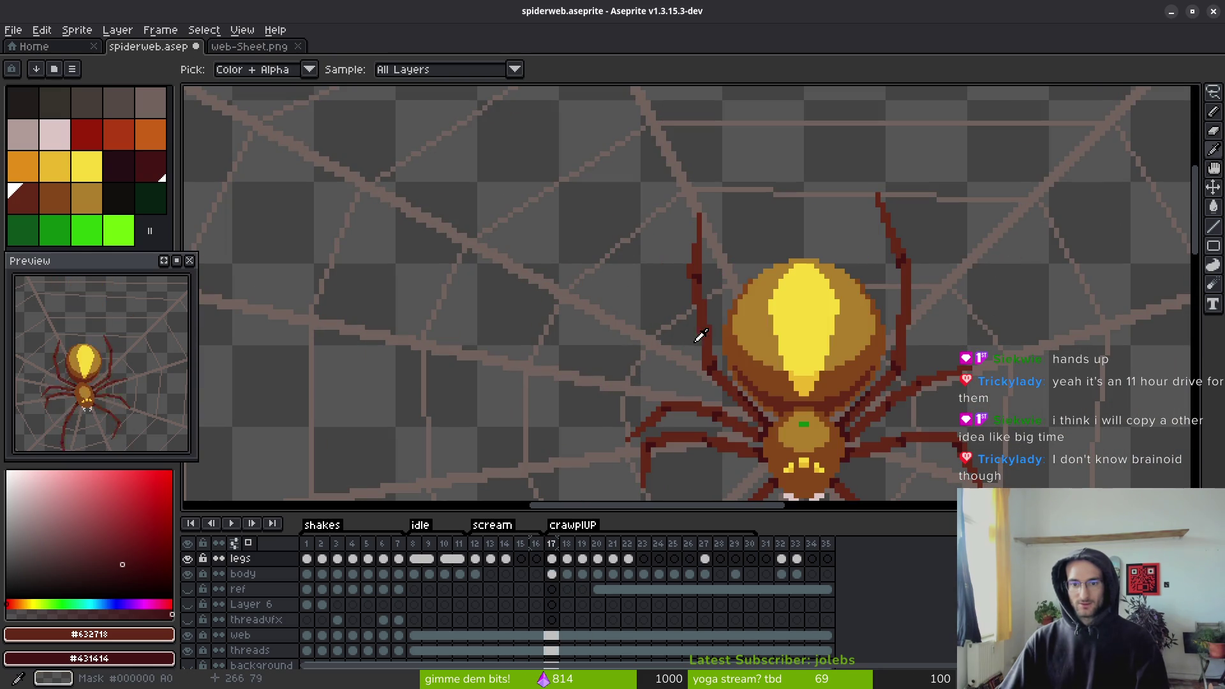
{"action": "key", "text": "b"}
{"action": "scroll", "coordinate": [700, 336], "scroll_direction": "up", "scroll_amount": 2}
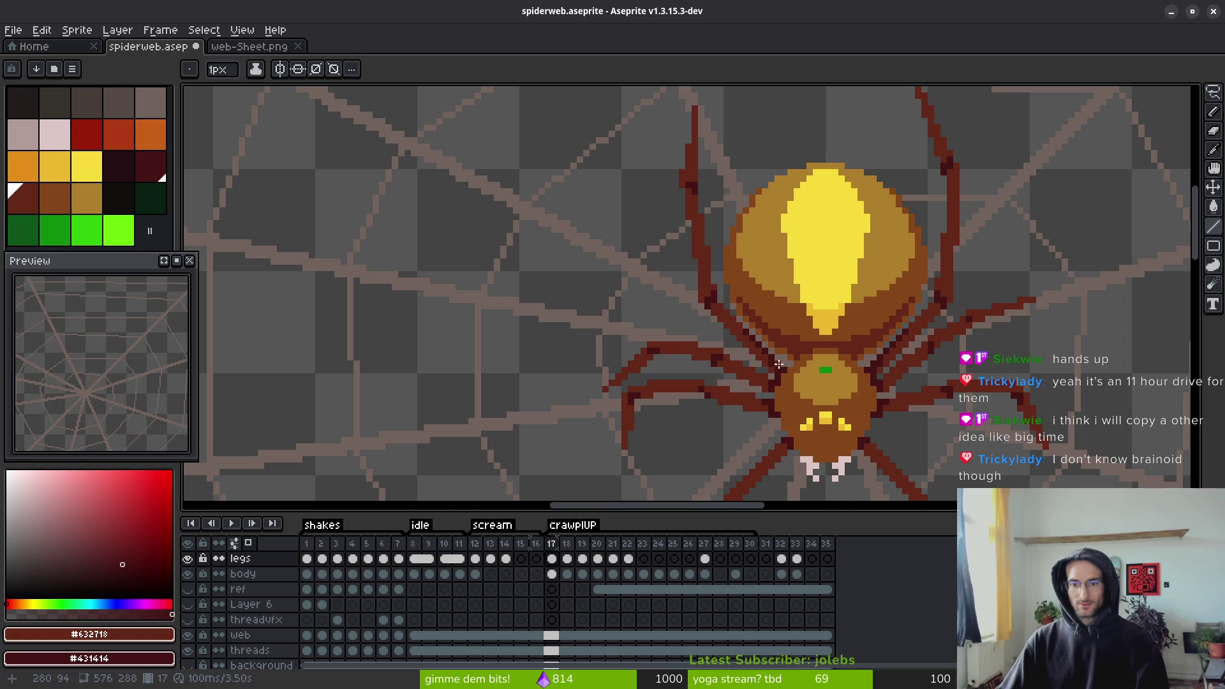
{"action": "key", "text": "shift"}
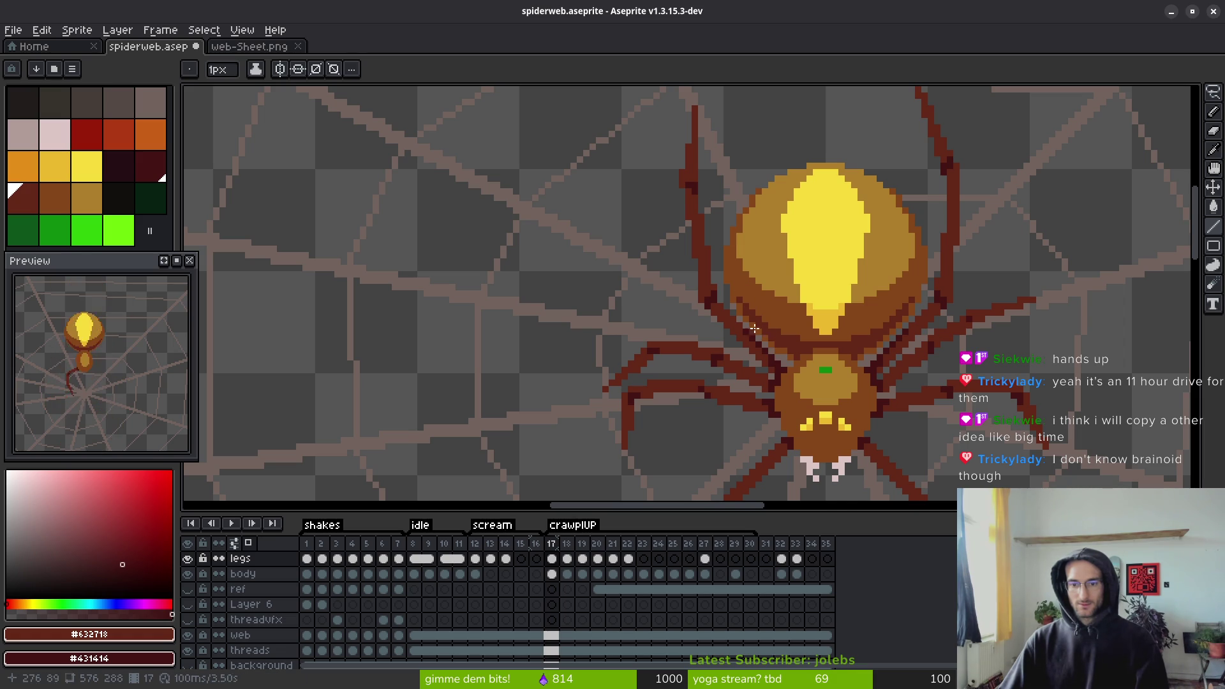
- Draw a bright green straight line from the spider's waist up-left past the body
{"action": "left_click", "coordinate": [86, 230]}
{"action": "scroll", "coordinate": [785, 364], "scroll_direction": "up", "scroll_amount": 1}
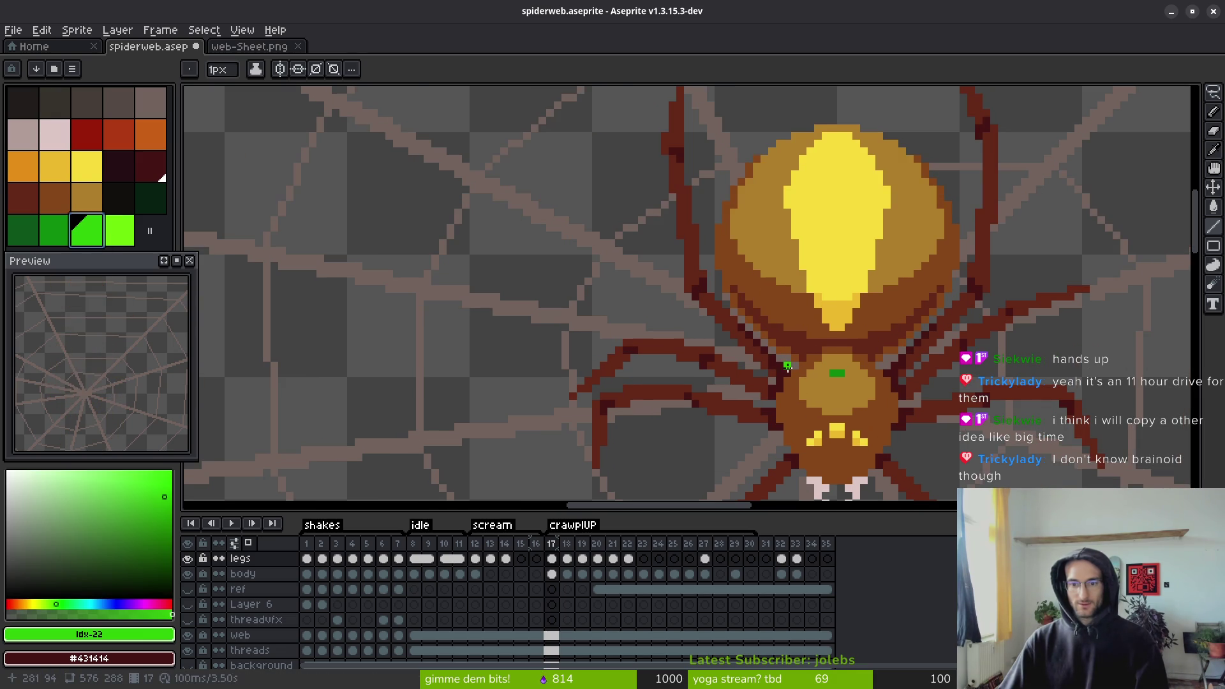
{"action": "mouse_move", "coordinate": [779, 366]}
{"action": "left_mouse_down"}
{"action": "mouse_move", "coordinate": [731, 269]}
{"action": "mouse_move", "coordinate": [744, 278]}
{"action": "mouse_move", "coordinate": [703, 158]}
{"action": "left_mouse_up"}
{"action": "scroll", "coordinate": [732, 265], "scroll_direction": "up", "scroll_amount": 3}
{"action": "left_click_drag", "start_coordinate": [732, 264], "coordinate": [702, 167]}
{"action": "scroll", "coordinate": [758, 263], "scroll_direction": "down", "scroll_amount": 5}
{"action": "scroll", "coordinate": [758, 263], "scroll_direction": "up", "scroll_amount": 2}
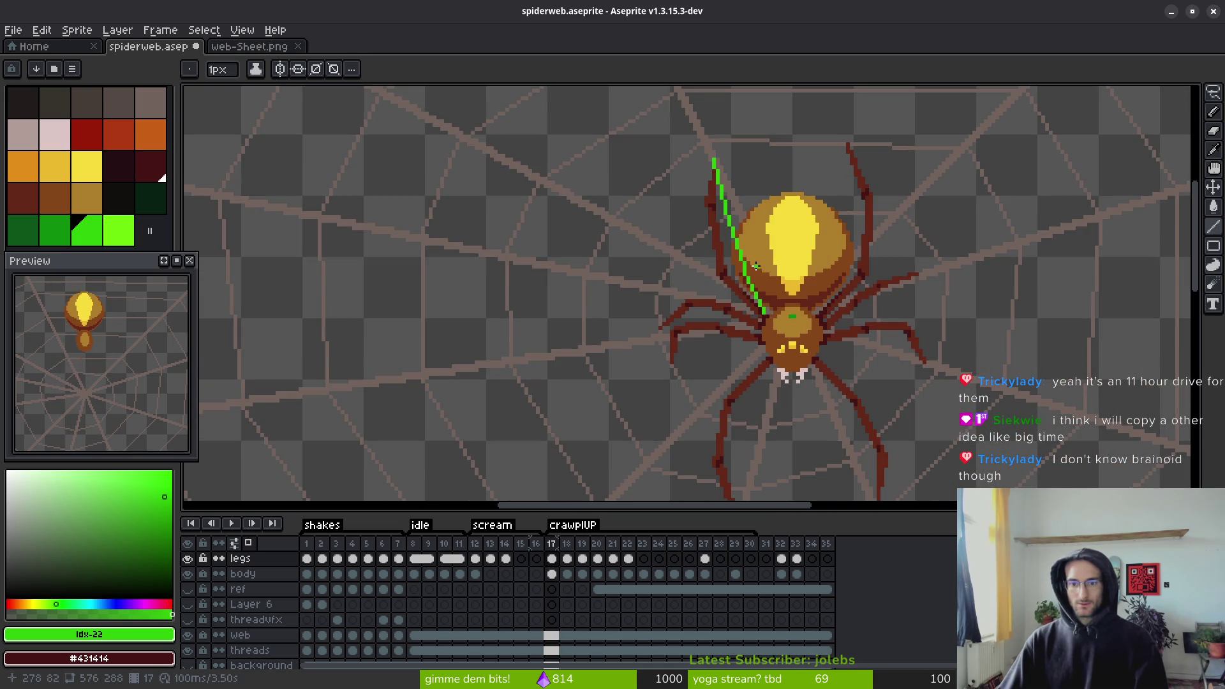
- Undo and redraw the green line so it traces along the upper-left leg
{"action": "key", "text": "ctrl+z"}
{"action": "scroll", "coordinate": [740, 262], "scroll_direction": "up", "scroll_amount": 2}
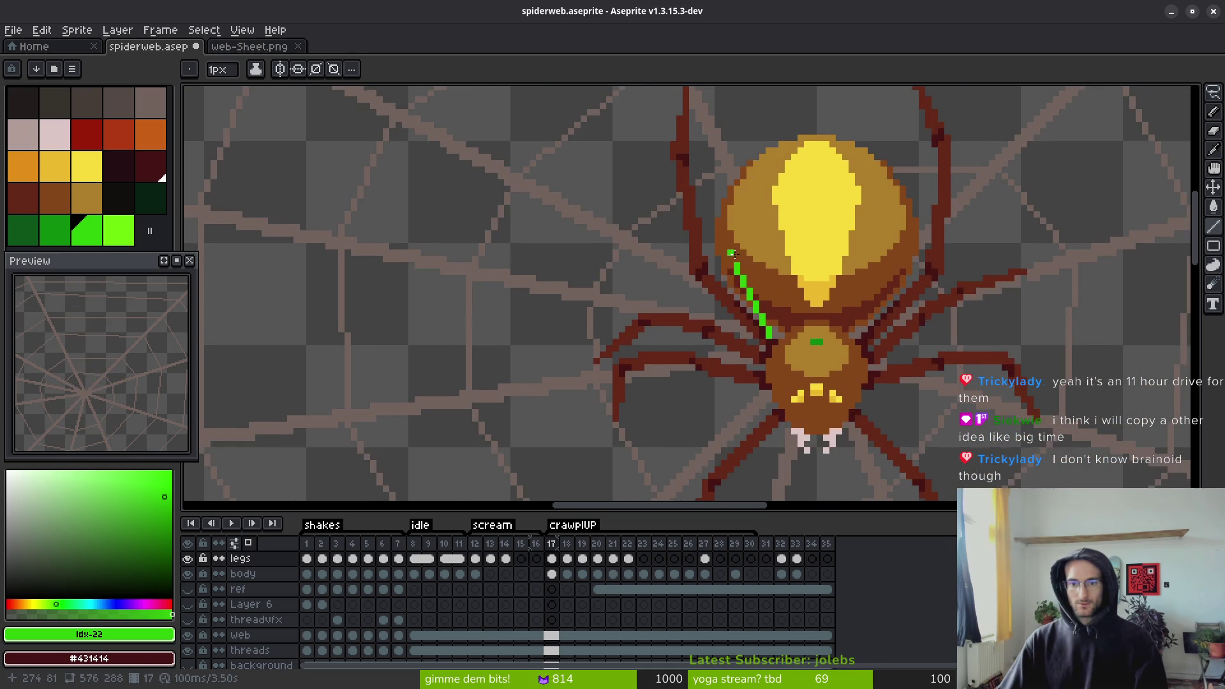
{"action": "scroll", "coordinate": [735, 254], "scroll_direction": "up", "scroll_amount": 1}
{"action": "key", "text": "ctrl+z"}
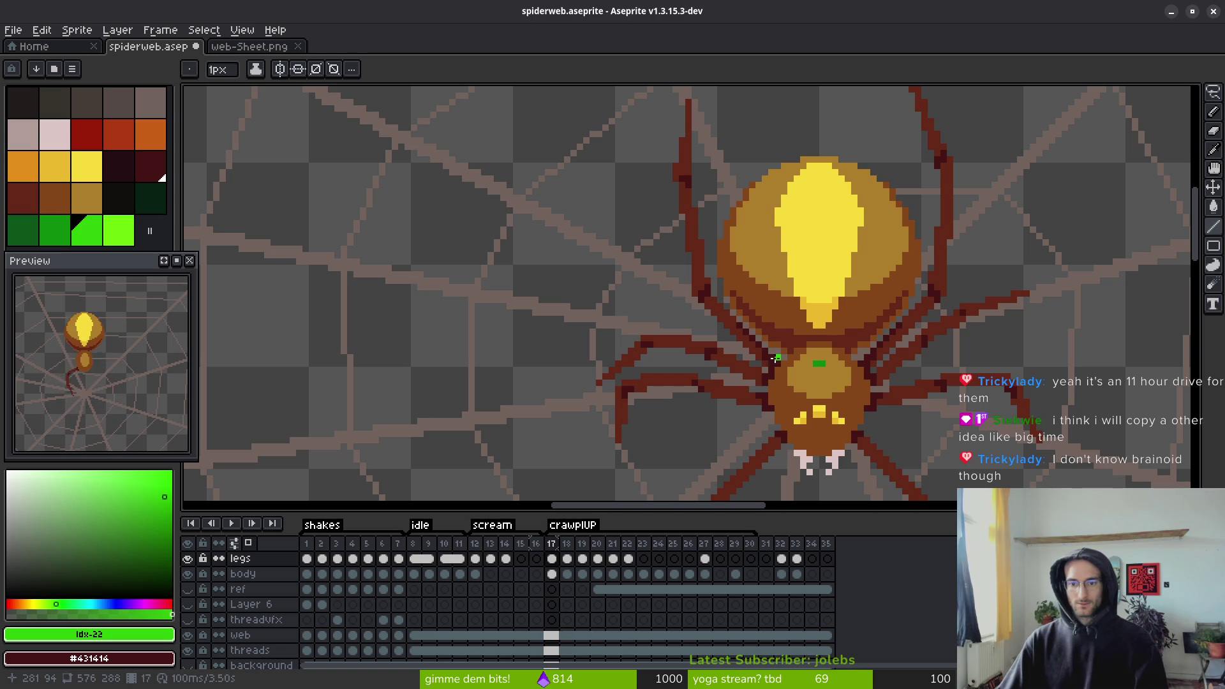
{"action": "mouse_move", "coordinate": [776, 358]}
{"action": "left_mouse_down"}
{"action": "mouse_move", "coordinate": [721, 279]}
{"action": "mouse_move", "coordinate": [687, 105]}
{"action": "left_mouse_up"}
{"action": "scroll", "coordinate": [687, 105], "scroll_direction": "down", "scroll_amount": 4}
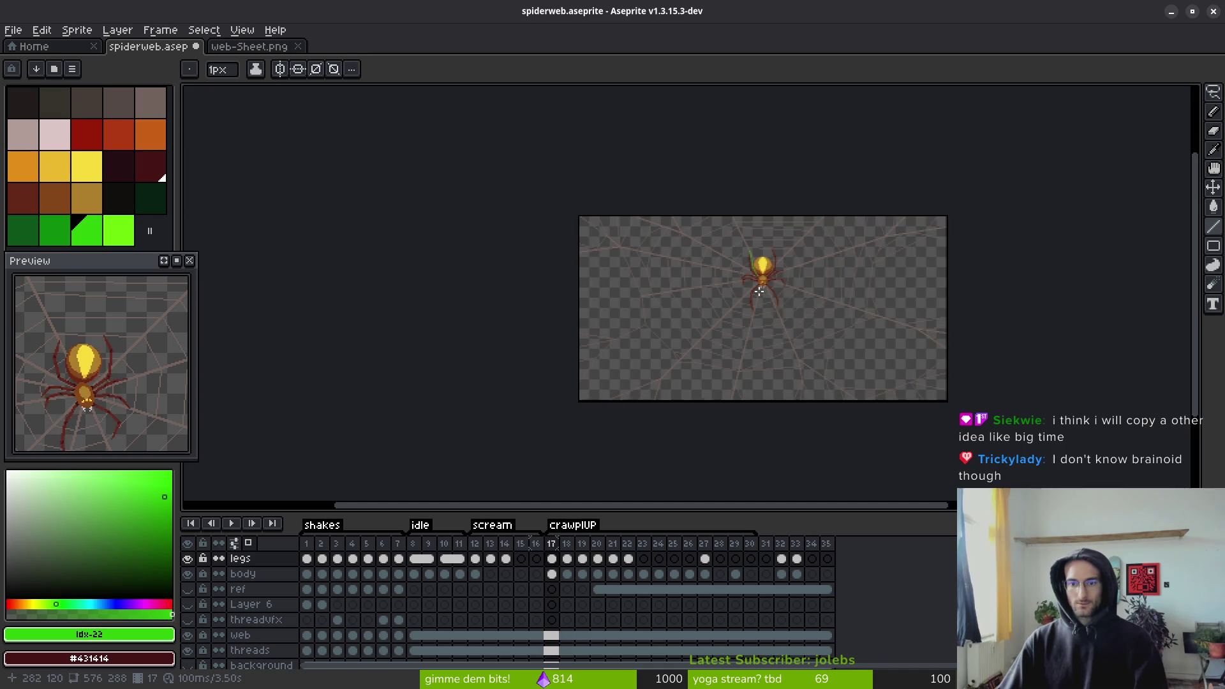
{"action": "scroll", "coordinate": [738, 278], "scroll_direction": "up", "scroll_amount": 3}
{"action": "scroll", "coordinate": [738, 278], "scroll_direction": "up", "scroll_amount": 2}
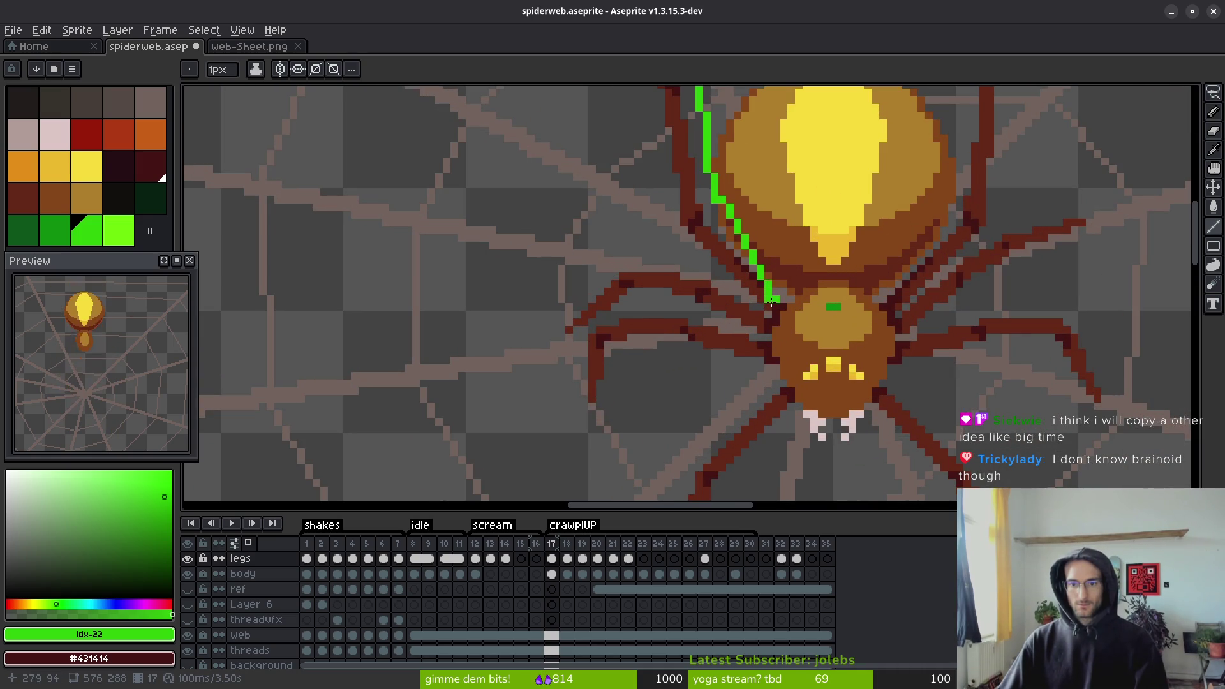
{"action": "mouse_move", "coordinate": [771, 303]}
{"action": "left_mouse_down"}
{"action": "mouse_move", "coordinate": [718, 205]}
{"action": "mouse_move", "coordinate": [744, 327]}
{"action": "mouse_move", "coordinate": [740, 224]}
{"action": "left_mouse_up"}
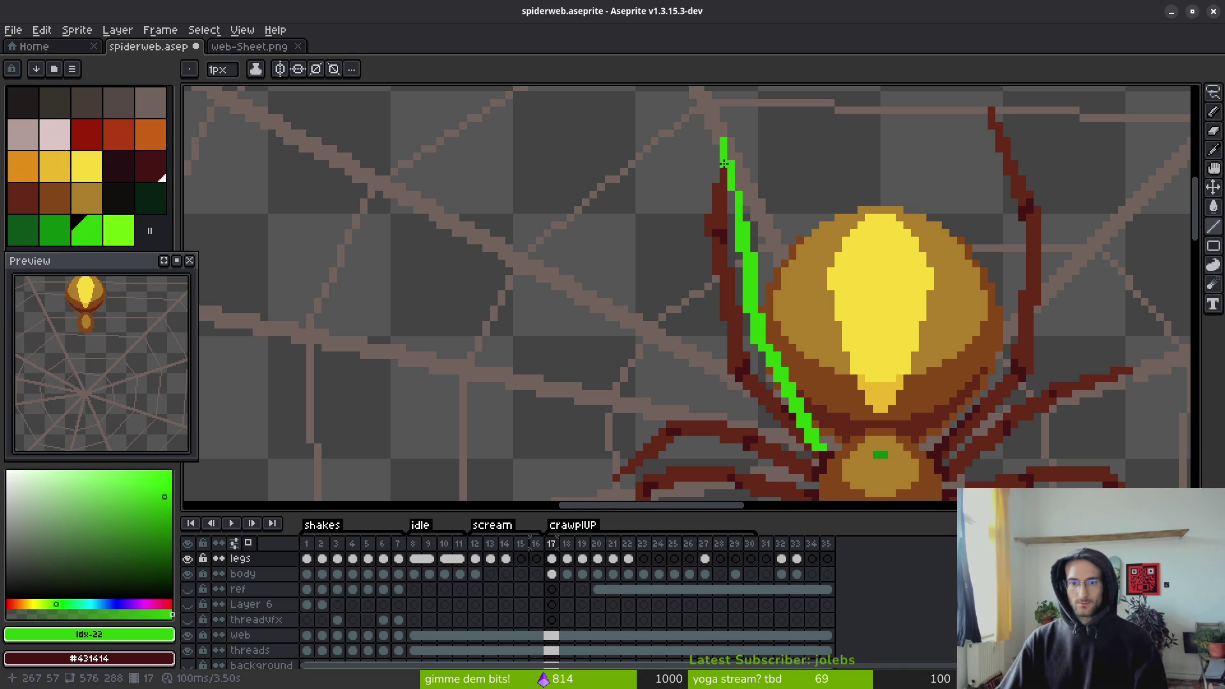
{"action": "scroll", "coordinate": [749, 242], "scroll_direction": "down", "scroll_amount": 4}
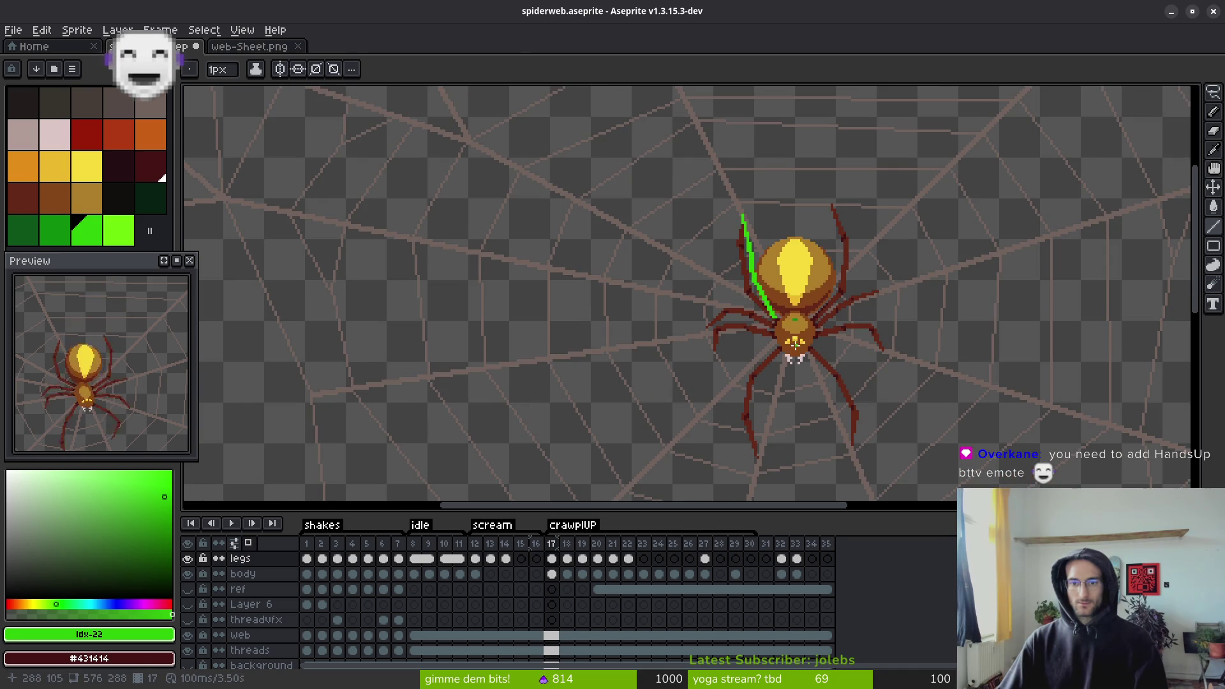
- Loop through crawlUP frames 17–19 to check the green leg guide, ending on frame 19
{"action": "key", "text": "i"}
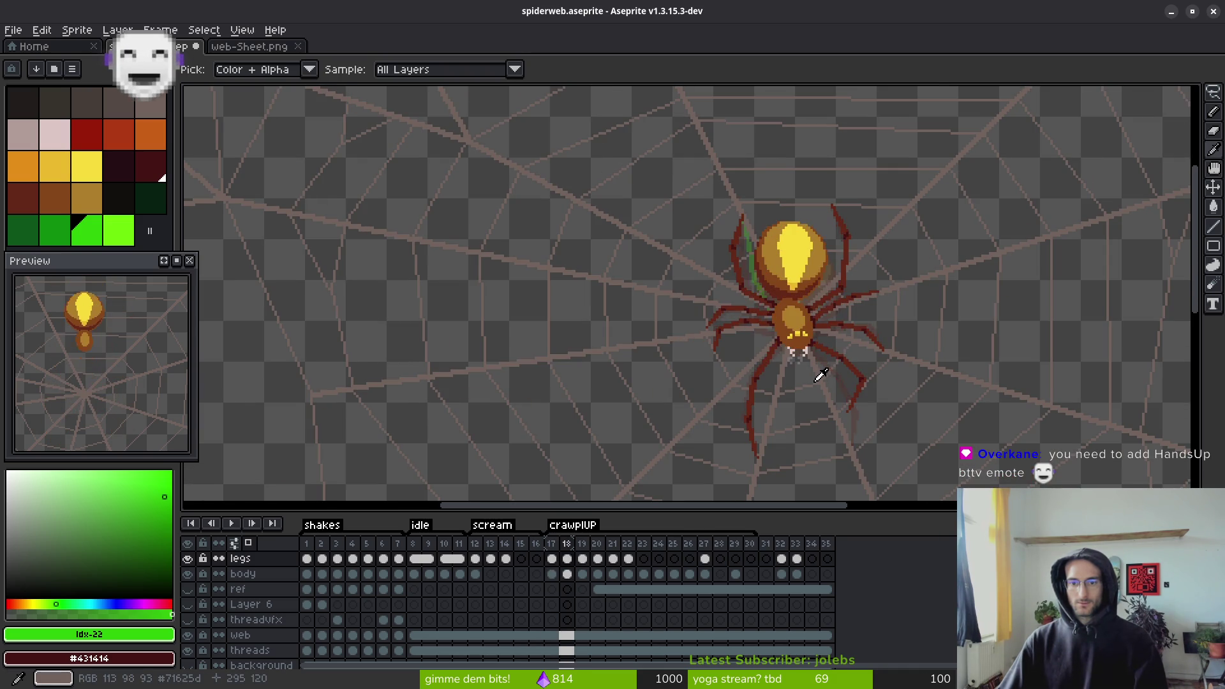
{"action": "key", "text": "Right"}
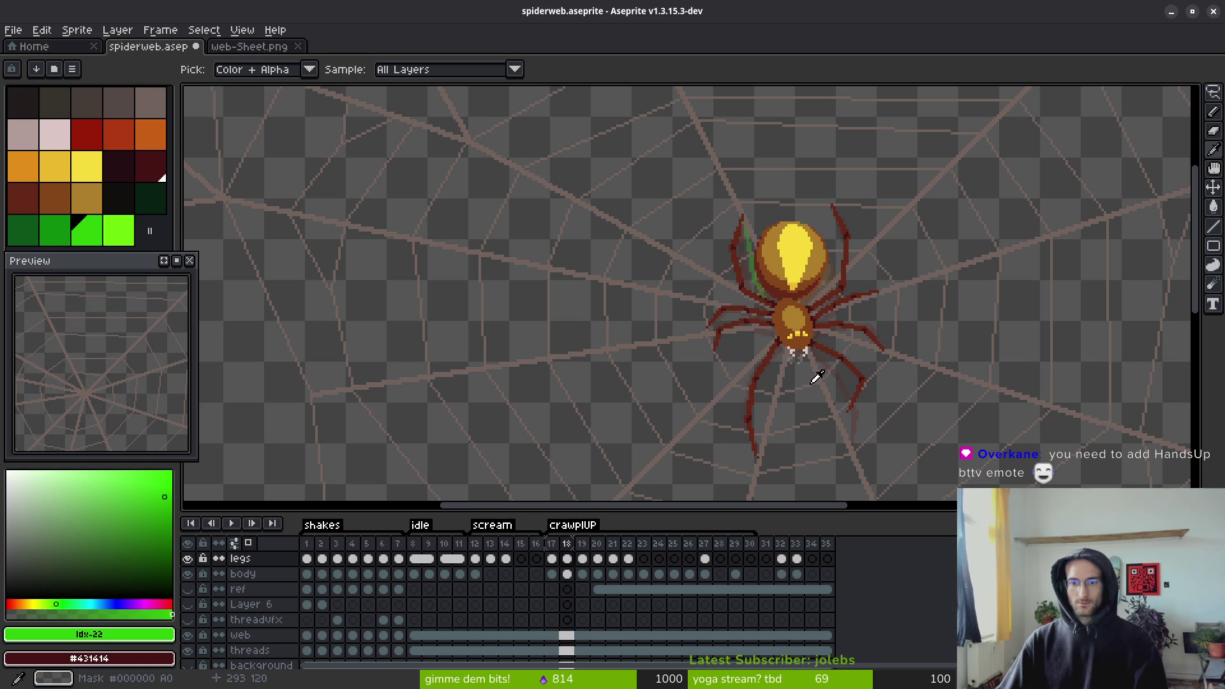
{"action": "key", "text": "Right"}
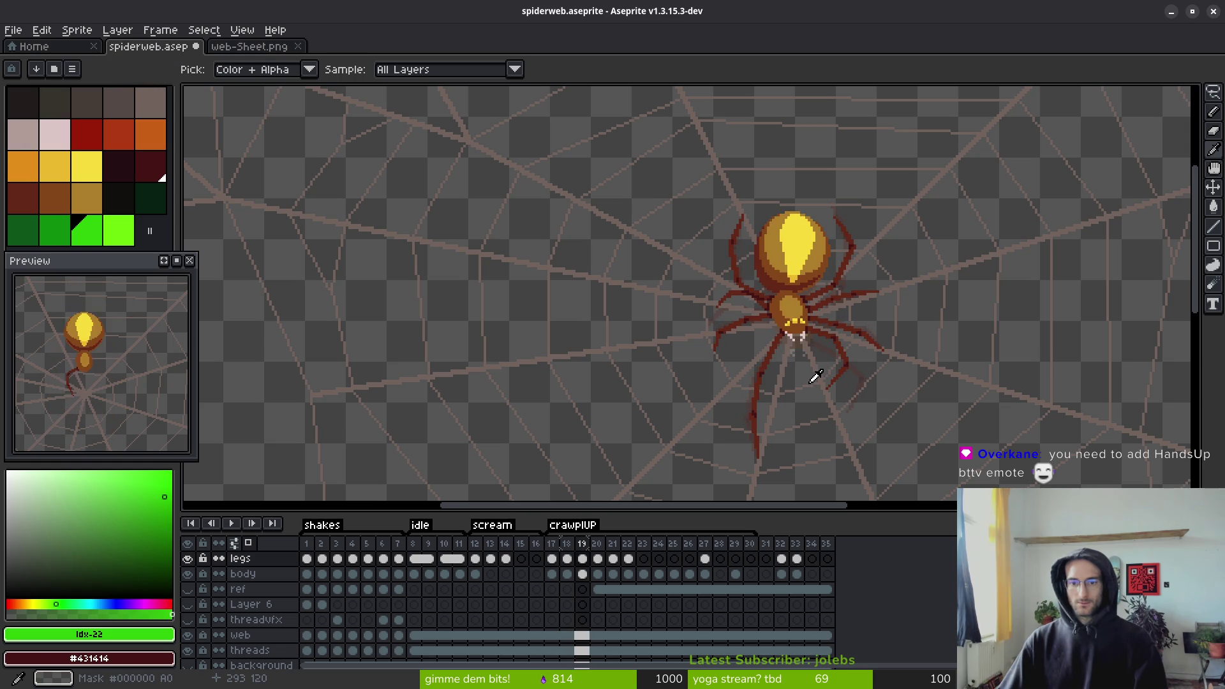
{"action": "key", "text": "Right"}
{"action": "key", "text": "Right"}
{"action": "key", "text": "Right"}
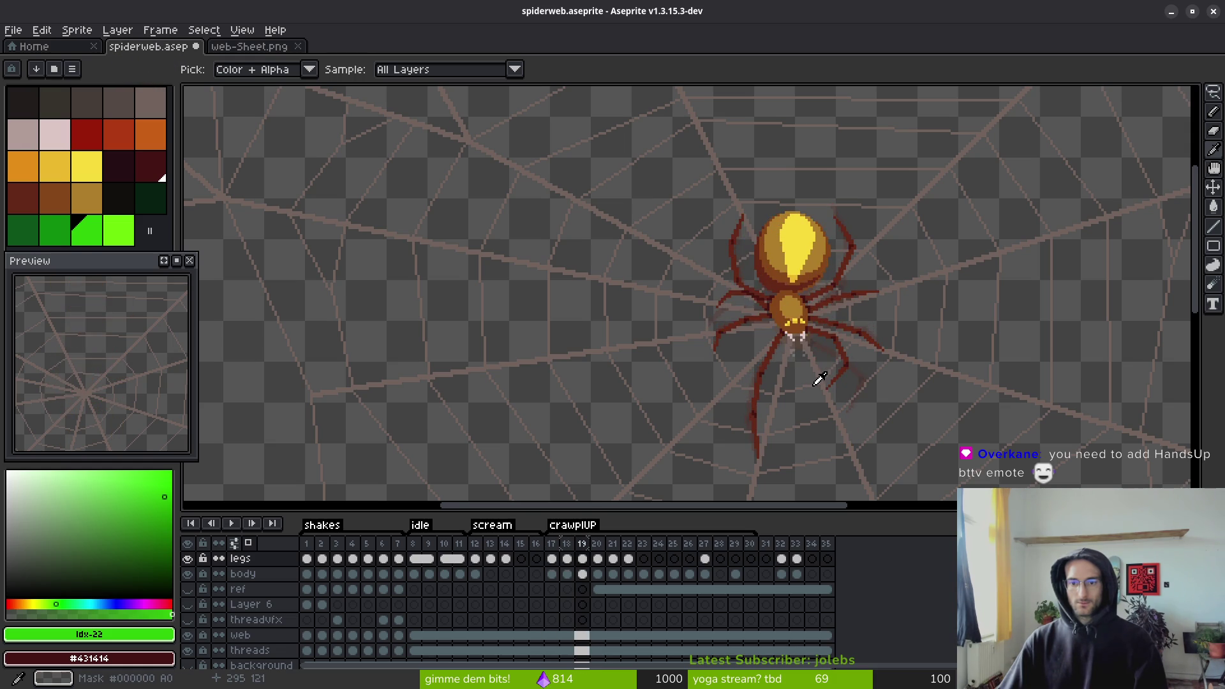
{"action": "key", "text": "Right"}
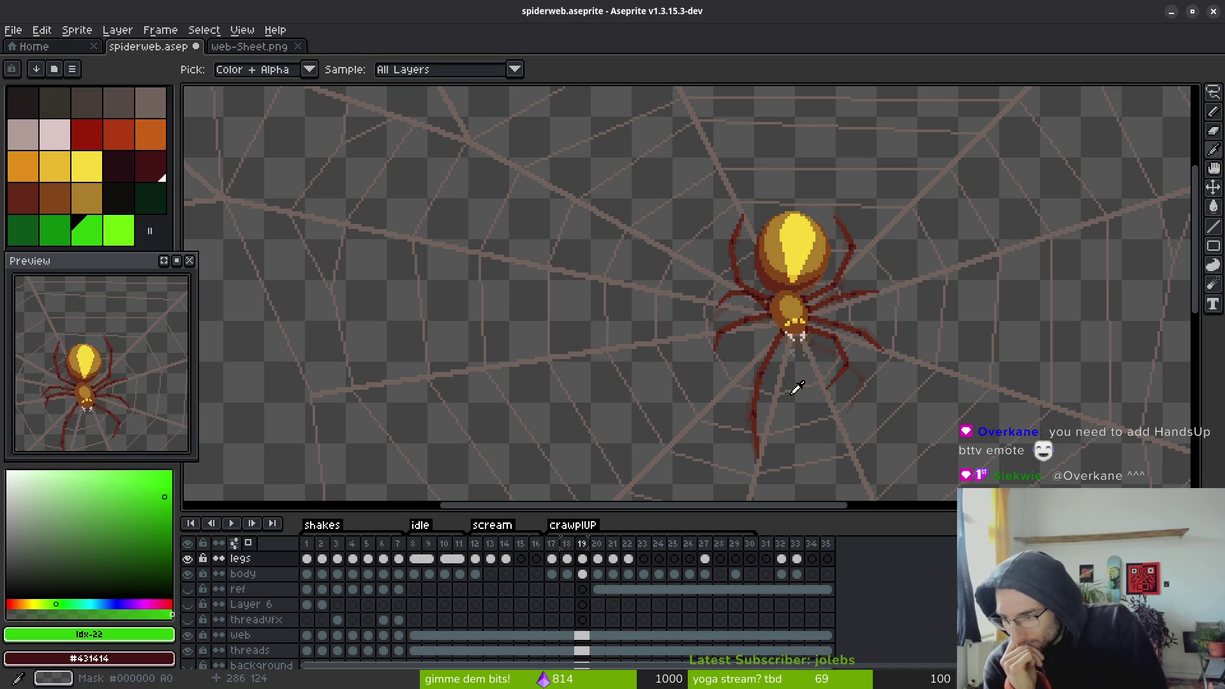
{"action": "key", "text": "b"}
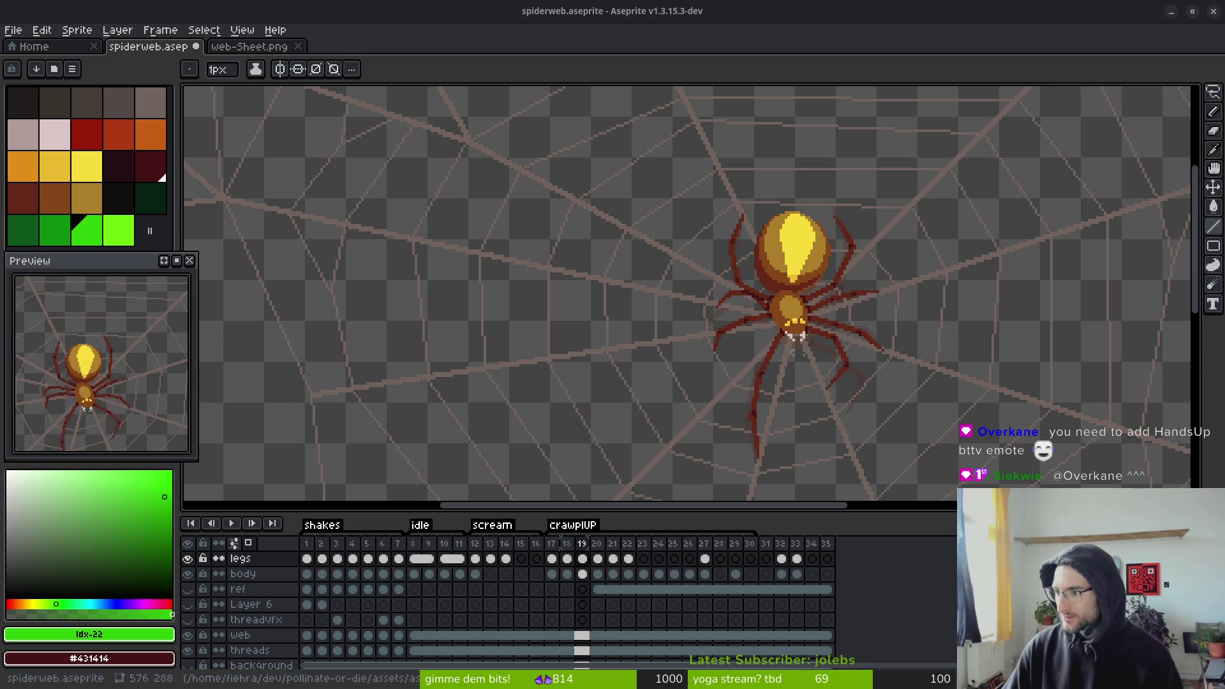
{"action": "left_click_drag", "start_coordinate": [791, 291], "coordinate": [778, 278]}
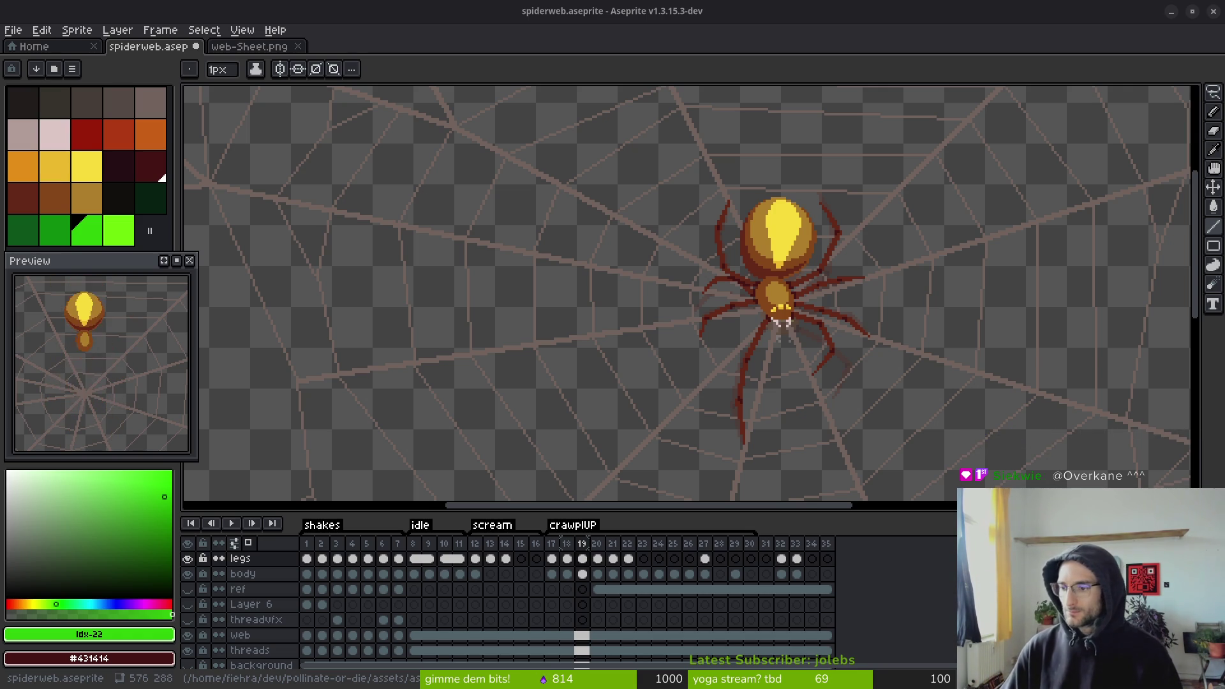
- Flip between frames 17, 18 and 19 to compare leg poses, returning to frame 17
{"action": "scroll", "coordinate": [886, 366], "scroll_direction": "down", "scroll_amount": 1}
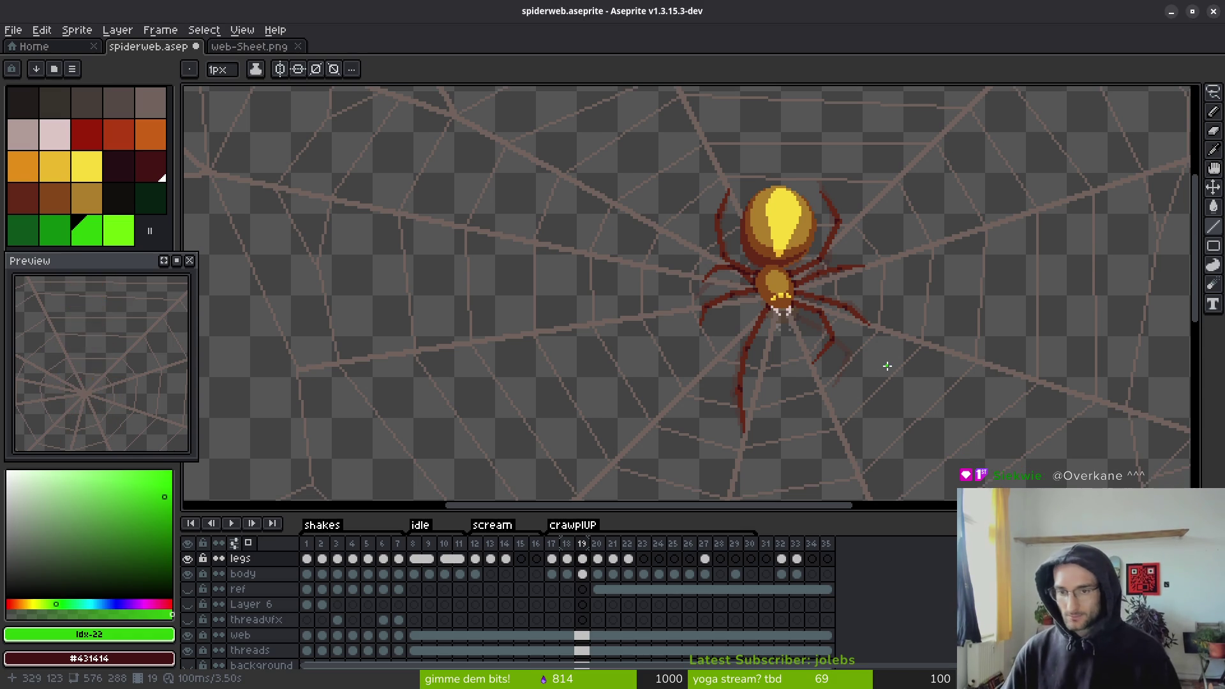
{"action": "key", "text": "Left"}
{"action": "scroll", "coordinate": [829, 383], "scroll_direction": "up", "scroll_amount": 5}
{"action": "key", "text": "alt"}
{"action": "key", "text": "Left"}
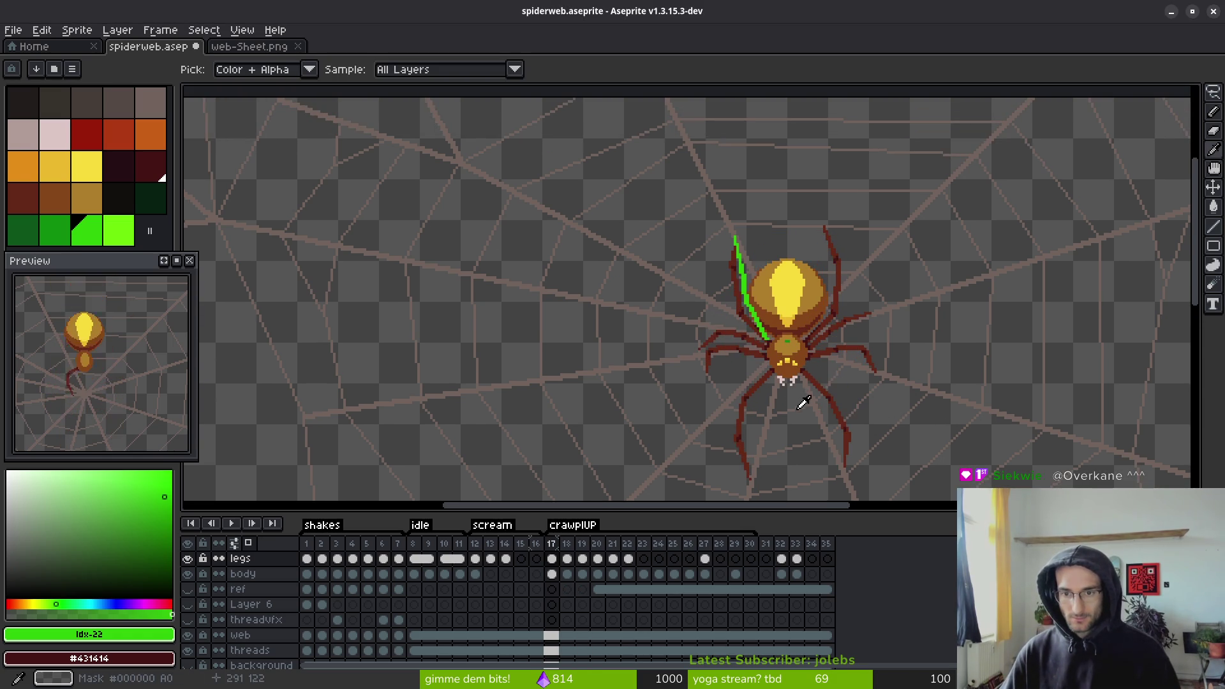
{"action": "key", "text": "Right"}
{"action": "key", "text": "Right"}
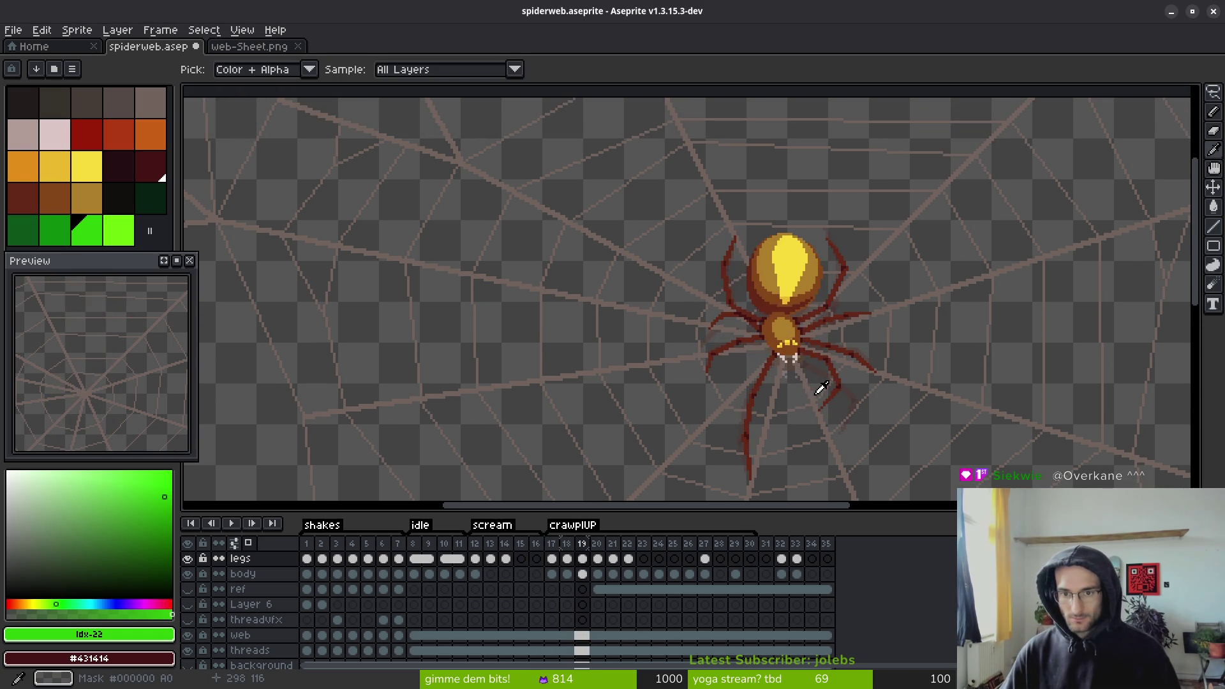
{"action": "key", "text": "Left"}
{"action": "key", "text": "Left"}
{"action": "key", "text": "Right"}
{"action": "key", "text": "Right"}
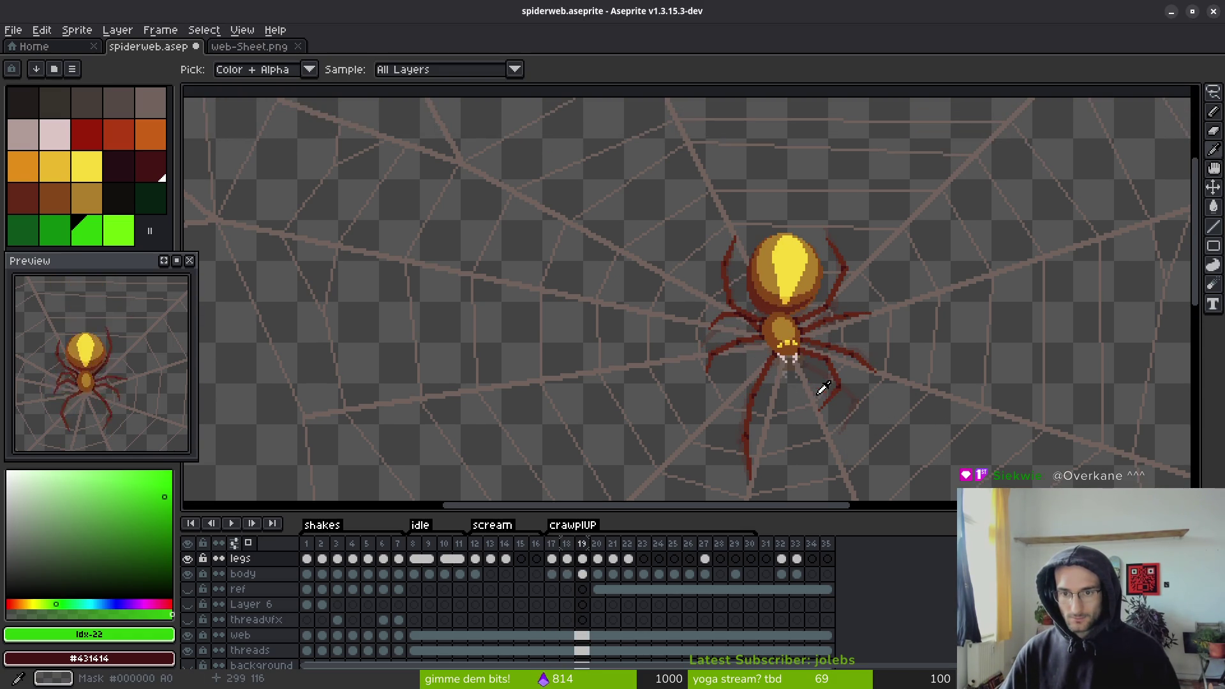
{"action": "key", "text": "Left"}
{"action": "key", "text": "Left"}
{"action": "key", "text": "Right"}
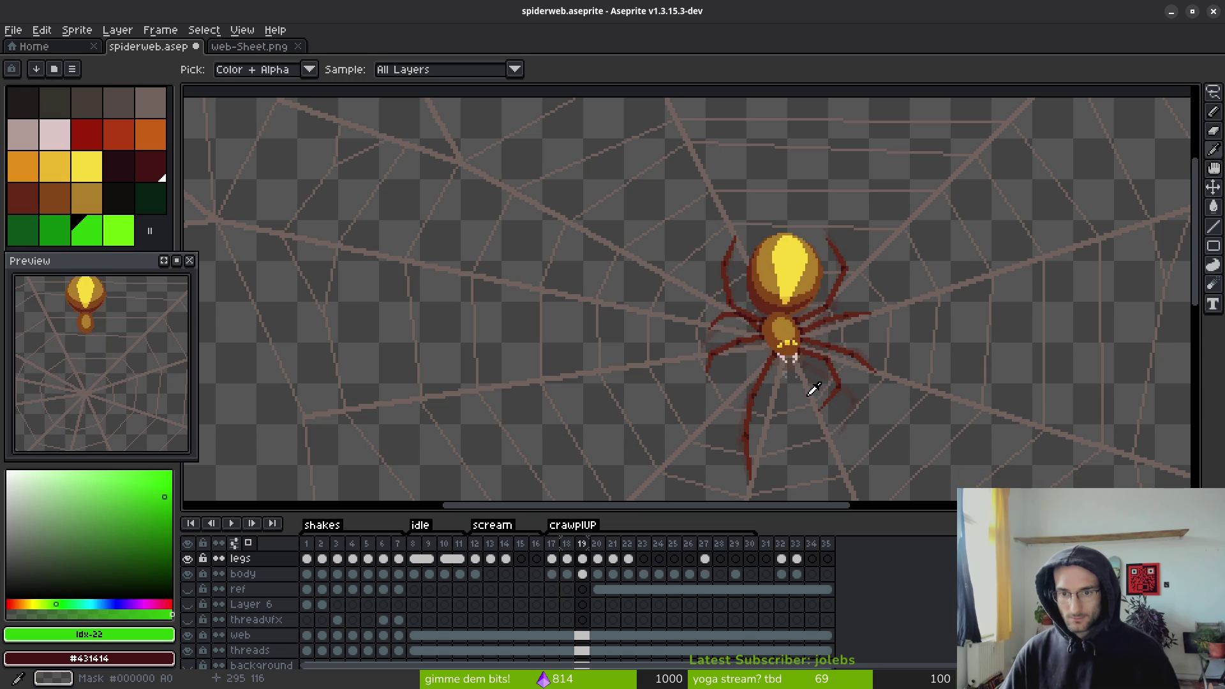
{"action": "key", "text": "Left"}
{"action": "key", "text": "Right"}
{"action": "key", "text": "Left"}
{"action": "scroll", "coordinate": [755, 295], "scroll_direction": "up", "scroll_amount": 3}
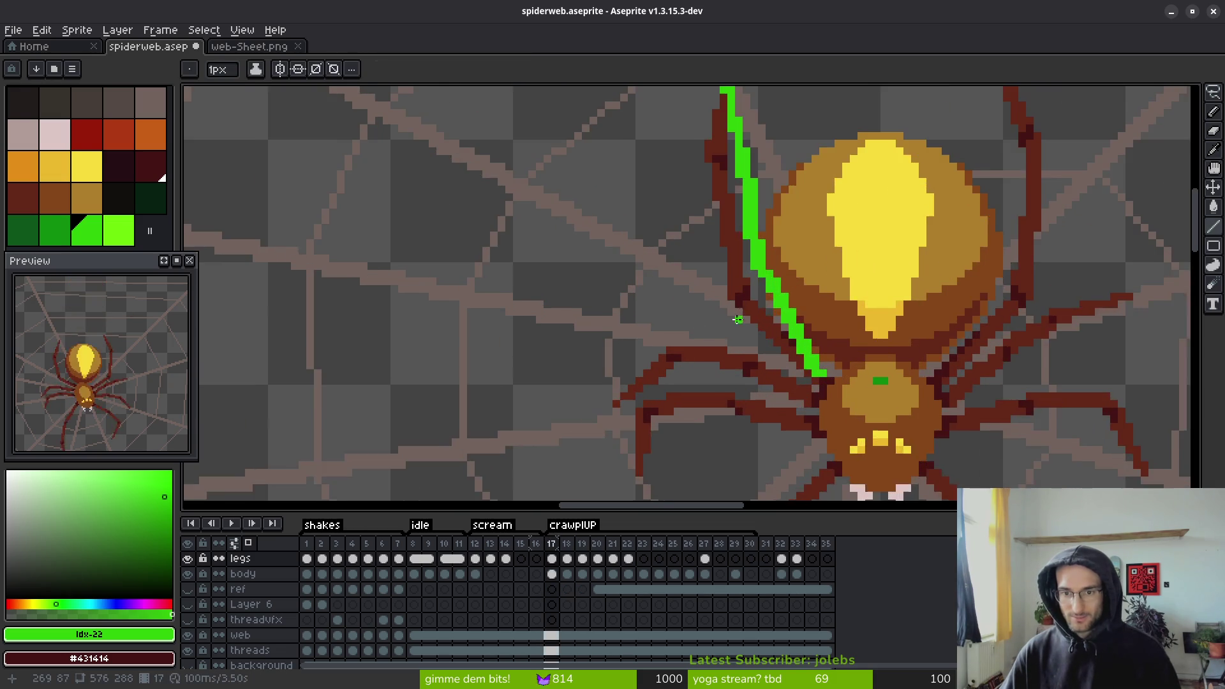
- Magic Wand-select the green leg line, test deleting it and saving, then restore it
{"action": "key", "text": "w"}
{"action": "left_click", "coordinate": [784, 319]}
{"action": "key", "text": "Delete"}
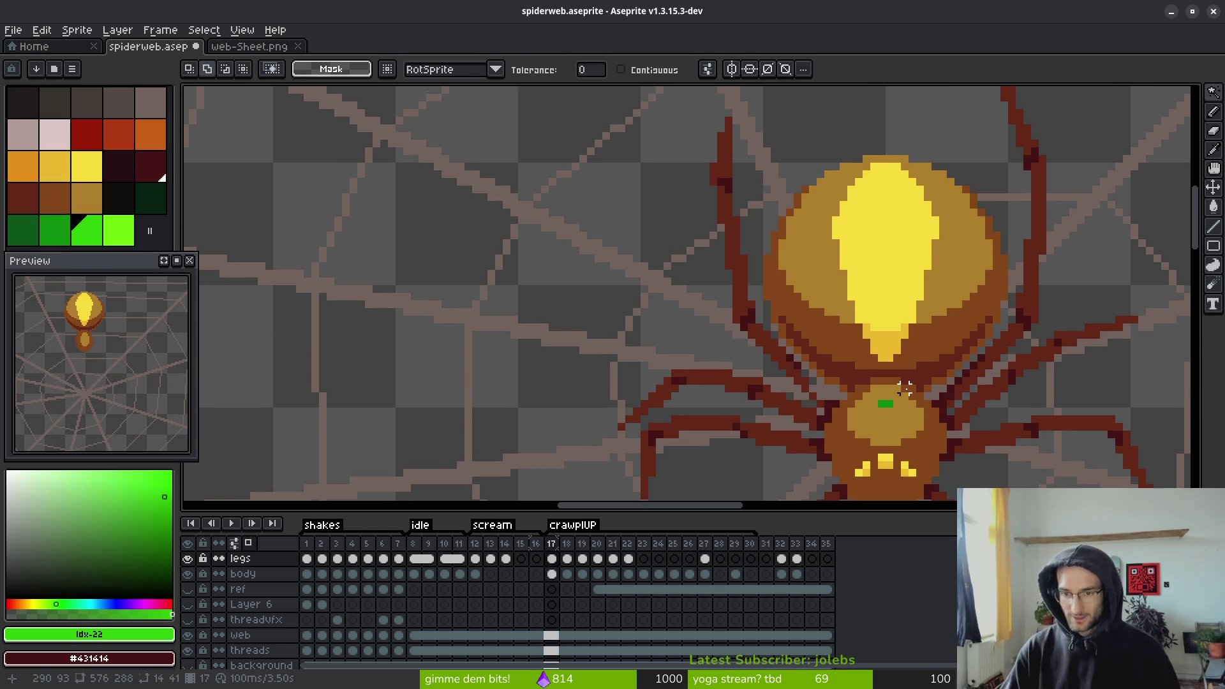
{"action": "key", "text": "ctrl+s"}
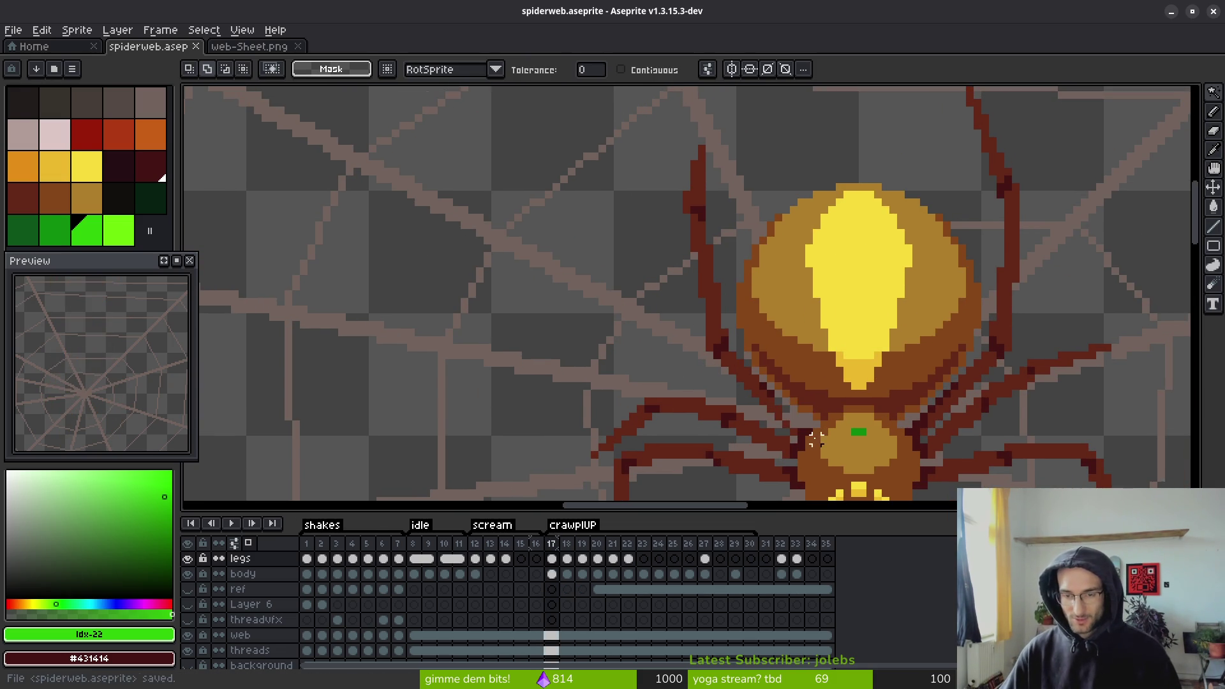
{"action": "key", "text": "ctrl+z"}
- Erase the old dark-red leg outline pixels beside the green guide line
{"action": "key", "text": "e"}
{"action": "scroll", "coordinate": [778, 421], "scroll_direction": "up", "scroll_amount": 1}
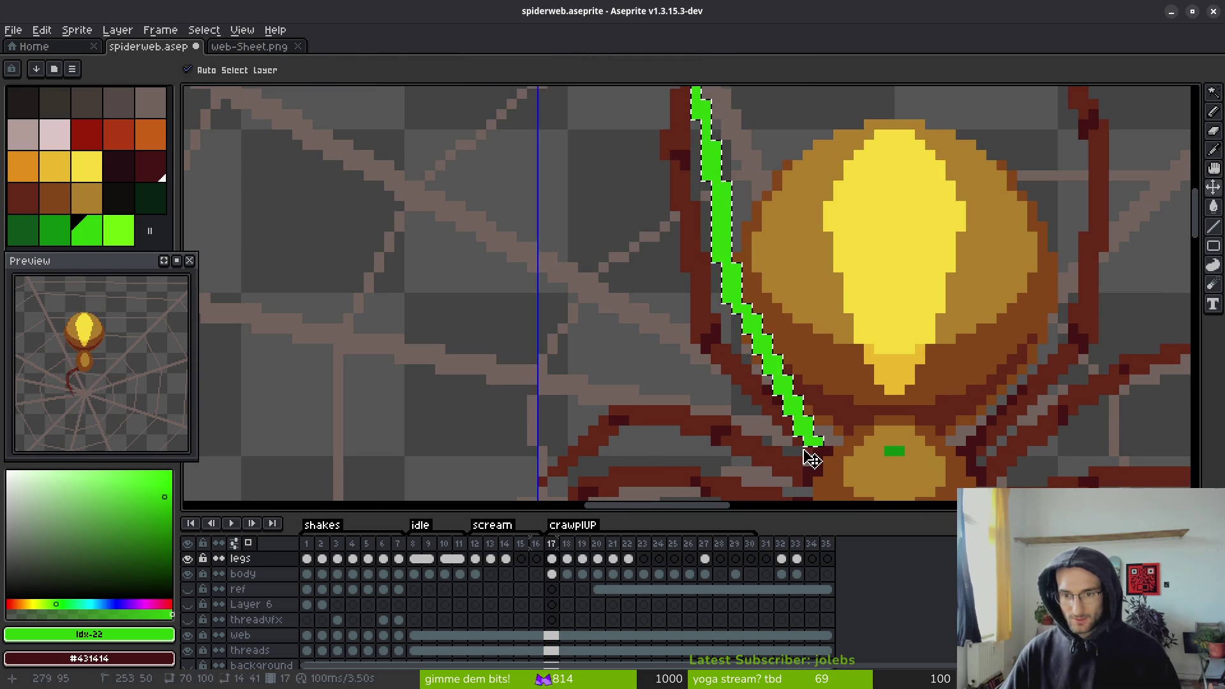
{"action": "key", "text": "ctrl+d"}
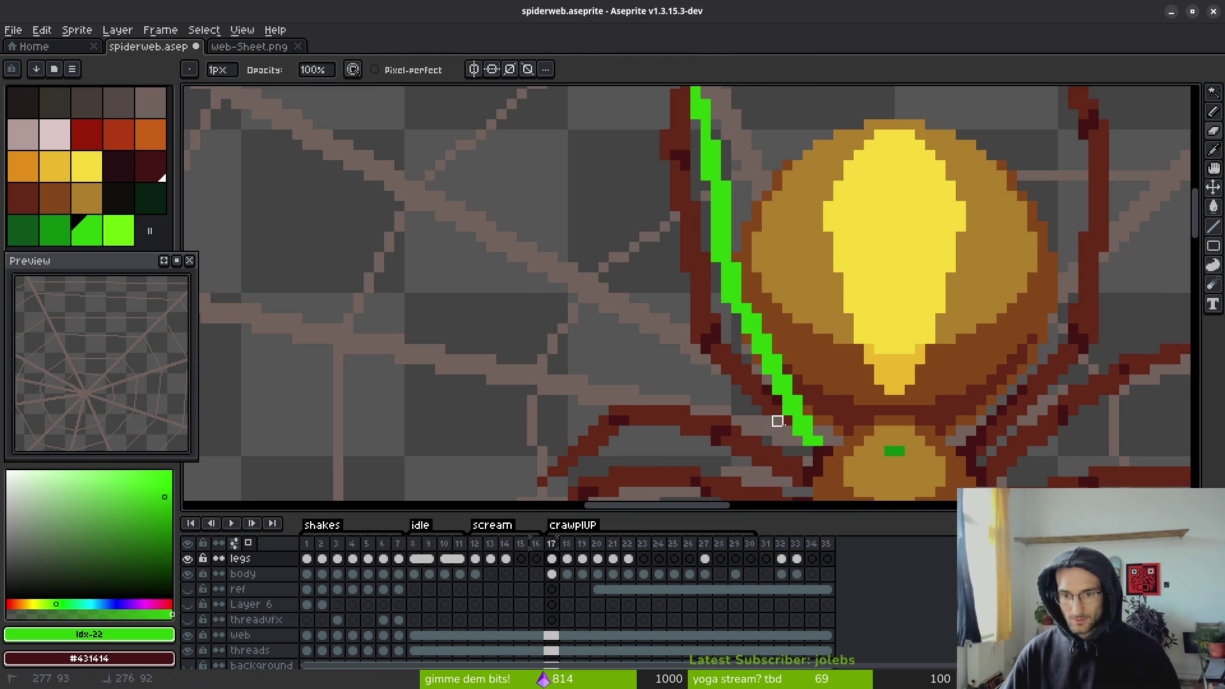
{"action": "mouse_move", "coordinate": [767, 400]}
{"action": "left_mouse_down"}
{"action": "mouse_move", "coordinate": [768, 411]}
{"action": "mouse_move", "coordinate": [733, 358]}
{"action": "mouse_move", "coordinate": [757, 400]}
{"action": "left_mouse_up"}
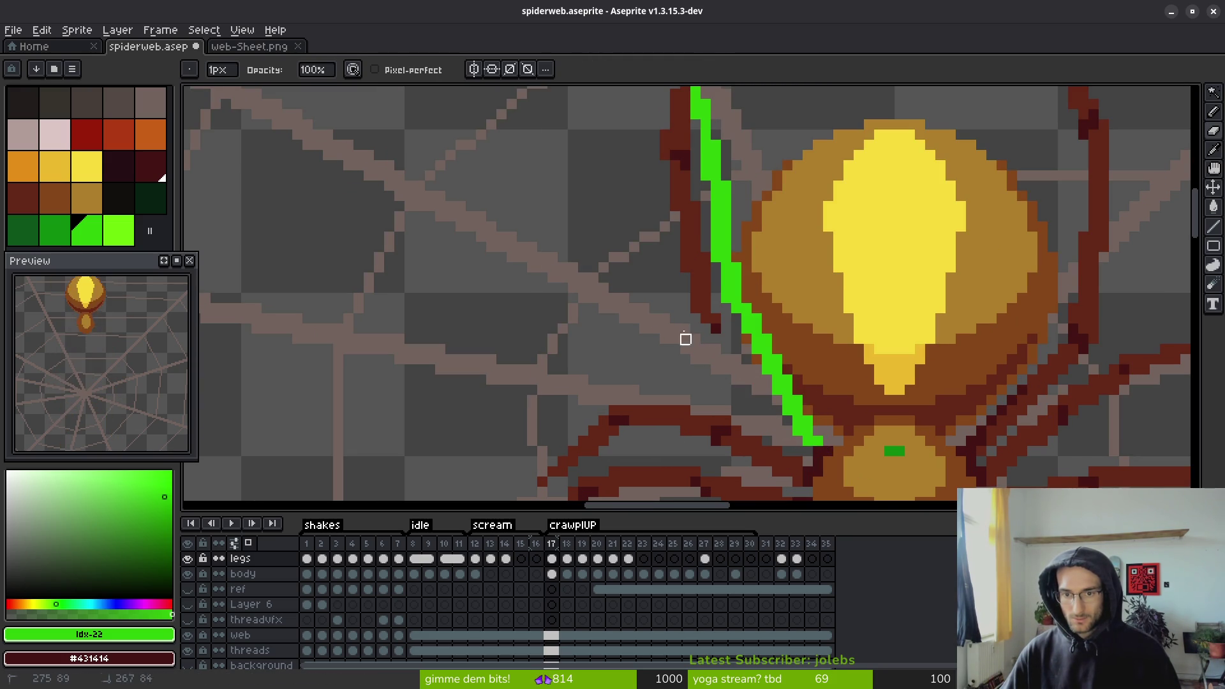
{"action": "scroll", "coordinate": [692, 300], "scroll_direction": "up", "scroll_amount": 3}
{"action": "mouse_move", "coordinate": [685, 168]}
{"action": "left_mouse_down"}
{"action": "mouse_move", "coordinate": [684, 361]}
{"action": "mouse_move", "coordinate": [683, 289]}
{"action": "mouse_move", "coordinate": [706, 393]}
{"action": "mouse_move", "coordinate": [684, 322]}
{"action": "mouse_move", "coordinate": [672, 178]}
{"action": "mouse_move", "coordinate": [661, 268]}
{"action": "mouse_move", "coordinate": [694, 321]}
{"action": "mouse_move", "coordinate": [691, 402]}
{"action": "left_mouse_up"}
{"action": "key", "text": "ctrl+z"}
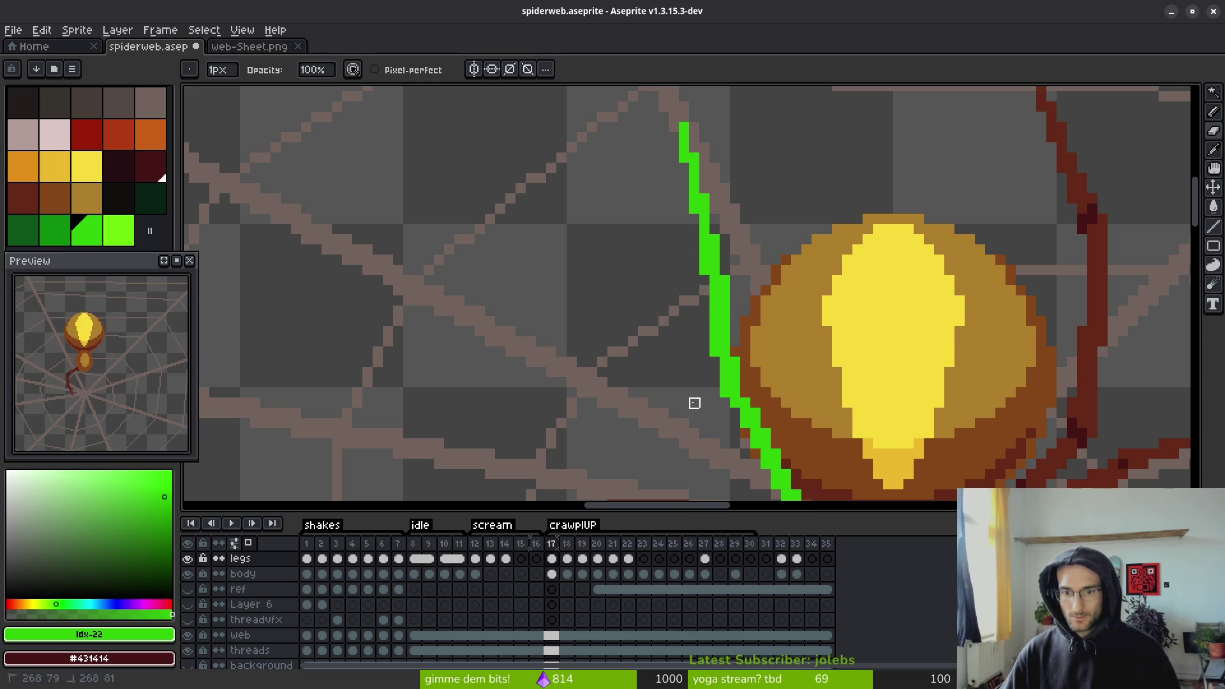
{"action": "key", "text": "b"}
{"action": "scroll", "coordinate": [714, 364], "scroll_direction": "down", "scroll_amount": 3}
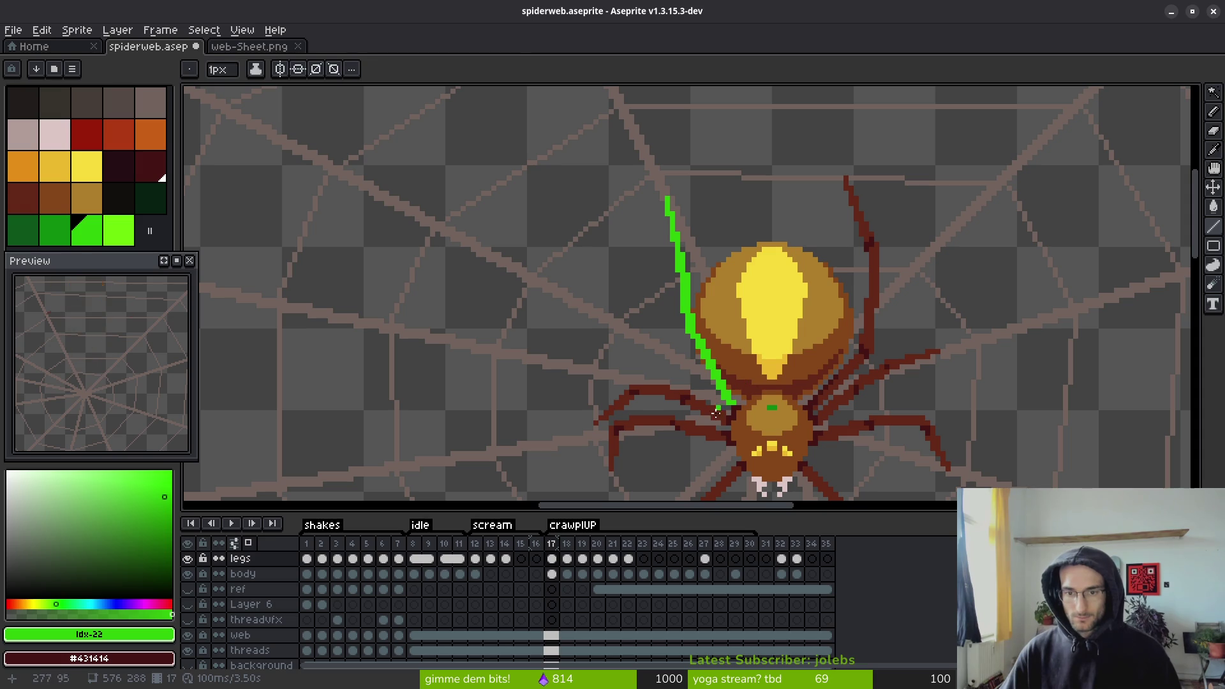
- Flood-fill the green upper-left leg on frame 17 with dark red
{"action": "key", "text": "g"}
{"action": "left_click", "coordinate": [715, 412], "text": "alt"}
{"action": "scroll", "coordinate": [715, 381], "scroll_direction": "up", "scroll_amount": 1}
{"action": "scroll", "coordinate": [714, 381], "scroll_direction": "up", "scroll_amount": 1}
{"action": "left_click", "coordinate": [714, 381]}
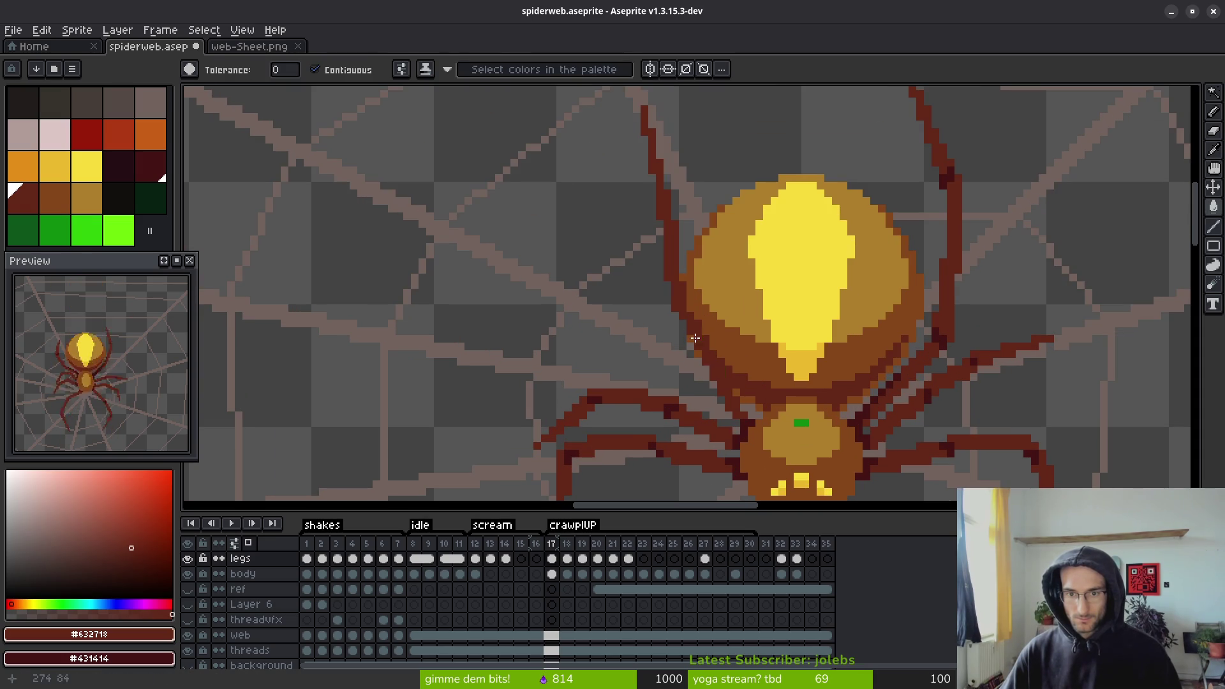
{"action": "scroll", "coordinate": [683, 289], "scroll_direction": "up", "scroll_amount": 2}
- Fill the leg's outline band with a darker red
{"action": "key", "text": "b"}
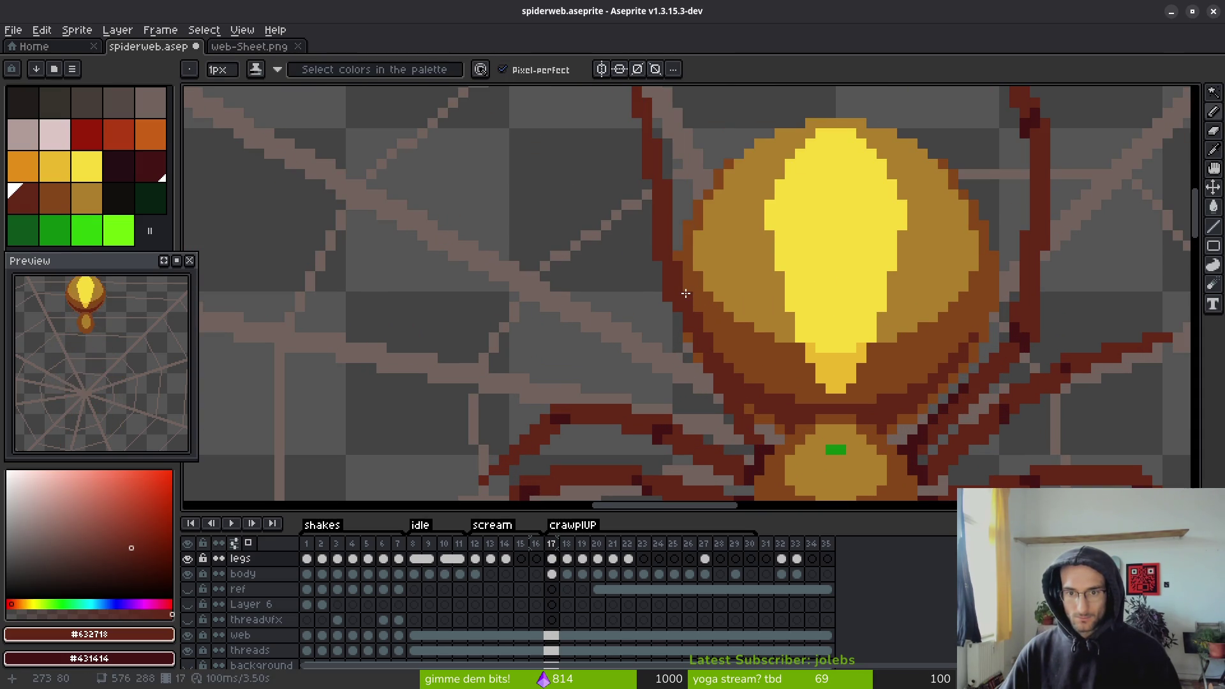
{"action": "scroll", "coordinate": [742, 376], "scroll_direction": "up", "scroll_amount": 2}
{"action": "key", "text": "g"}
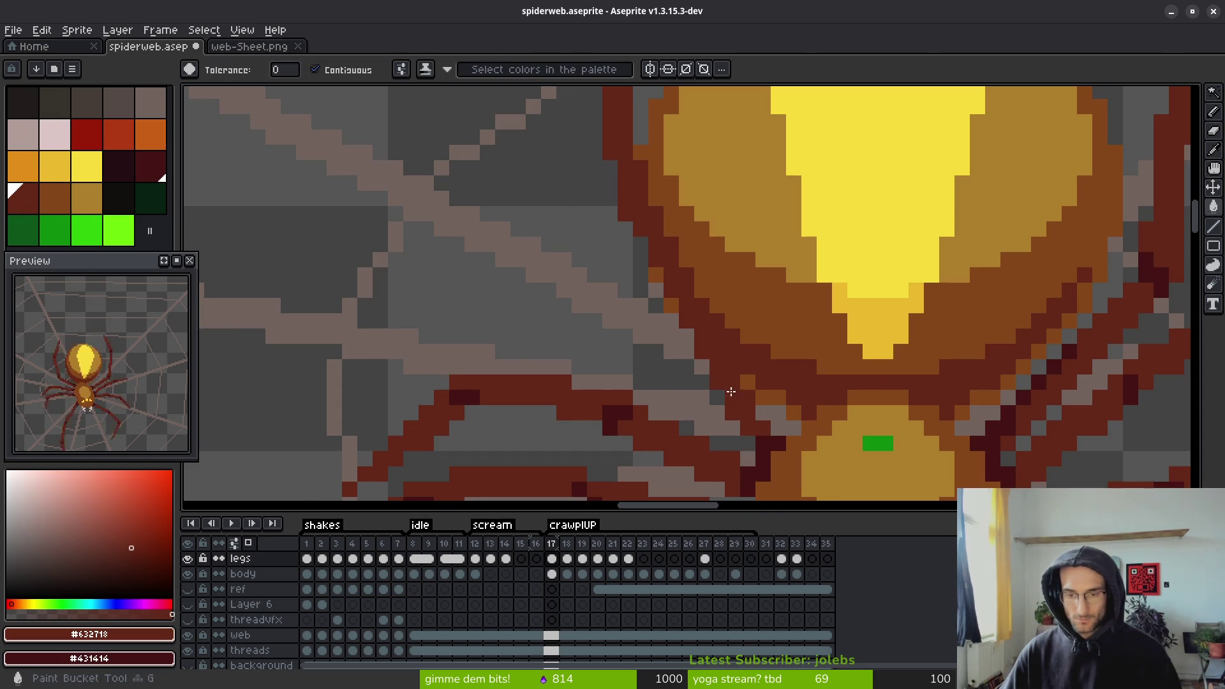
{"action": "left_click", "coordinate": [738, 404]}
{"action": "scroll", "coordinate": [739, 397], "scroll_direction": "down", "scroll_amount": 5}
{"action": "scroll", "coordinate": [721, 338], "scroll_direction": "up", "scroll_amount": 2}
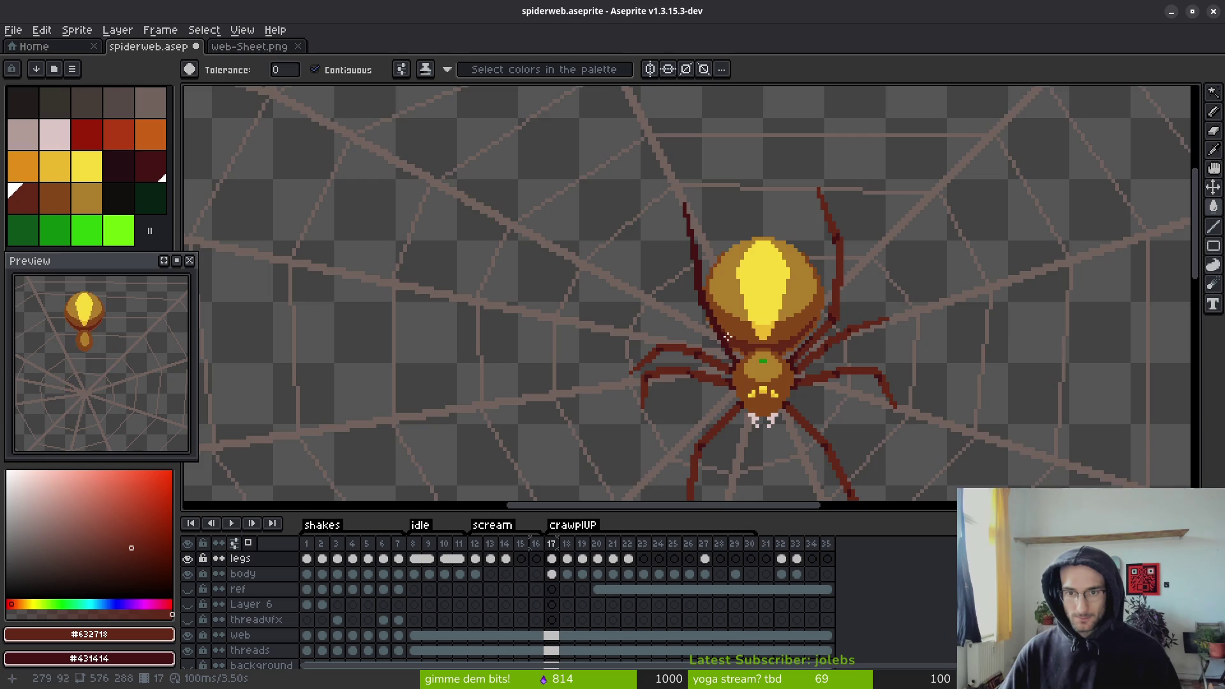
{"action": "scroll", "coordinate": [707, 281], "scroll_direction": "up", "scroll_amount": 1}
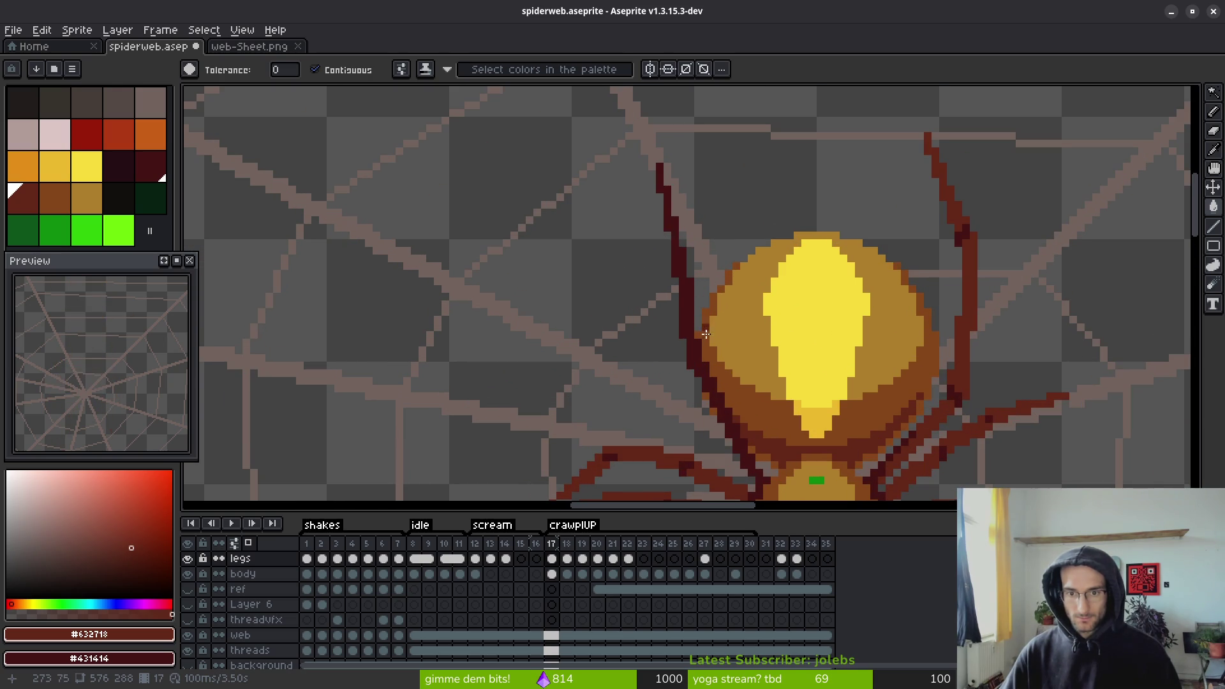
{"action": "scroll", "coordinate": [701, 336], "scroll_direction": "up", "scroll_amount": 2}
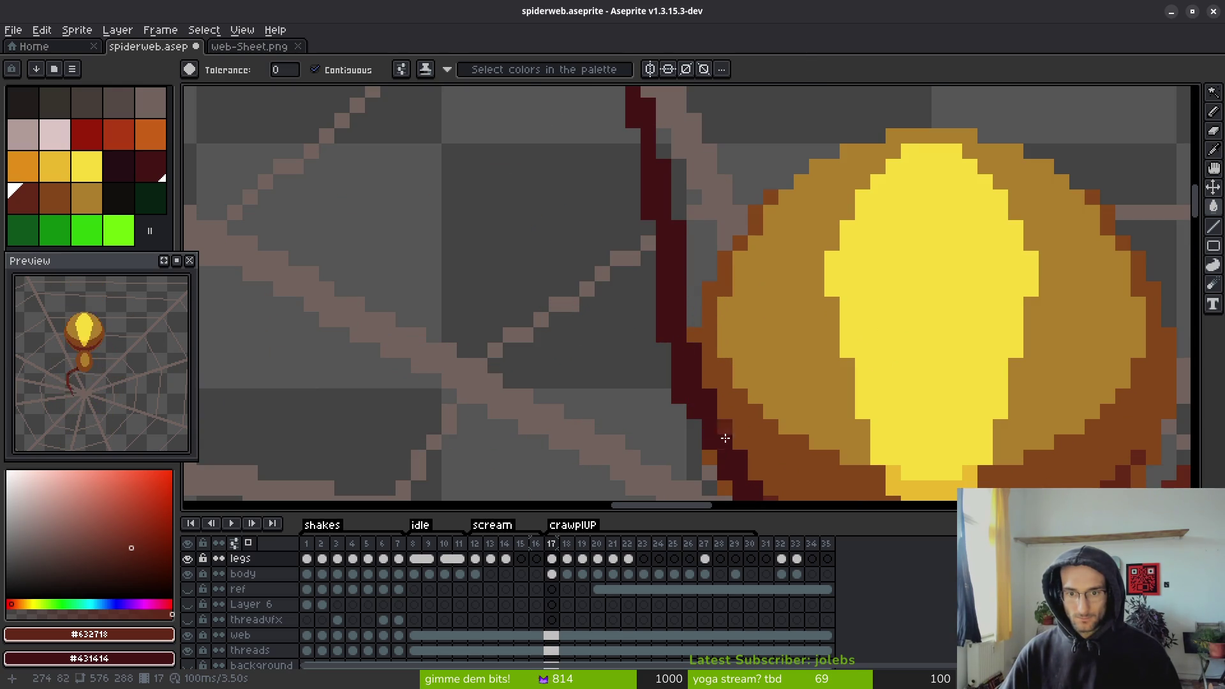
{"action": "scroll", "coordinate": [686, 319], "scroll_direction": "up", "scroll_amount": 1}
{"action": "scroll", "coordinate": [680, 311], "scroll_direction": "down", "scroll_amount": 1}
{"action": "scroll", "coordinate": [682, 284], "scroll_direction": "up", "scroll_amount": 3}
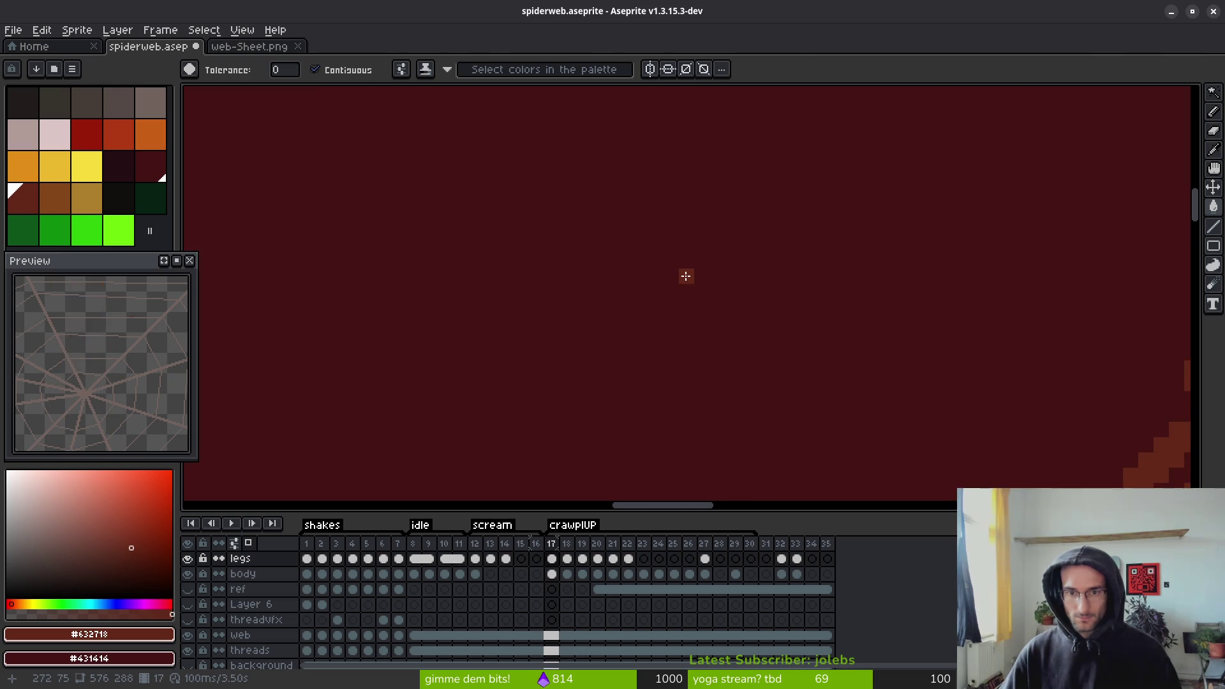
{"action": "scroll", "coordinate": [684, 283], "scroll_direction": "down", "scroll_amount": 3}
- Touch up the new leg's edges with the Pencil and Eraser
{"action": "key", "text": "b"}
{"action": "key", "text": "e"}
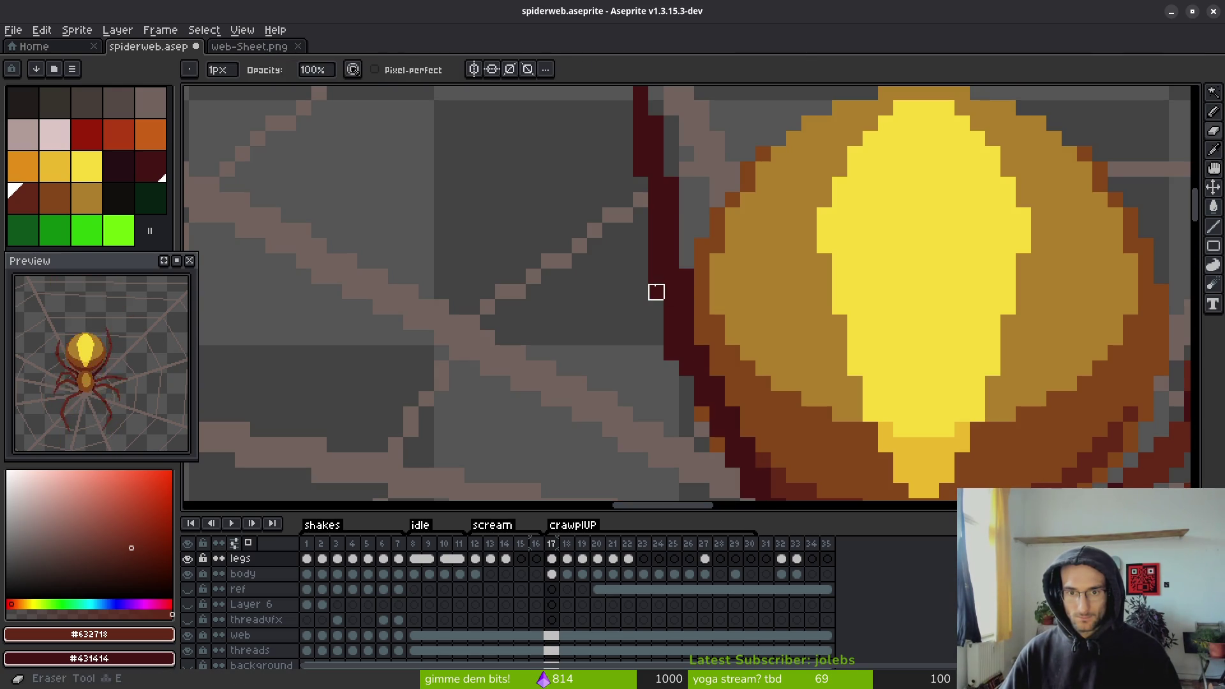
{"action": "scroll", "coordinate": [671, 355], "scroll_direction": "down", "scroll_amount": 2}
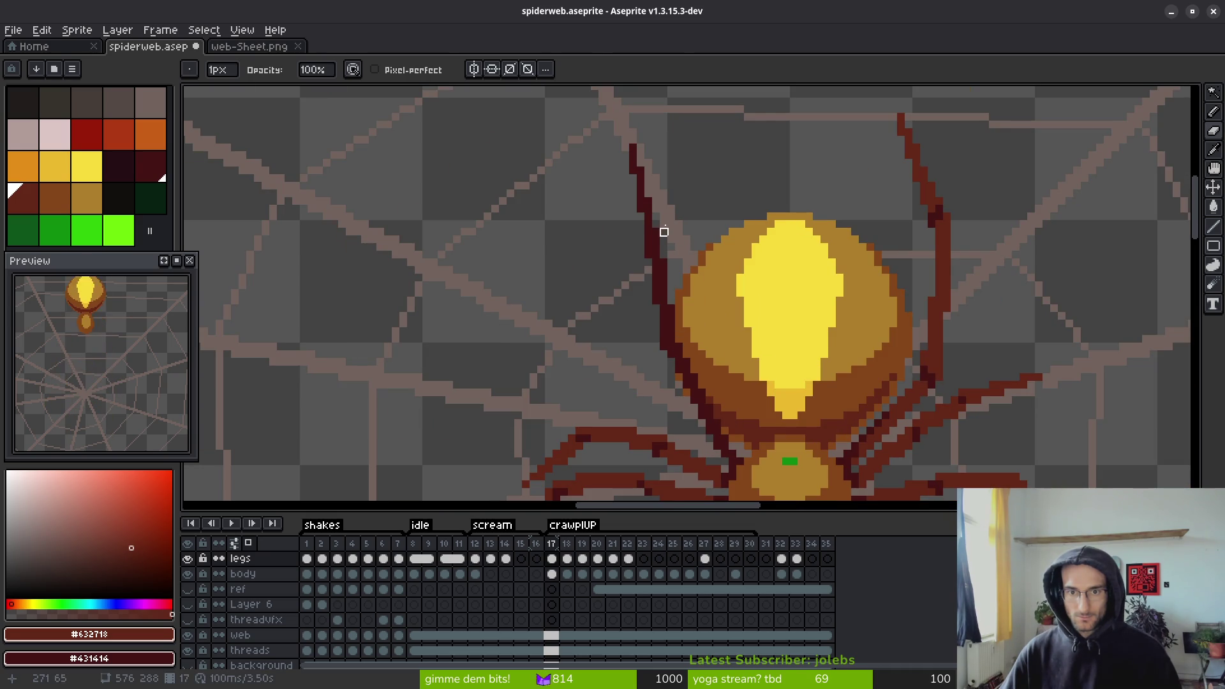
{"action": "key", "text": "b"}
{"action": "scroll", "coordinate": [689, 229], "scroll_direction": "down", "scroll_amount": 1}
{"action": "scroll", "coordinate": [689, 229], "scroll_direction": "down", "scroll_amount": 2}
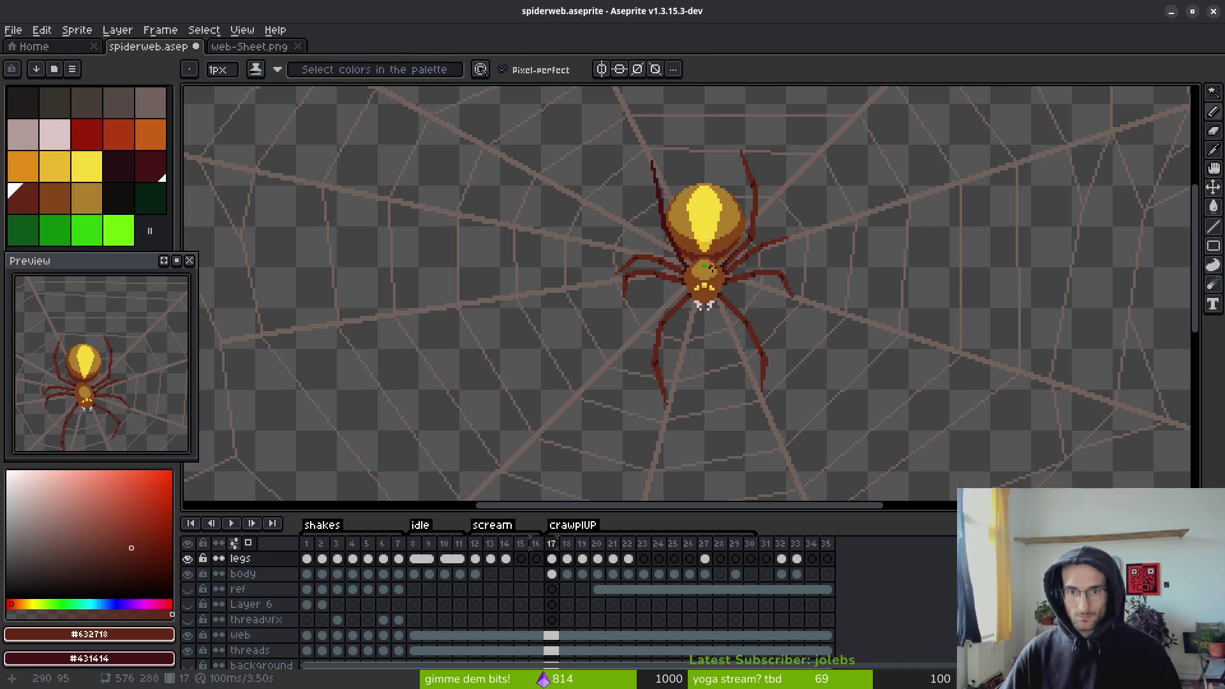
- Compare the spider's legs on frames 8, 12 and 17 of the legs layer
{"action": "key", "text": "i"}
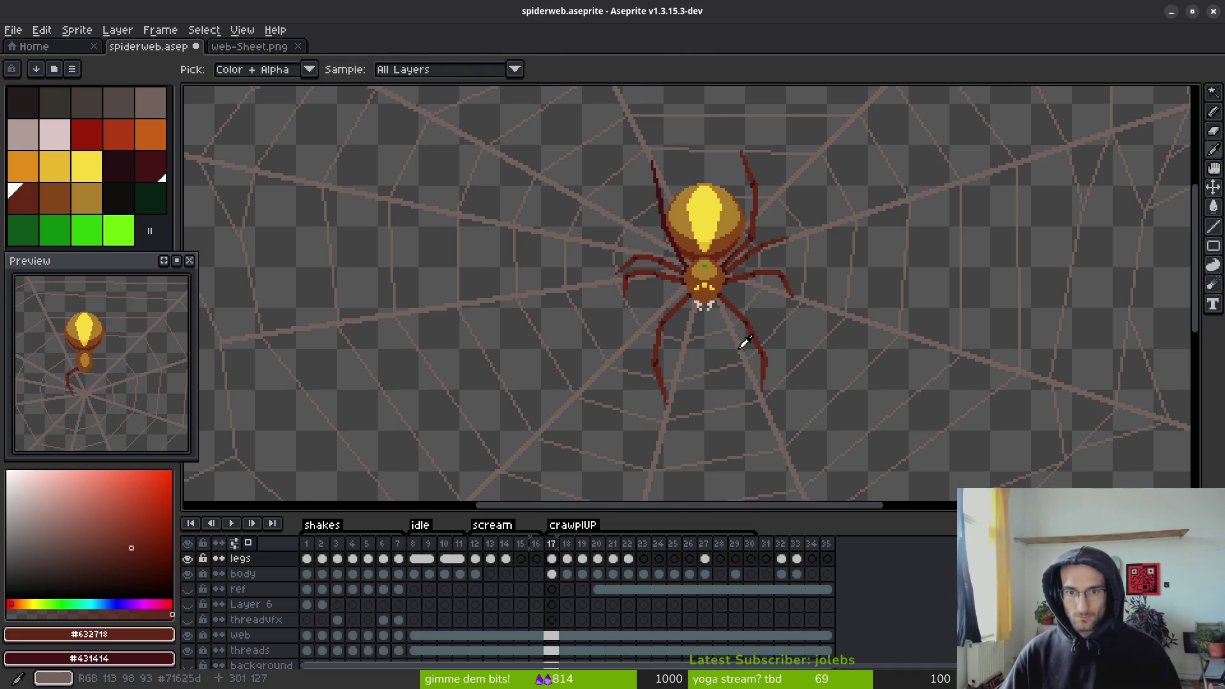
{"action": "key", "text": "b"}
{"action": "left_click", "coordinate": [414, 560]}
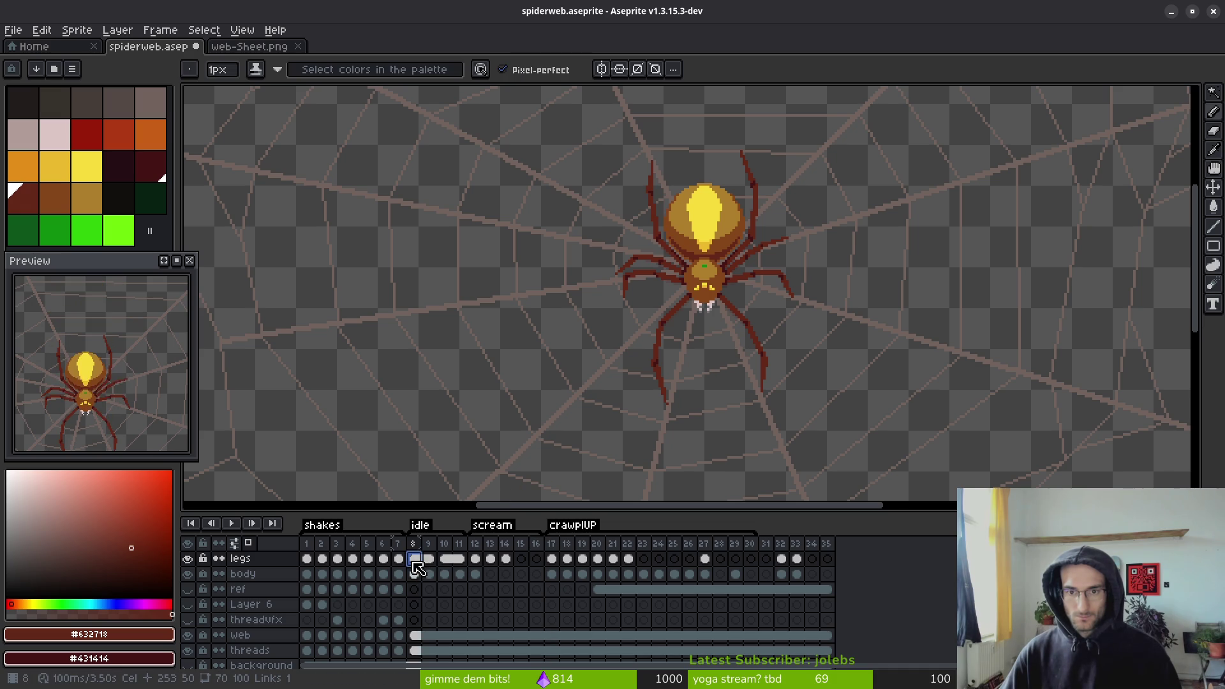
{"action": "left_click", "coordinate": [553, 560]}
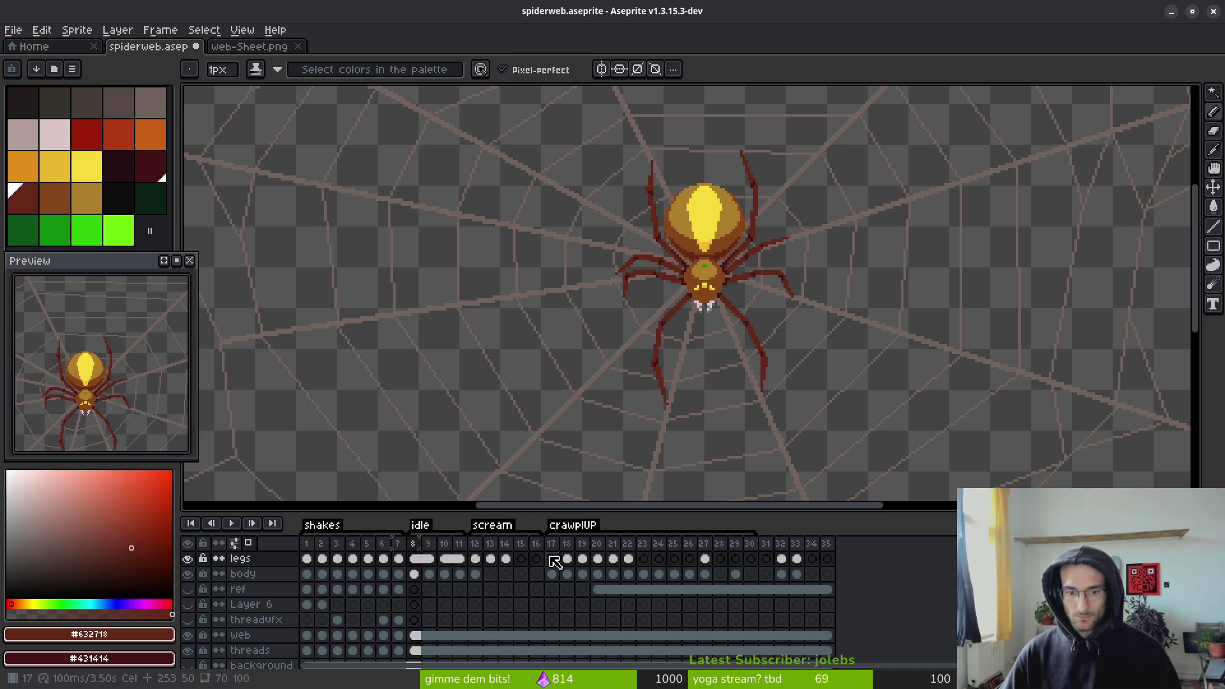
{"action": "left_click", "coordinate": [553, 561]}
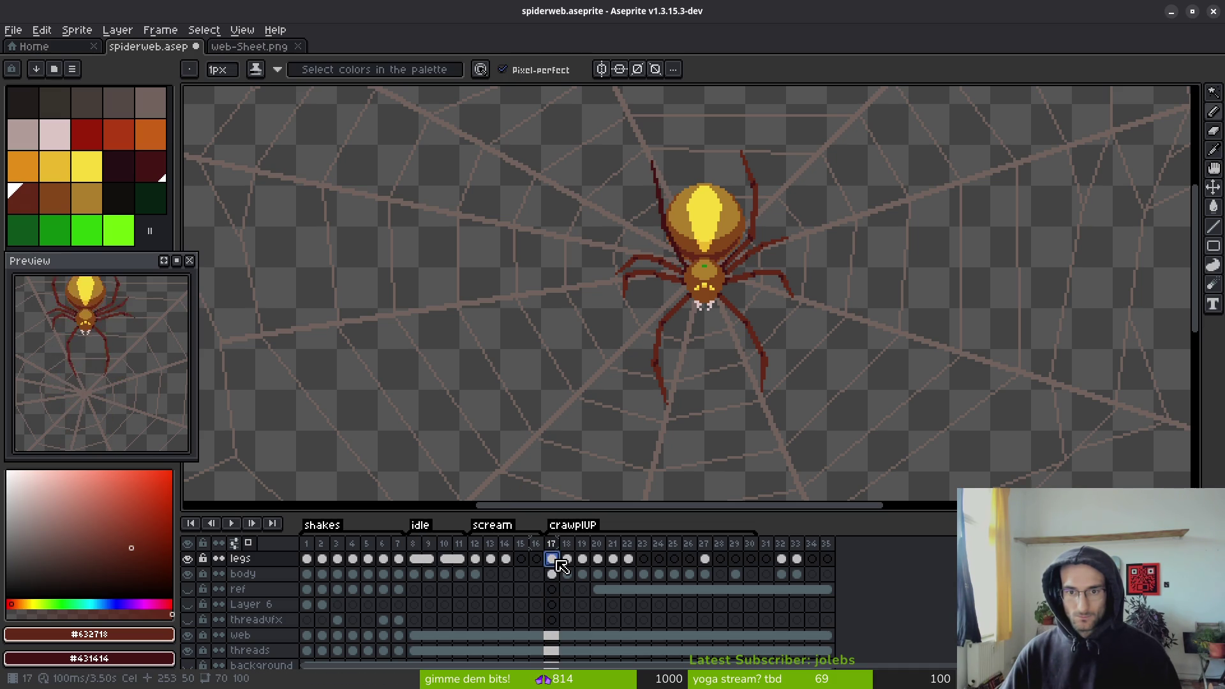
{"action": "left_click", "coordinate": [475, 560]}
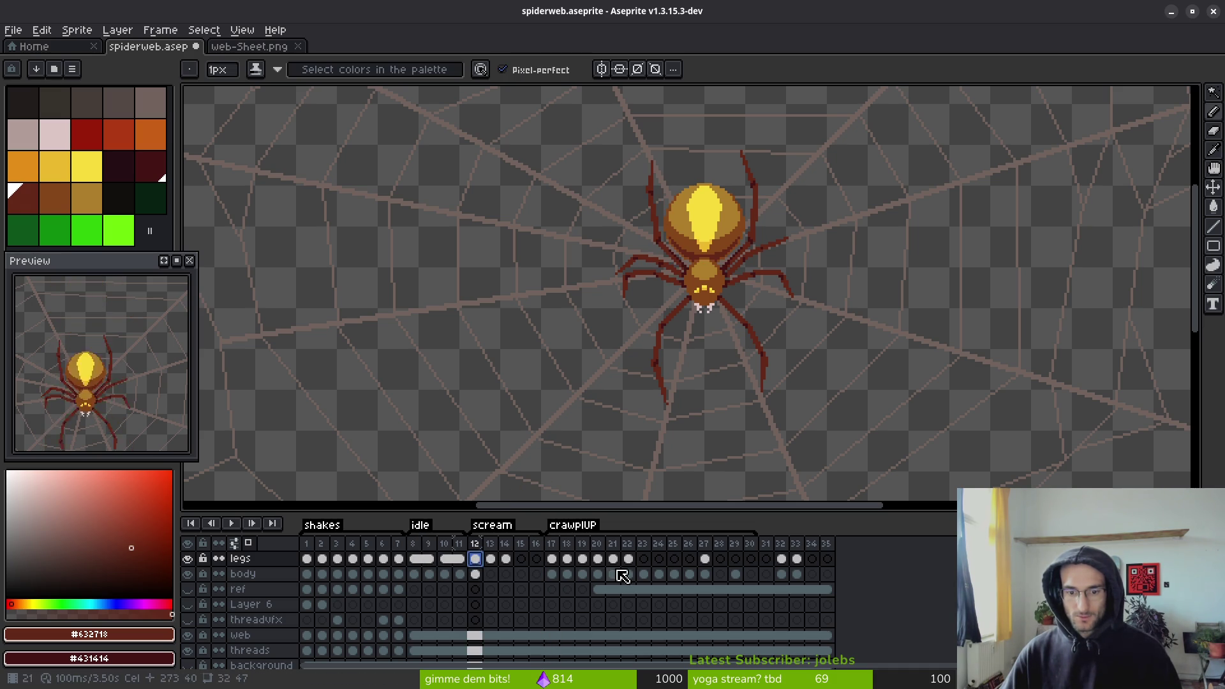
{"action": "left_click", "coordinate": [551, 560]}
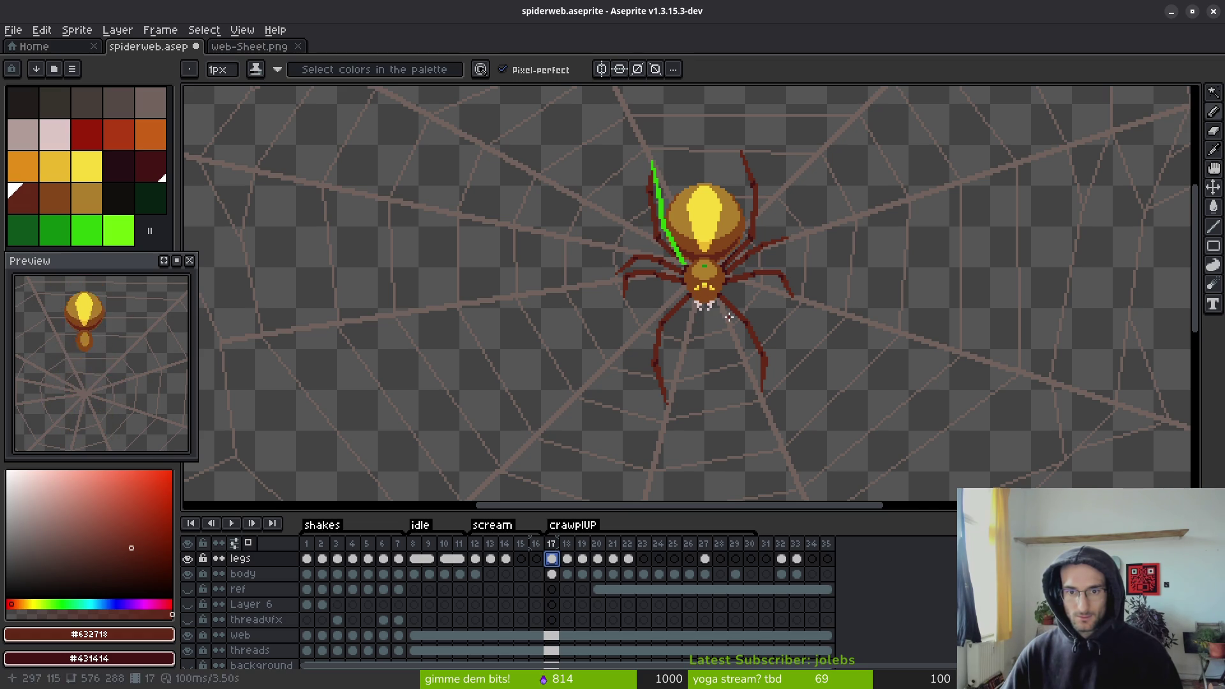
- Undo the stray green line on the upper-left leg, then zoom into frame 18
{"action": "key", "text": "ctrl+z"}
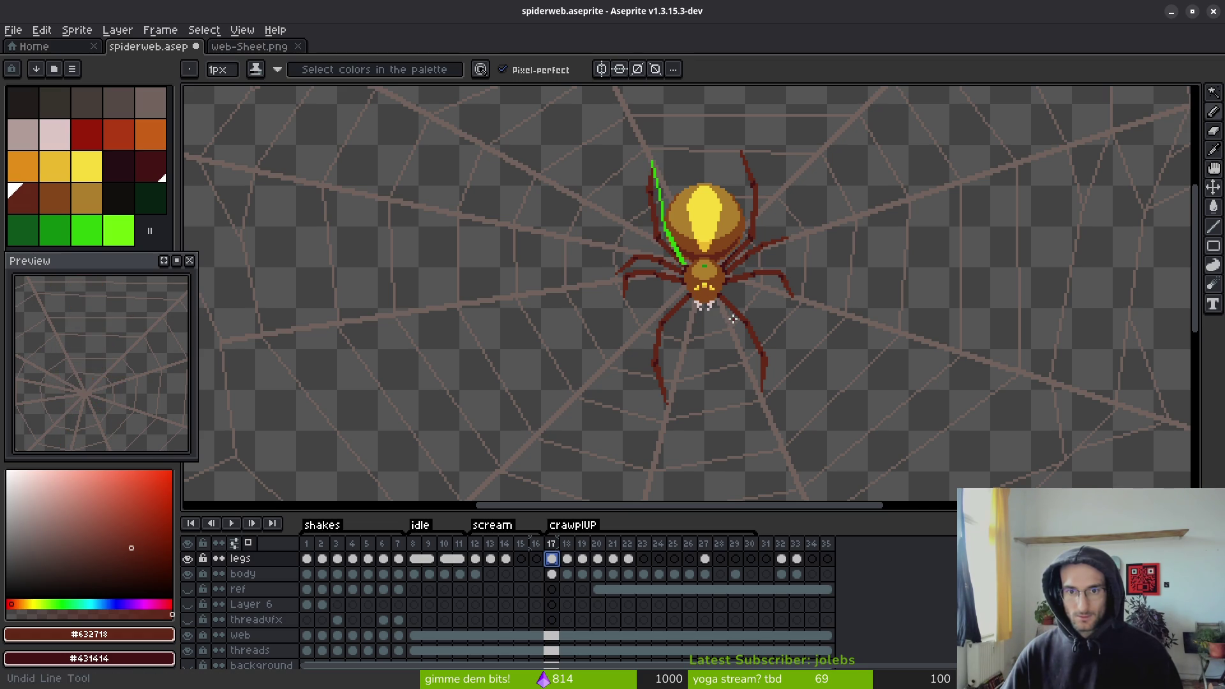
{"action": "key", "text": "ctrl+z"}
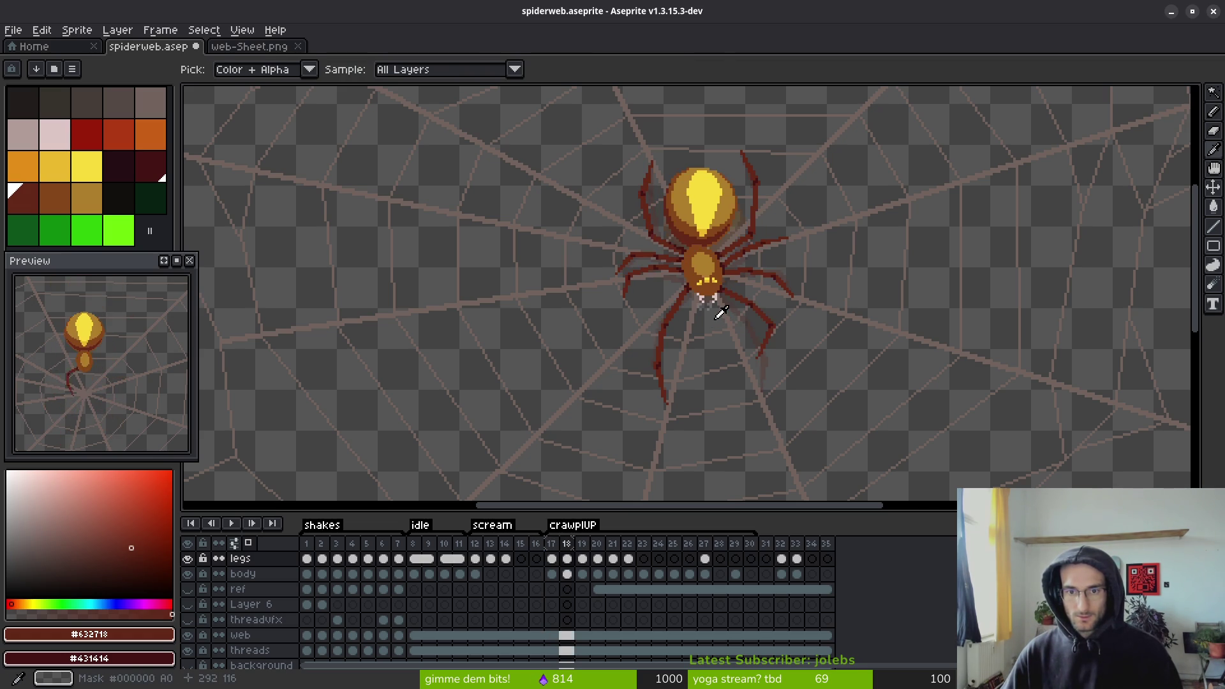
{"action": "key", "text": "Right"}
{"action": "scroll", "coordinate": [653, 208], "scroll_direction": "up", "scroll_amount": 3}
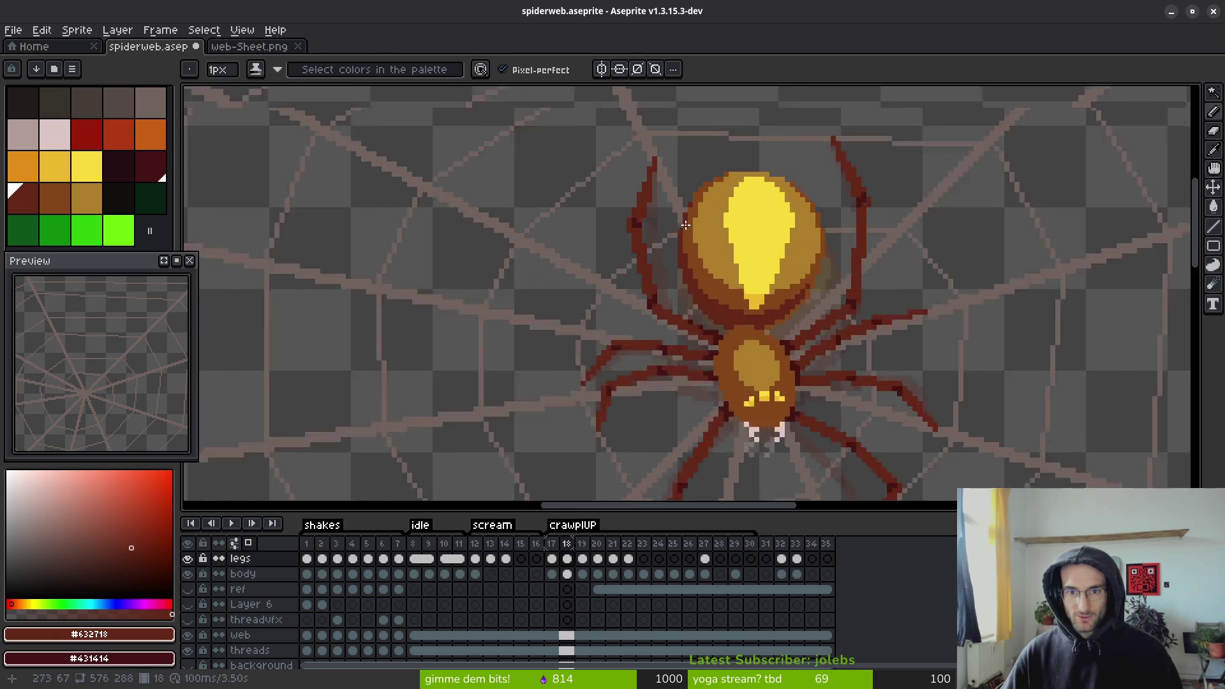
{"action": "key", "text": "l"}
{"action": "scroll", "coordinate": [736, 417], "scroll_direction": "up", "scroll_amount": 2}
{"action": "scroll", "coordinate": [737, 417], "scroll_direction": "down", "scroll_amount": 2}
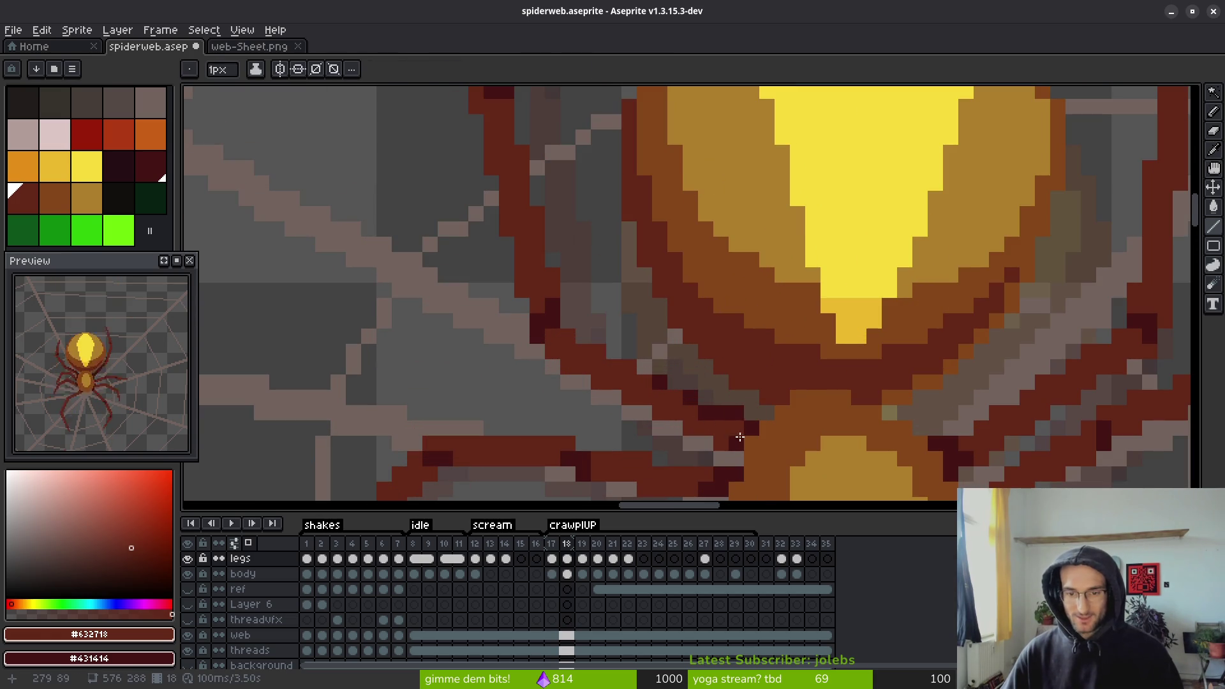
{"action": "key", "text": "b"}
{"action": "scroll", "coordinate": [727, 413], "scroll_direction": "down", "scroll_amount": 1}
{"action": "scroll", "coordinate": [716, 413], "scroll_direction": "up", "scroll_amount": 2}
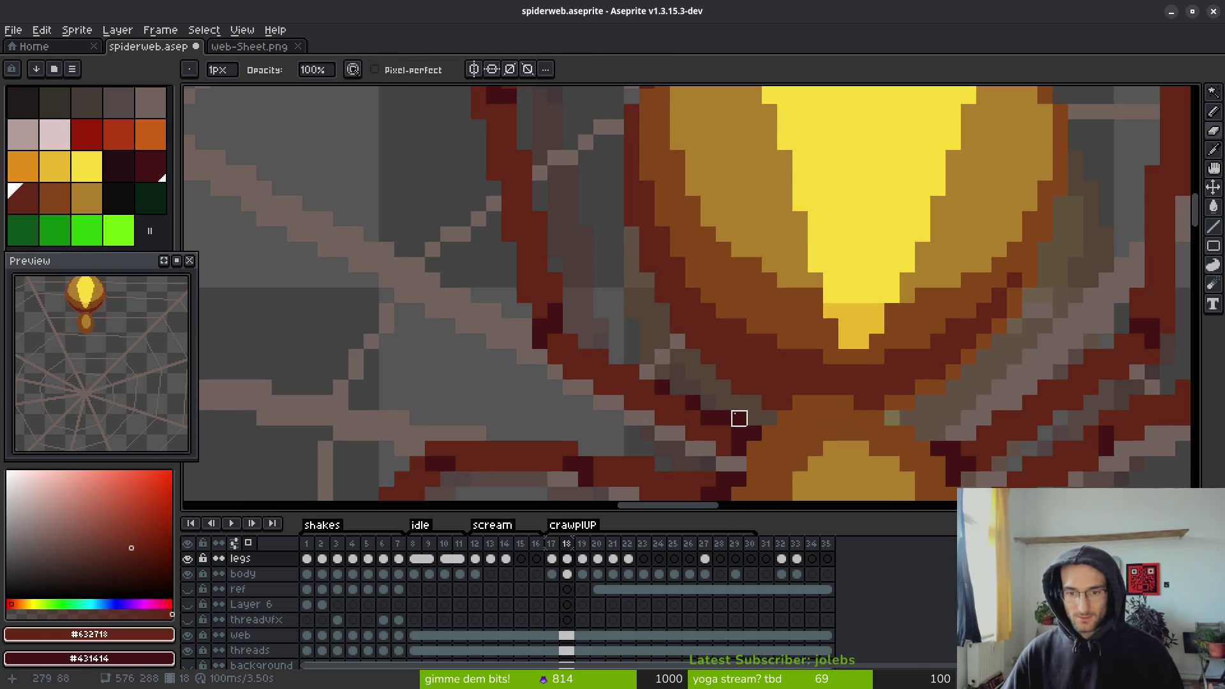
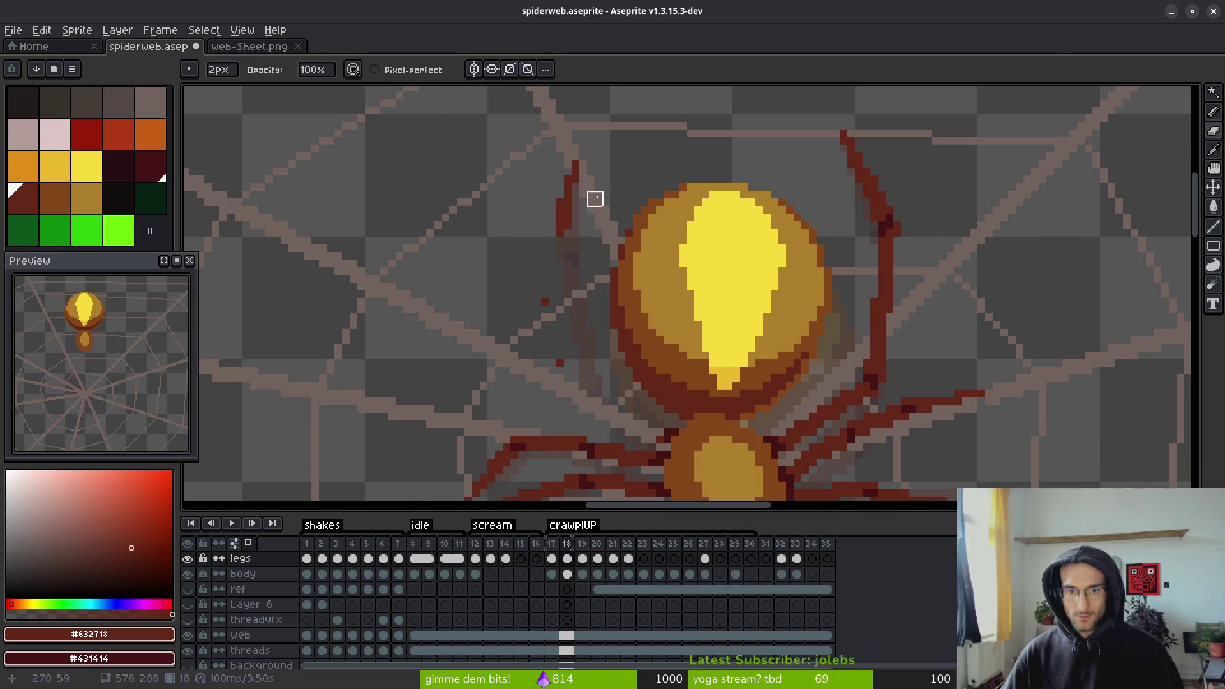
- With the Line tool, draw a dark red straight line along the spider's upper-left leg
{"action": "scroll", "coordinate": [600, 374], "scroll_direction": "up", "scroll_amount": 1}
{"action": "scroll", "coordinate": [613, 374], "scroll_direction": "up", "scroll_amount": 2}
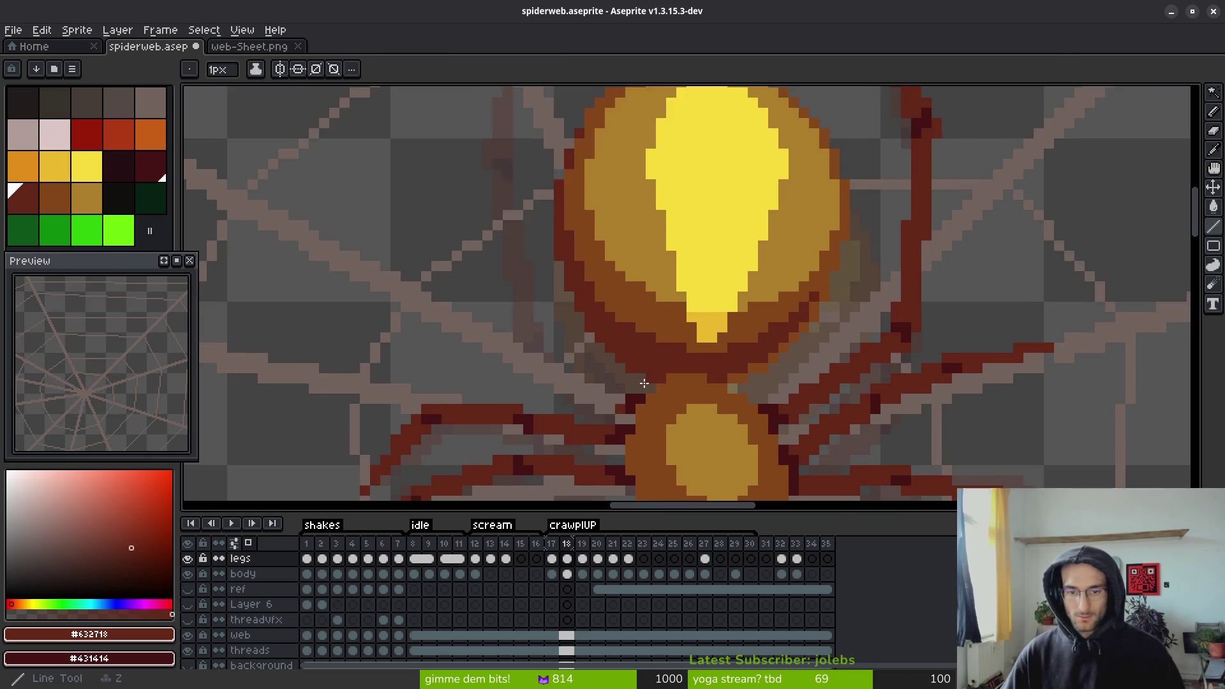
{"action": "key", "text": "f"}
{"action": "scroll", "coordinate": [654, 361], "scroll_direction": "up", "scroll_amount": 2}
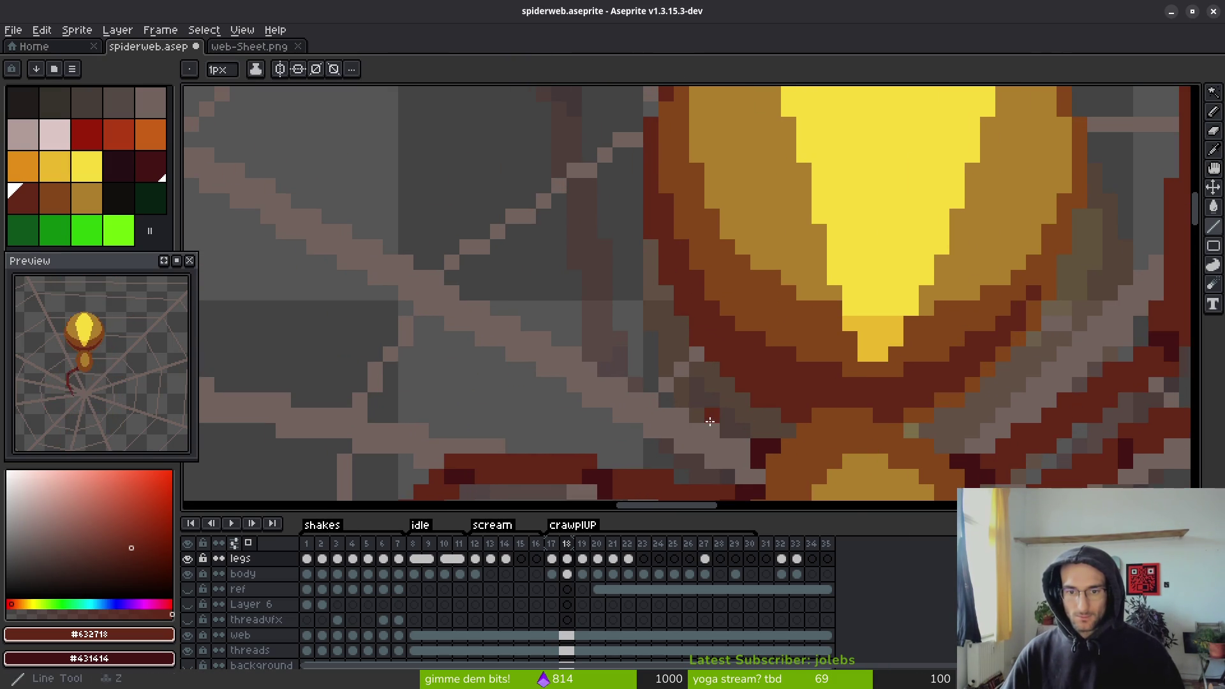
{"action": "scroll", "coordinate": [725, 431], "scroll_direction": "down", "scroll_amount": 2}
{"action": "scroll", "coordinate": [726, 431], "scroll_direction": "down", "scroll_amount": 1}
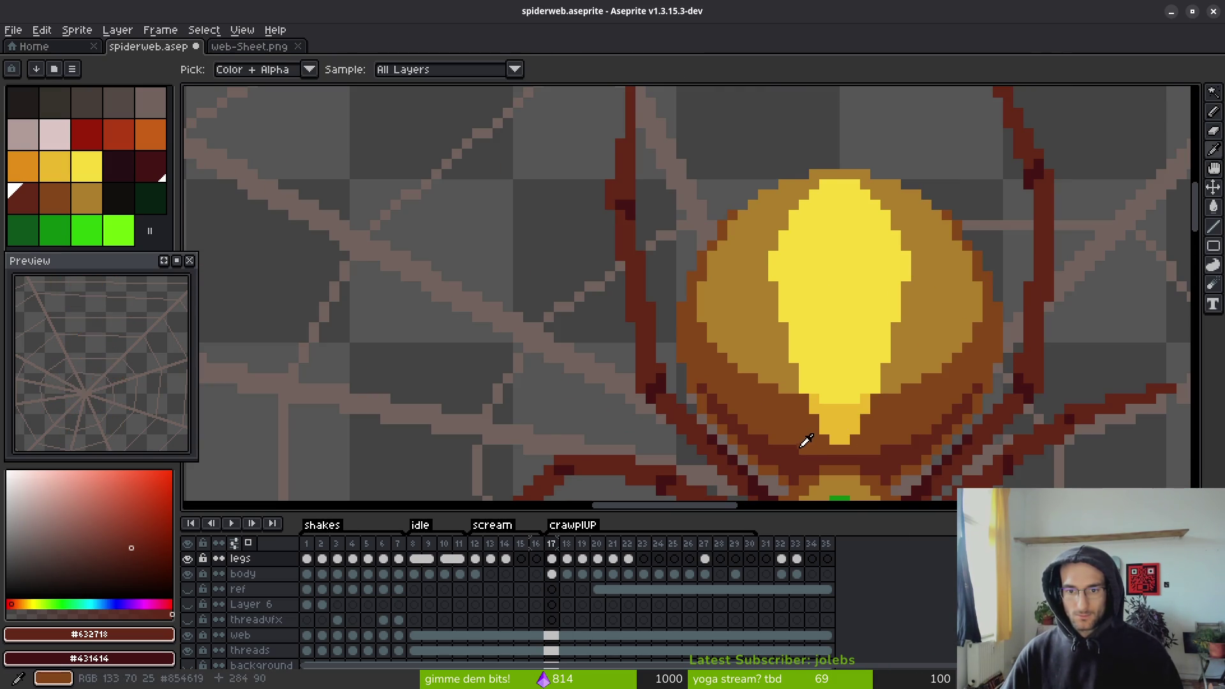
{"action": "scroll", "coordinate": [738, 314], "scroll_direction": "down", "scroll_amount": 1}
{"action": "scroll", "coordinate": [686, 187], "scroll_direction": "up", "scroll_amount": 1}
{"action": "scroll", "coordinate": [684, 170], "scroll_direction": "up", "scroll_amount": 1}
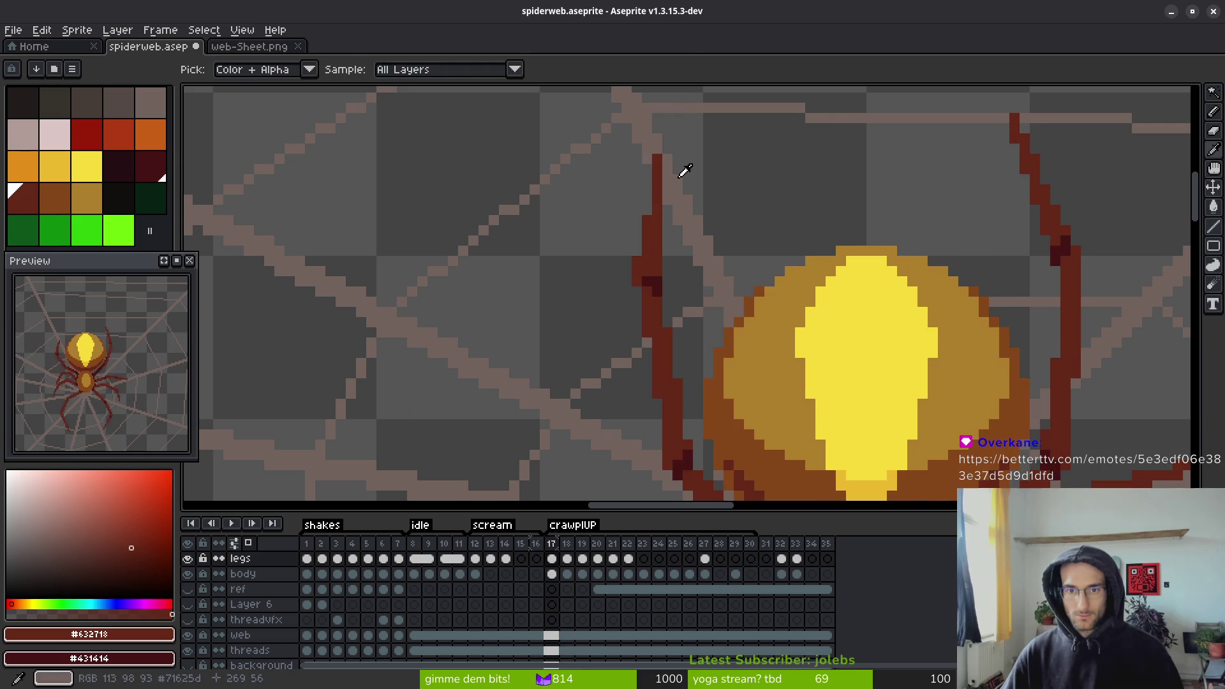
{"action": "left_click_drag", "start_coordinate": [658, 159], "coordinate": [686, 286]}
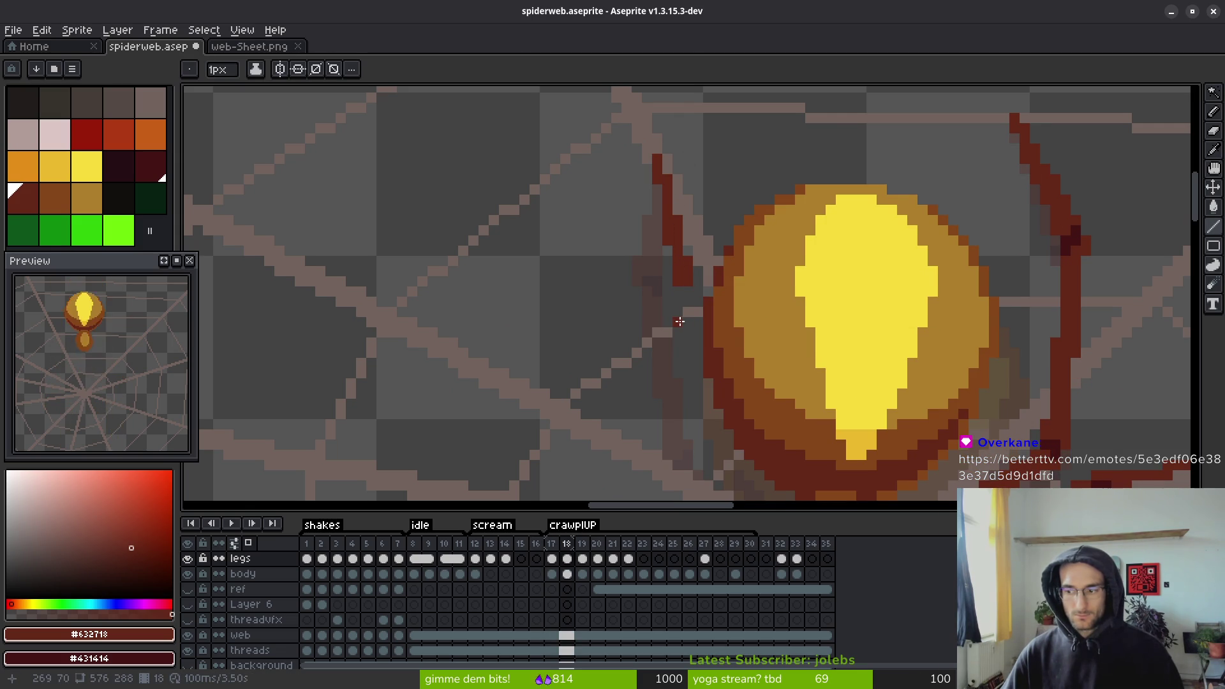
{"action": "scroll", "coordinate": [679, 322], "scroll_direction": "down", "scroll_amount": 3}
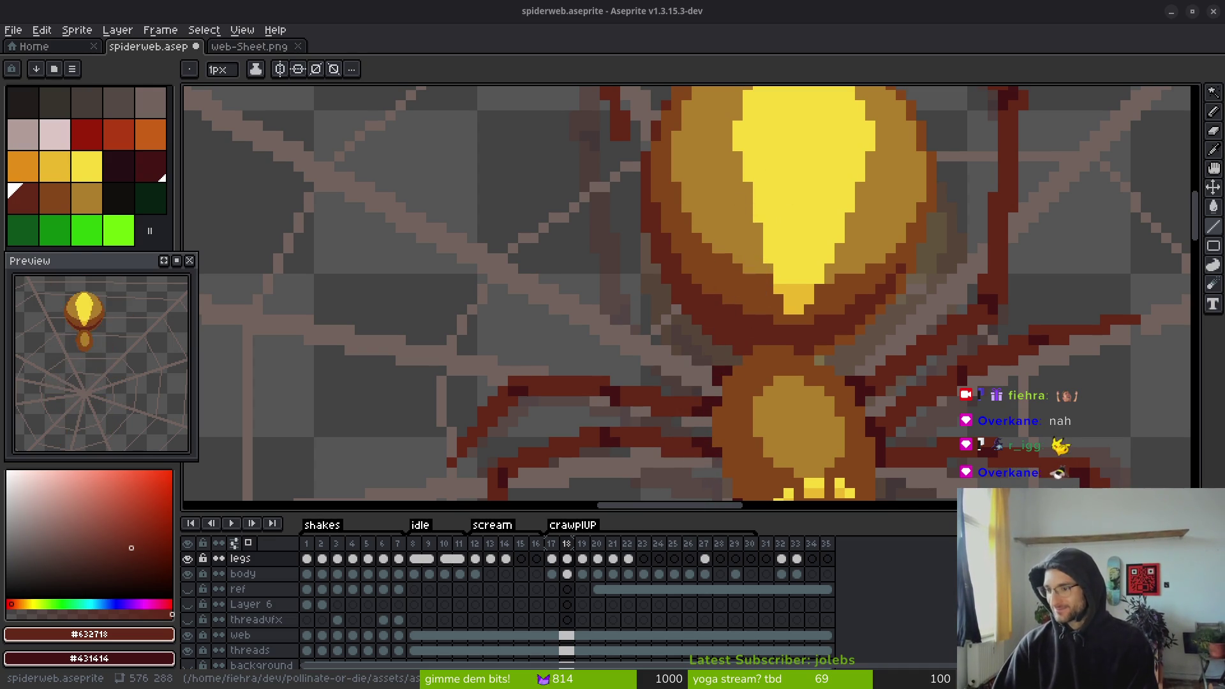
- Zoom out and pan the canvas toward the spider's body
{"action": "scroll", "coordinate": [778, 382], "scroll_direction": "down", "scroll_amount": 5}
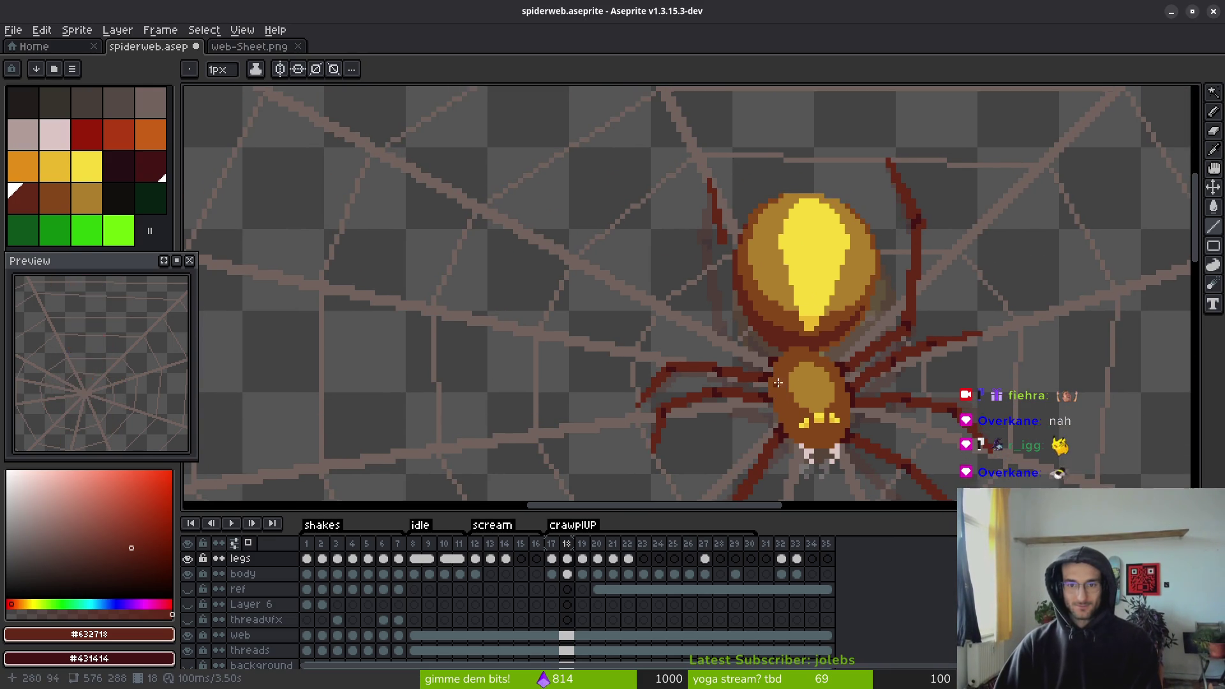
{"action": "left_click_drag", "start_coordinate": [778, 383], "coordinate": [714, 335]}
{"action": "key", "text": "w"}
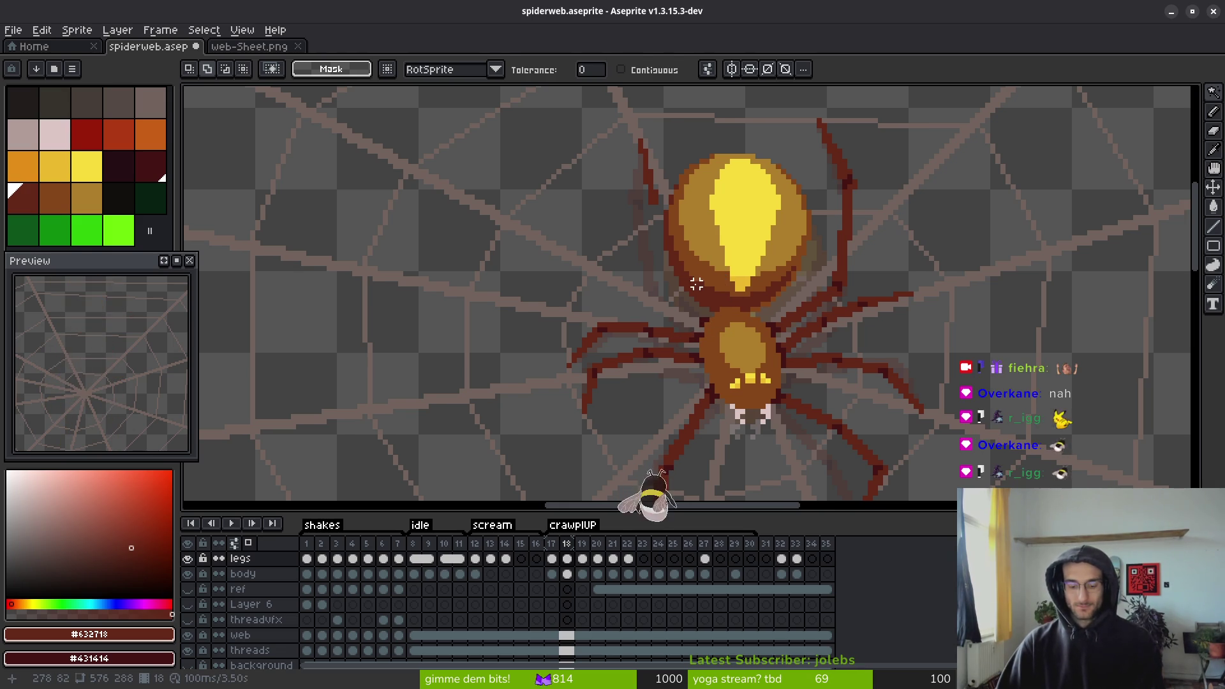
{"action": "key", "text": "f"}
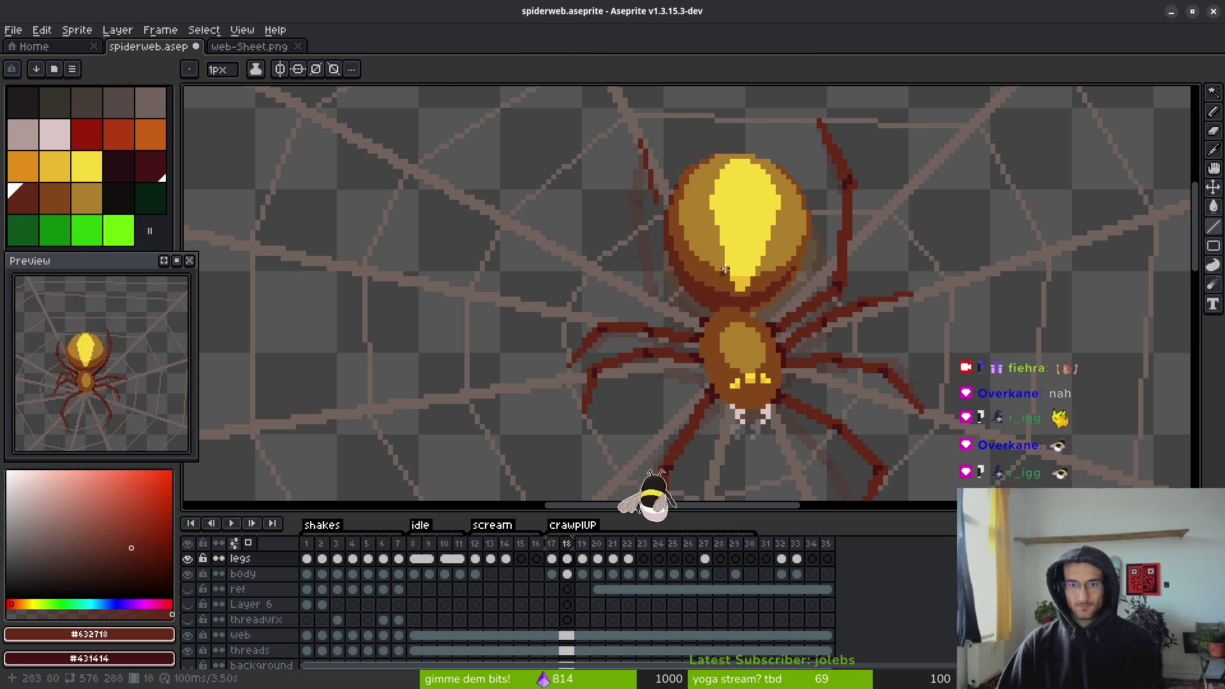
{"action": "scroll", "coordinate": [710, 267], "scroll_direction": "right", "scroll_amount": 1}
{"action": "left_click_drag", "start_coordinate": [710, 267], "coordinate": [750, 295]}
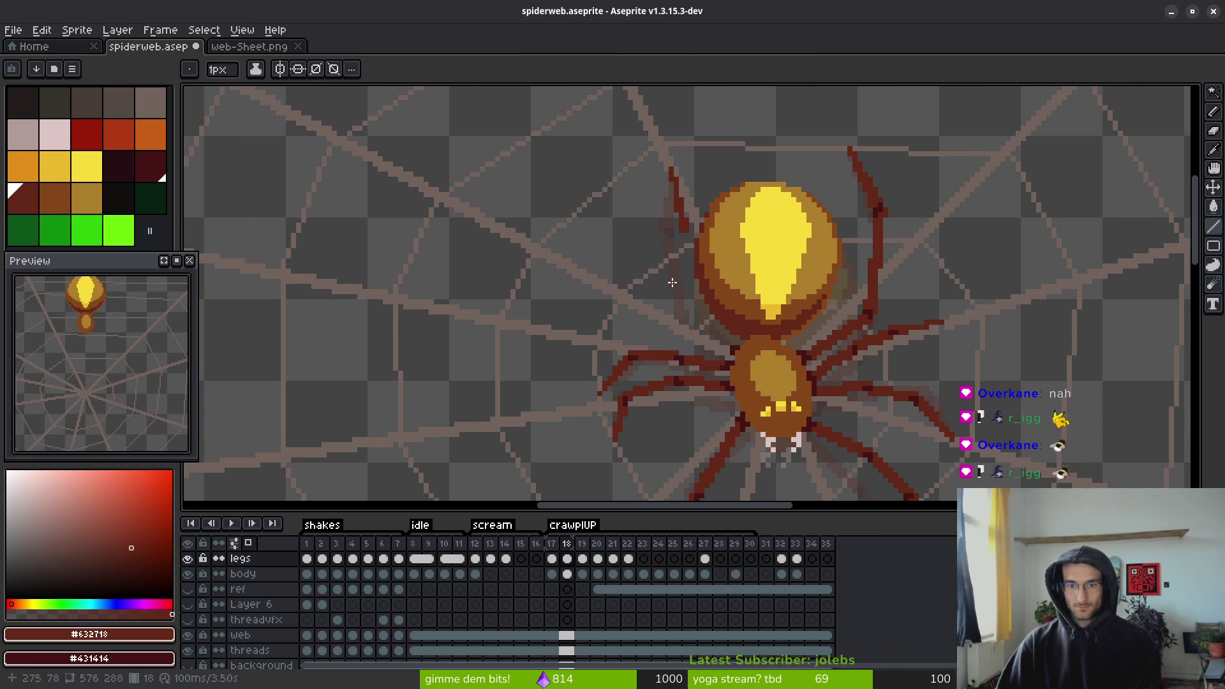
- Pick bright green and draw a pencil guide stroke along the upper-left leg
{"action": "left_click", "coordinate": [87, 230]}
{"action": "key", "text": "i"}
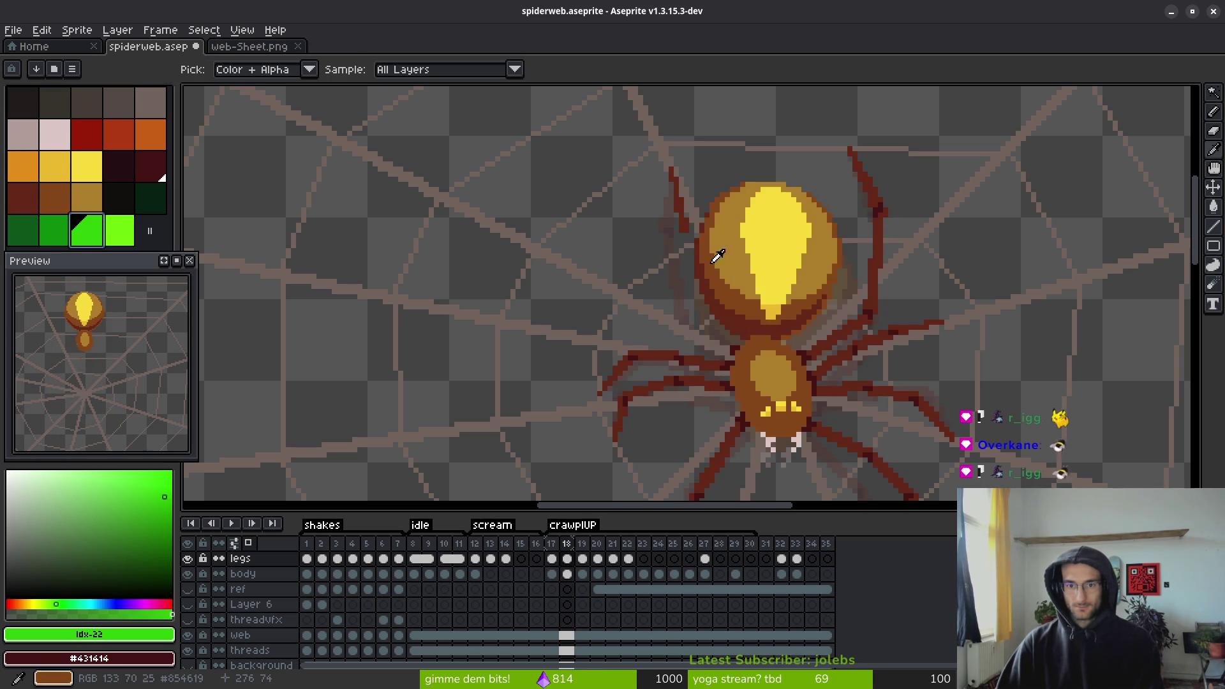
{"action": "key", "text": "b"}
{"action": "scroll", "coordinate": [670, 209], "scroll_direction": "up", "scroll_amount": 2}
{"action": "mouse_move", "coordinate": [684, 238]}
{"action": "left_mouse_down"}
{"action": "mouse_move", "coordinate": [695, 254]}
{"action": "mouse_move", "coordinate": [661, 201]}
{"action": "left_mouse_up"}
{"action": "scroll", "coordinate": [660, 201], "scroll_direction": "down", "scroll_amount": 2}
{"action": "scroll", "coordinate": [652, 205], "scroll_direction": "up", "scroll_amount": 2}
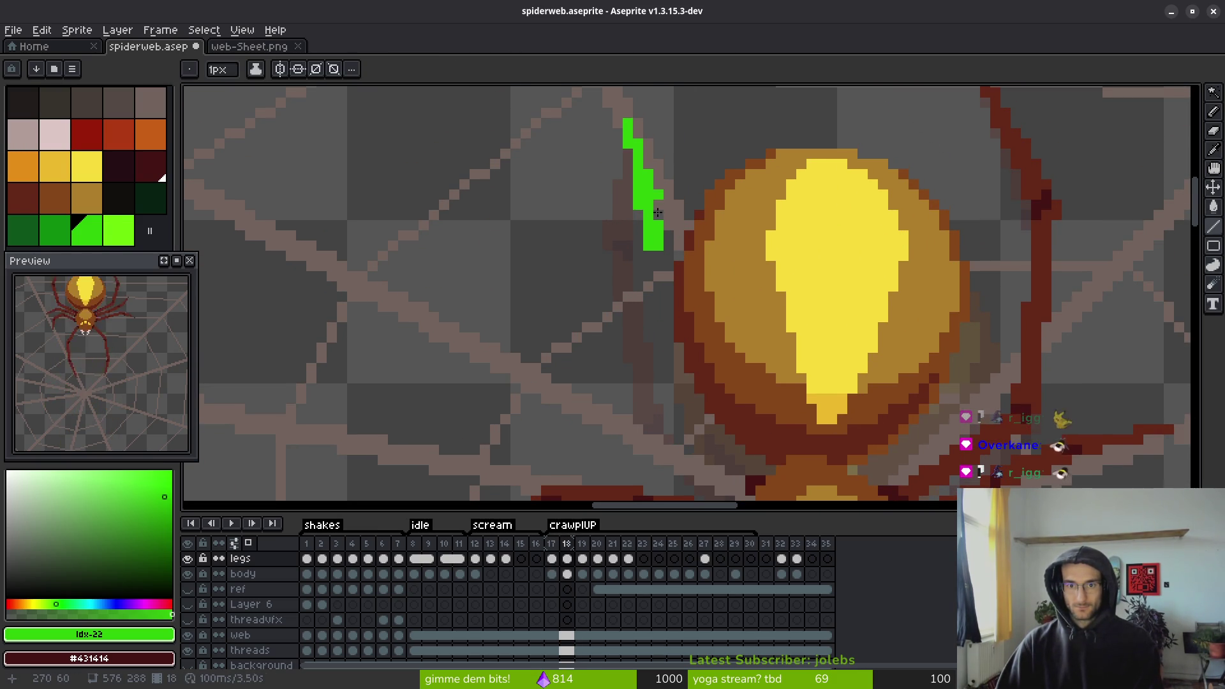
- Extend the green guide into a long line along the upper-left leg
{"action": "left_click", "coordinate": [670, 264]}
{"action": "mouse_move", "coordinate": [670, 264]}
{"action": "left_mouse_down"}
{"action": "mouse_move", "coordinate": [680, 210]}
{"action": "mouse_move", "coordinate": [712, 336]}
{"action": "mouse_move", "coordinate": [707, 286]}
{"action": "left_mouse_up"}
{"action": "scroll", "coordinate": [680, 214], "scroll_direction": "down", "scroll_amount": 1}
{"action": "scroll", "coordinate": [680, 242], "scroll_direction": "up", "scroll_amount": 1}
{"action": "mouse_move", "coordinate": [745, 378]}
{"action": "left_mouse_down"}
{"action": "mouse_move", "coordinate": [705, 293]}
{"action": "mouse_move", "coordinate": [694, 299]}
{"action": "mouse_move", "coordinate": [705, 316]}
{"action": "mouse_move", "coordinate": [639, 159]}
{"action": "mouse_move", "coordinate": [659, 195]}
{"action": "left_mouse_up"}
{"action": "scroll", "coordinate": [659, 194], "scroll_direction": "down", "scroll_amount": 3}
- Flip between frames 17 and 18 to compare the leg positions
{"action": "key", "text": "i"}
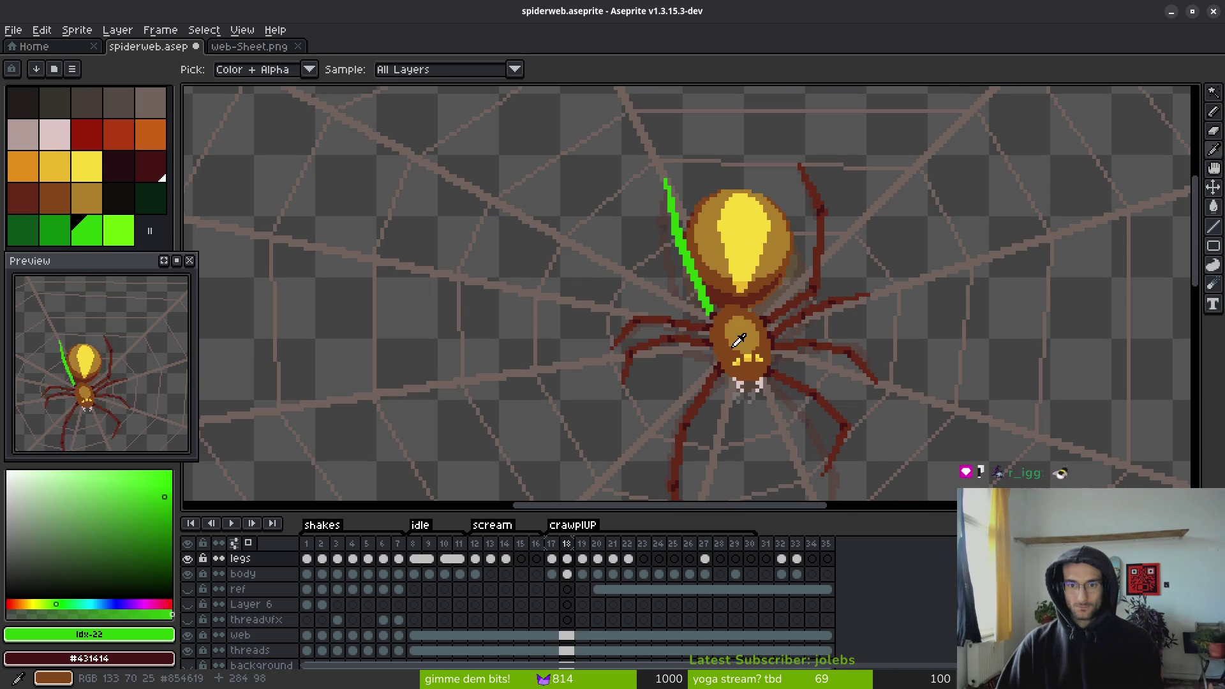
{"action": "key", "text": "Left"}
{"action": "key", "text": "Right"}
{"action": "key", "text": "Right"}
{"action": "key", "text": "Left"}
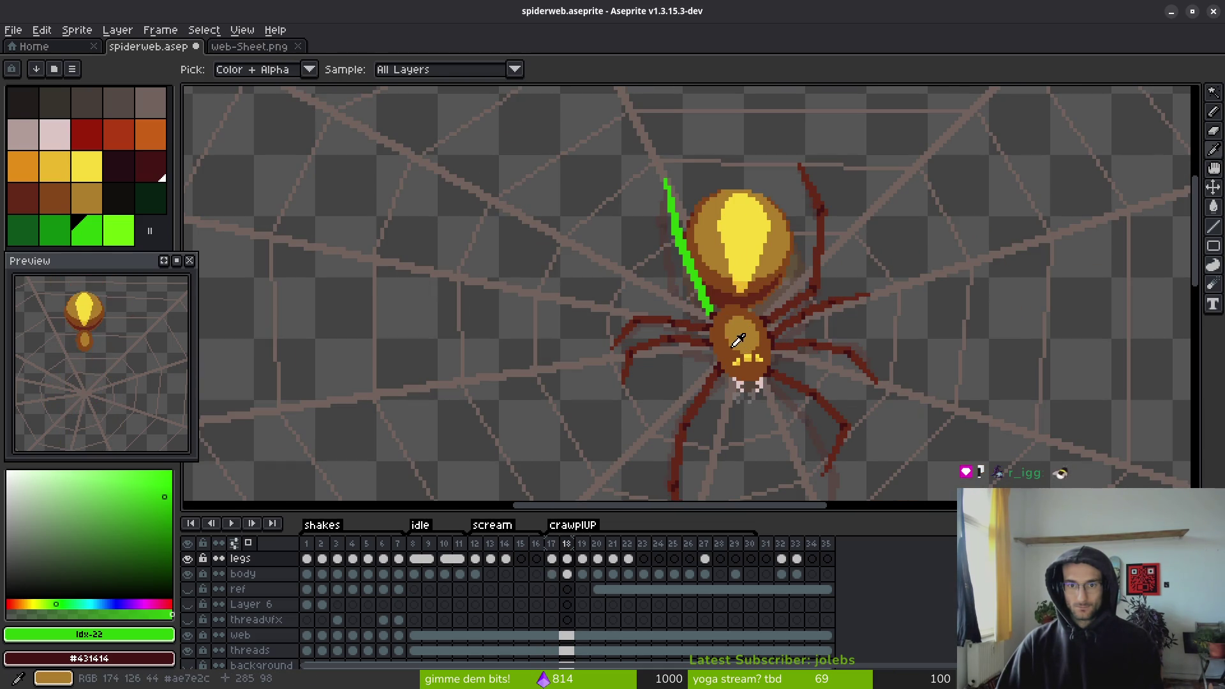
{"action": "key", "text": "Left"}
{"action": "key", "text": "Right"}
{"action": "key", "text": "l"}
{"action": "scroll", "coordinate": [727, 300], "scroll_direction": "up", "scroll_amount": 2}
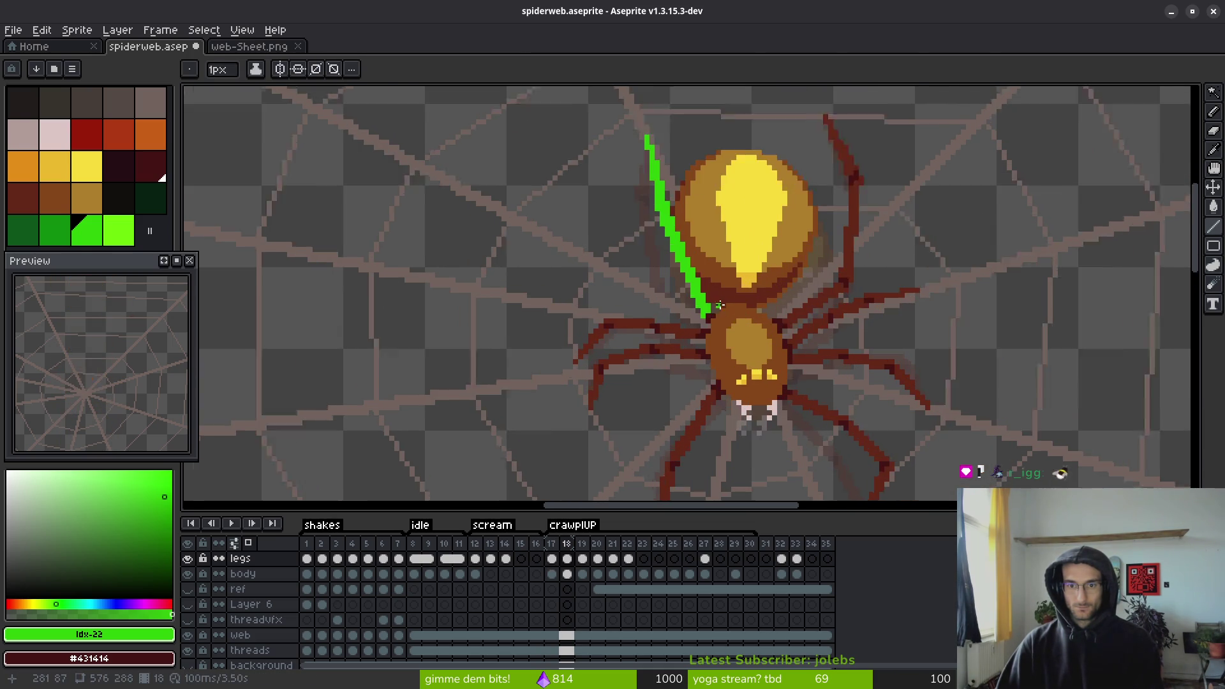
{"action": "key", "text": "i"}
{"action": "key", "text": "Left"}
{"action": "key", "text": "Right"}
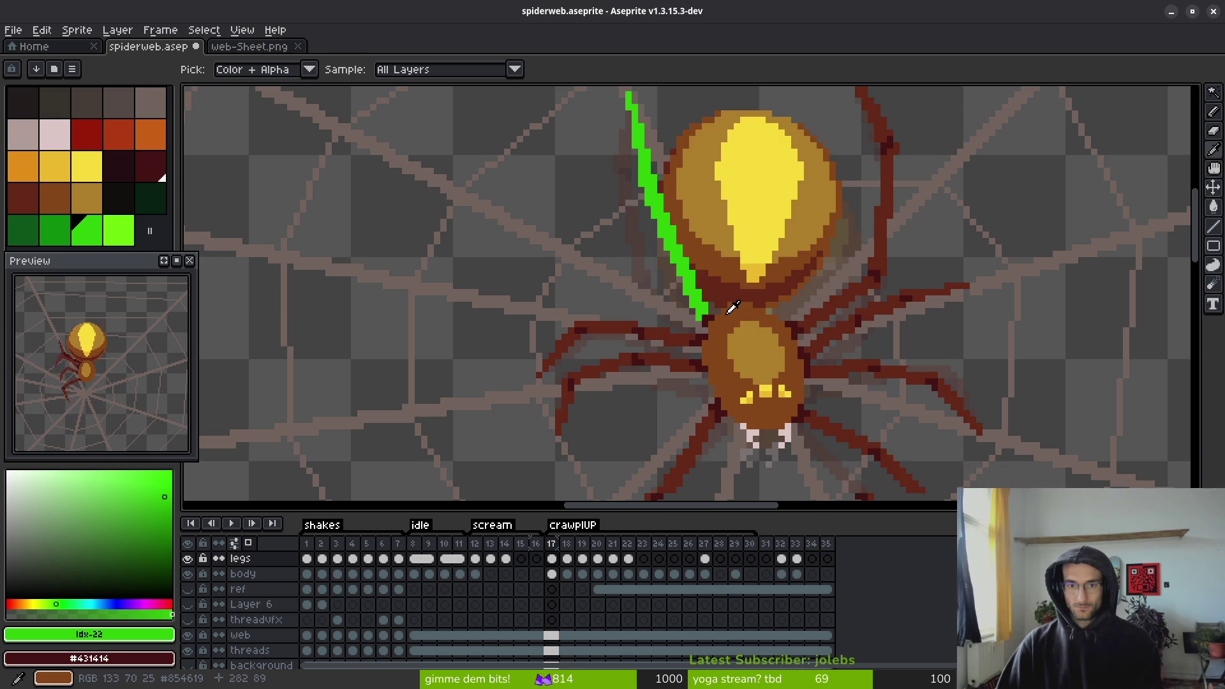
{"action": "key", "text": "Left"}
{"action": "key", "text": "Right"}
{"action": "key", "text": "l"}
- Undo the long green line, leaving only a small green starting mark
{"action": "scroll", "coordinate": [724, 293], "scroll_direction": "down", "scroll_amount": 1}
{"action": "scroll", "coordinate": [719, 283], "scroll_direction": "up", "scroll_amount": 1}
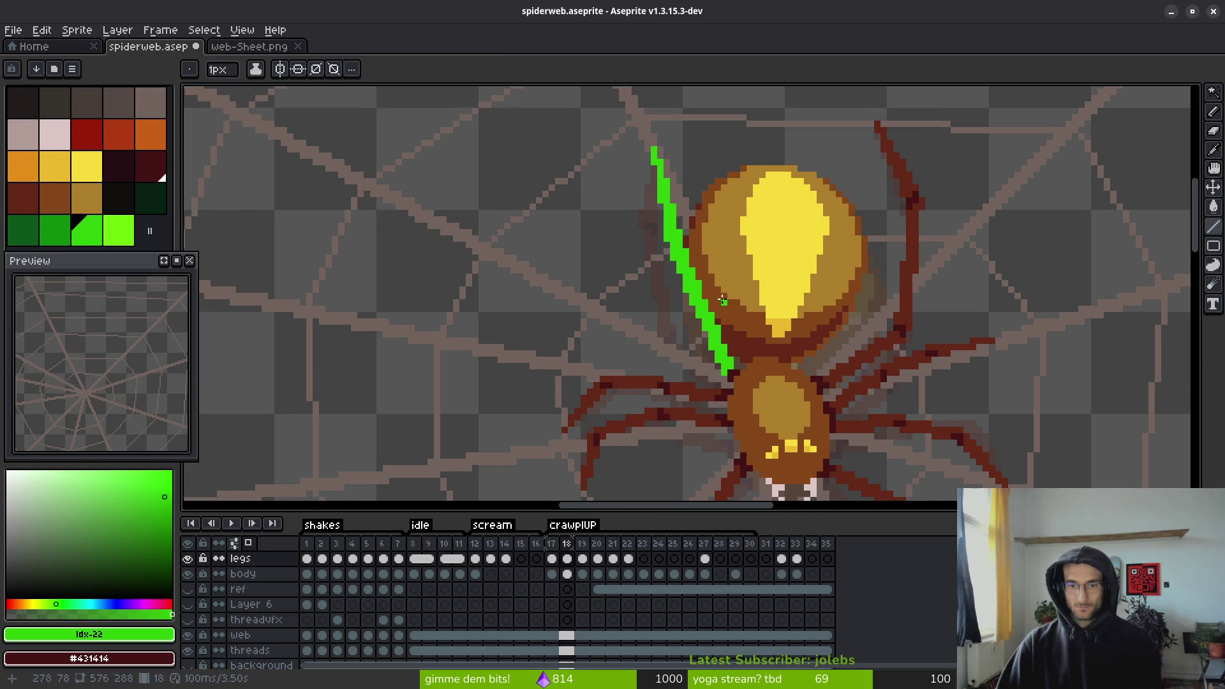
{"action": "key", "text": "ctrl+z"}
{"action": "key", "text": "ctrl+z"}
{"action": "key", "text": "ctrl+z"}
{"action": "key", "text": "ctrl+z"}
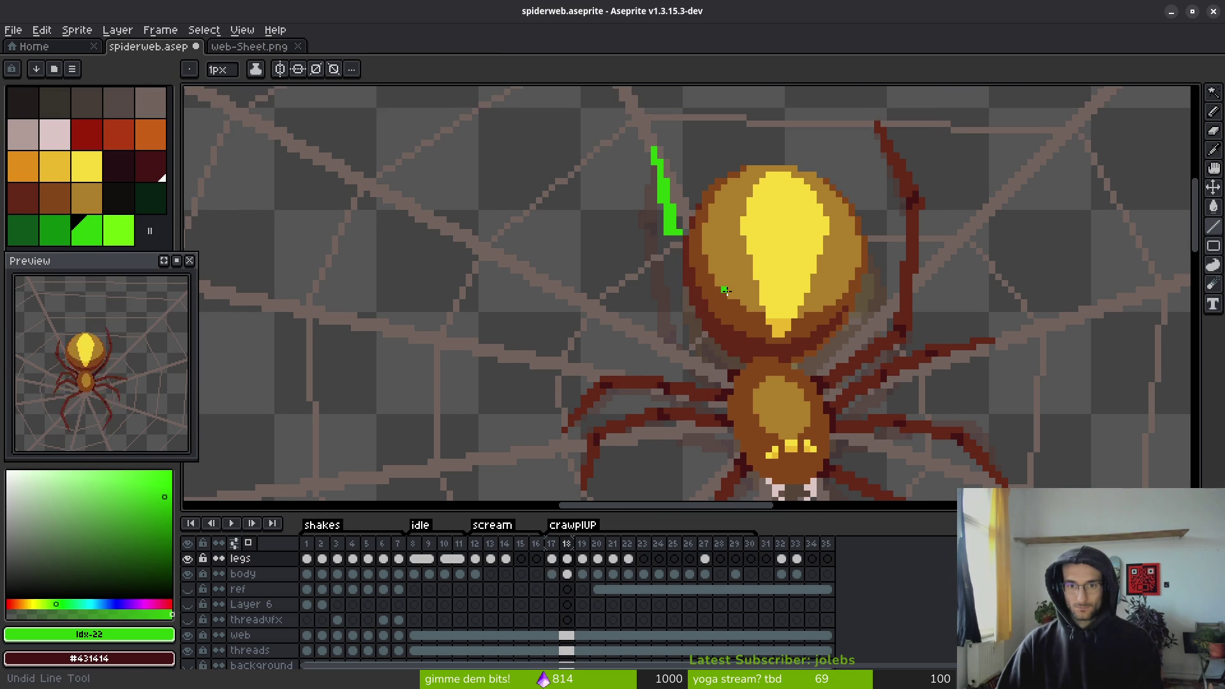
{"action": "key", "text": "ctrl+z"}
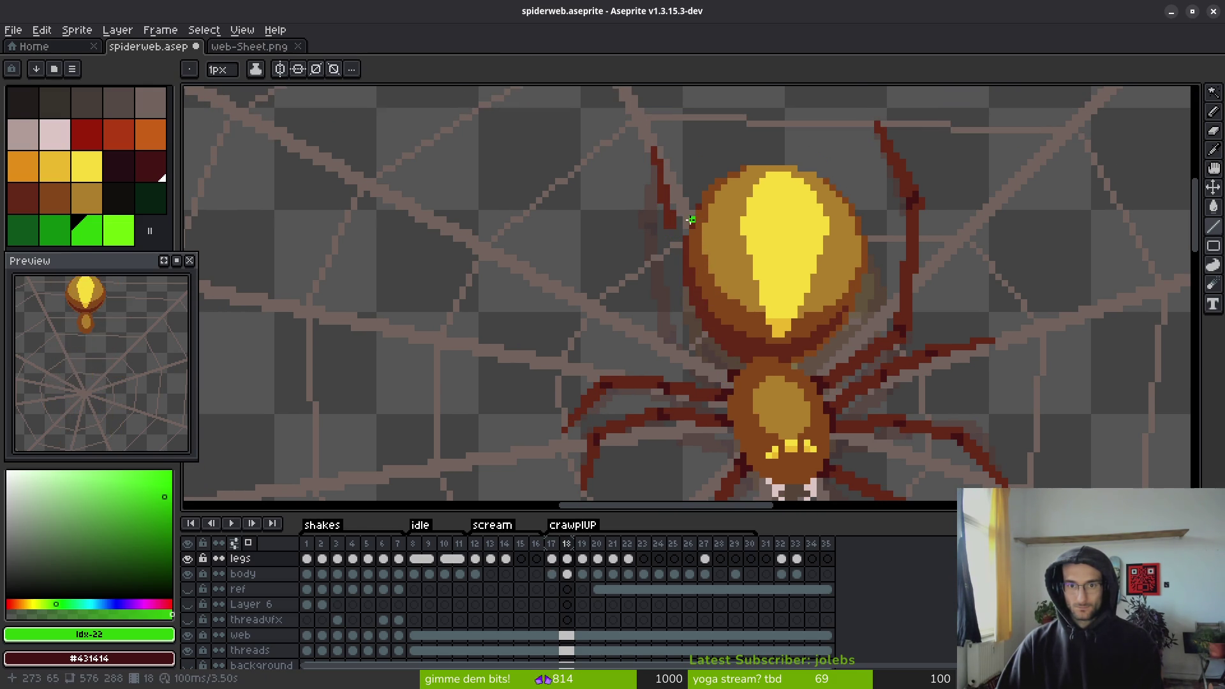
{"action": "scroll", "coordinate": [658, 180], "scroll_direction": "up", "scroll_amount": 2}
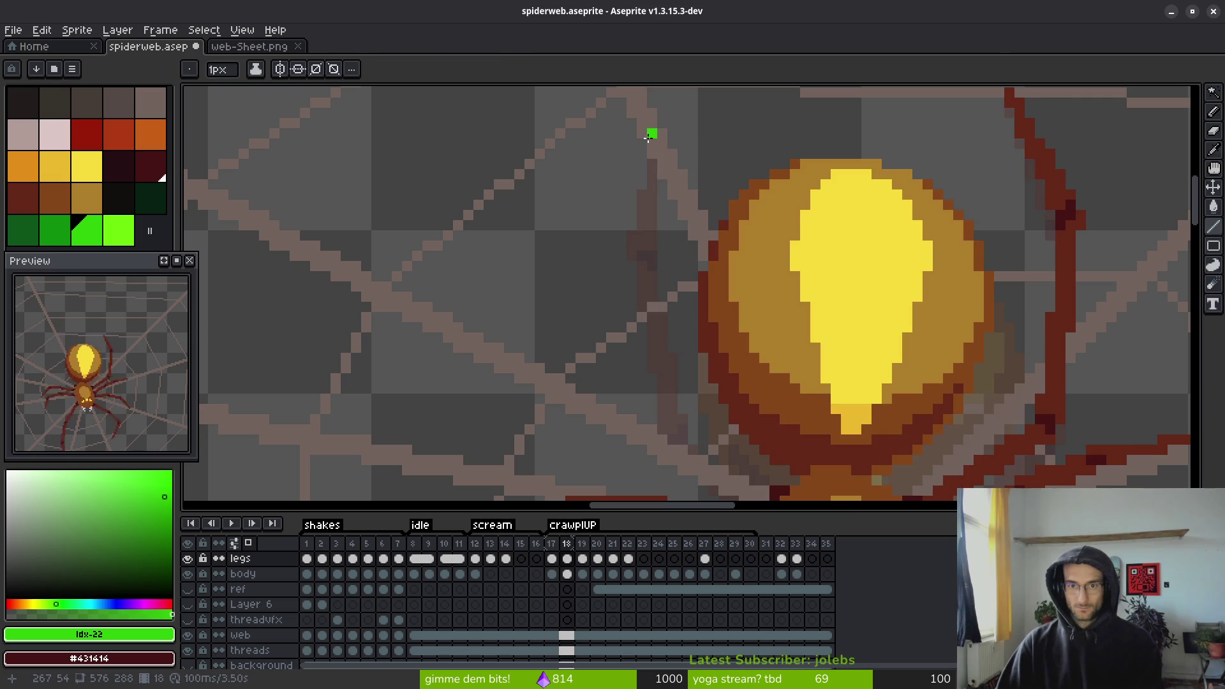
- Sketch short green strokes above the body, then erase and undo them
{"action": "mouse_move", "coordinate": [652, 138]}
{"action": "left_mouse_down"}
{"action": "mouse_move", "coordinate": [663, 254]}
{"action": "mouse_move", "coordinate": [652, 249]}
{"action": "left_mouse_up"}
{"action": "left_click_drag", "start_coordinate": [657, 180], "coordinate": [663, 252]}
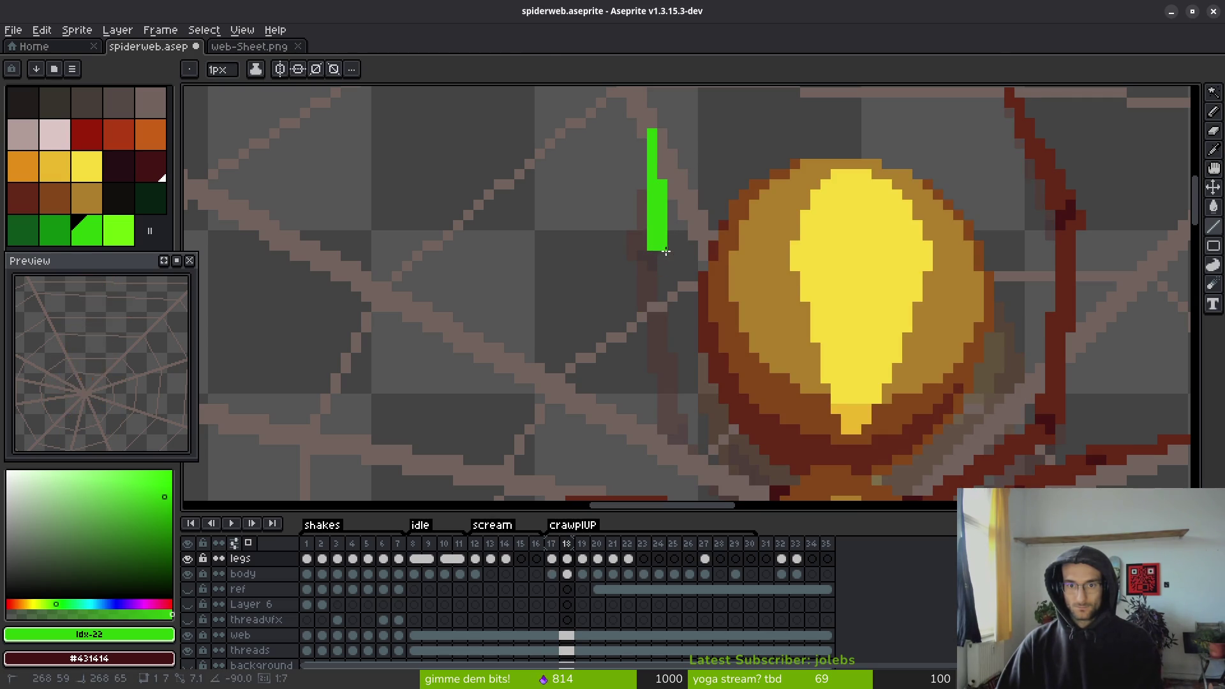
{"action": "key", "text": "e"}
{"action": "left_click", "coordinate": [658, 180]}
{"action": "key", "text": "ctrl+z"}
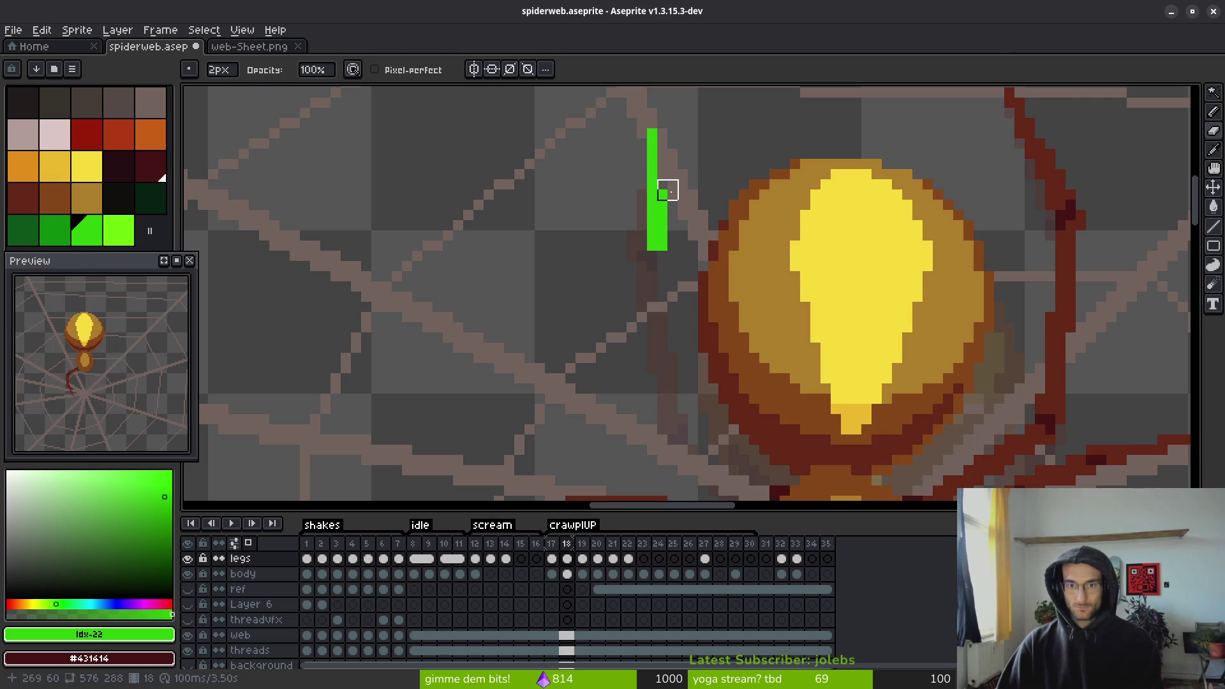
{"action": "left_click_drag", "start_coordinate": [670, 196], "coordinate": [667, 211]}
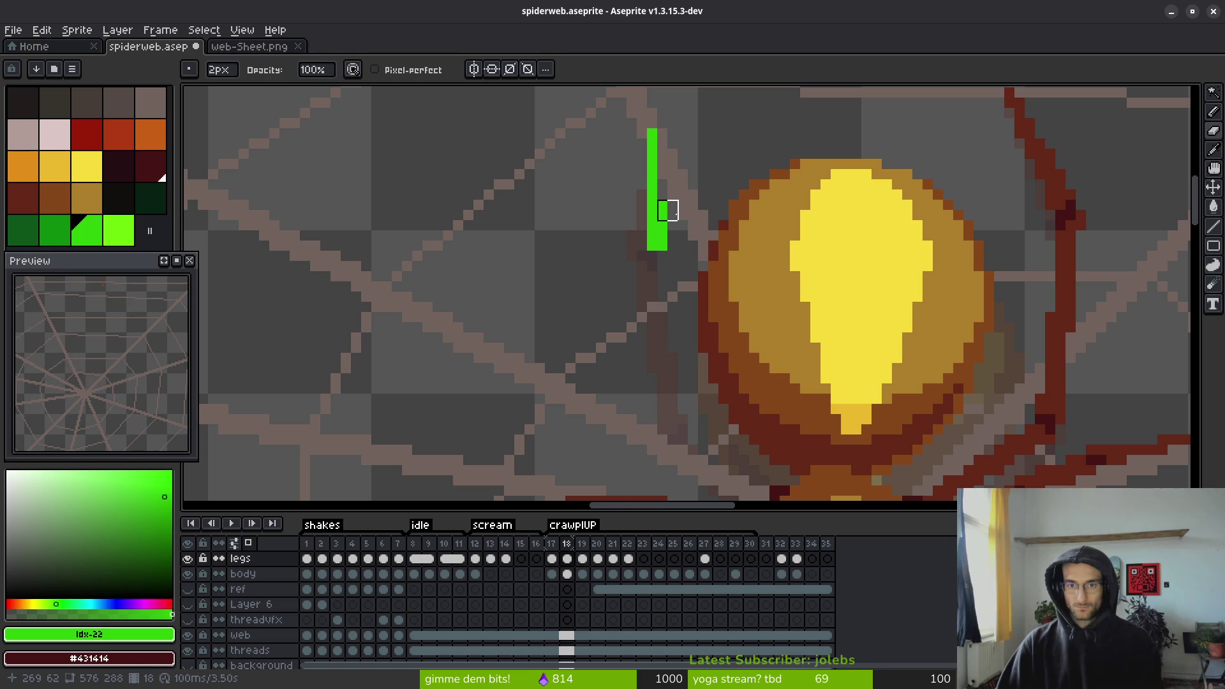
{"action": "key", "text": "ctrl+z"}
{"action": "key", "text": "ctrl+z"}
{"action": "key", "text": "ctrl+z"}
{"action": "key", "text": "i"}
- Compare frames 17 and 18, then draw a 1px green line down the upper-left leg
{"action": "key", "text": "comma"}
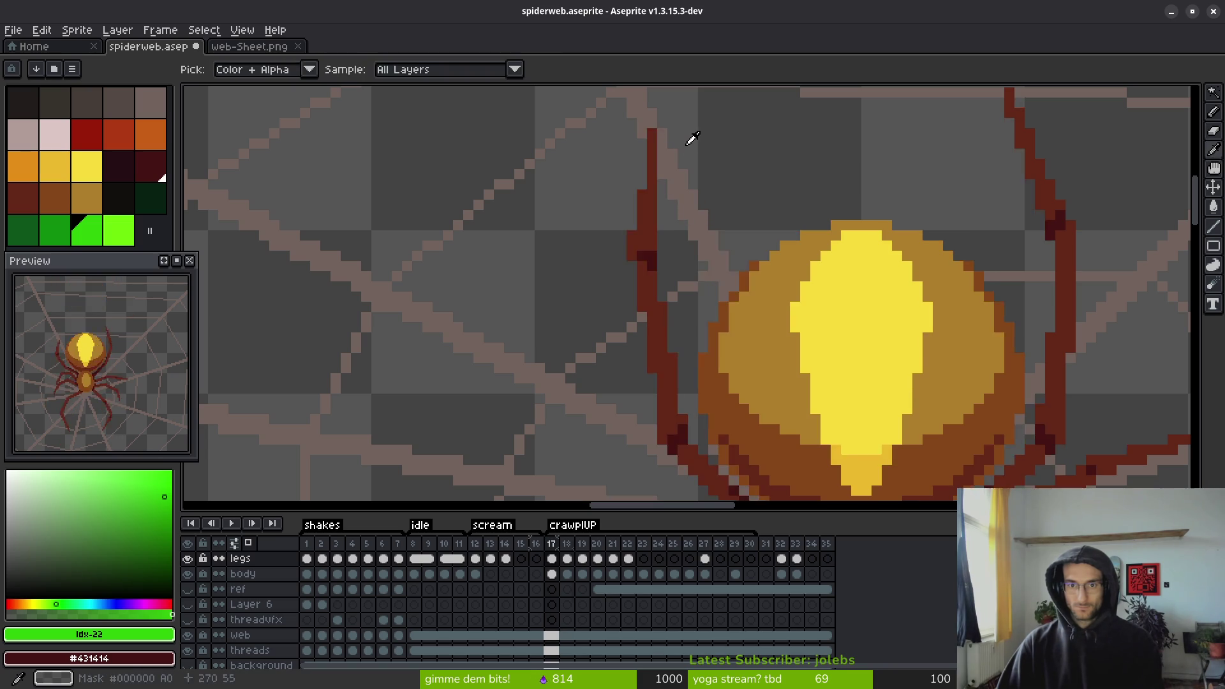
{"action": "key", "text": "period"}
{"action": "key", "text": "b"}
{"action": "left_click_drag", "start_coordinate": [652, 134], "coordinate": [663, 247]}
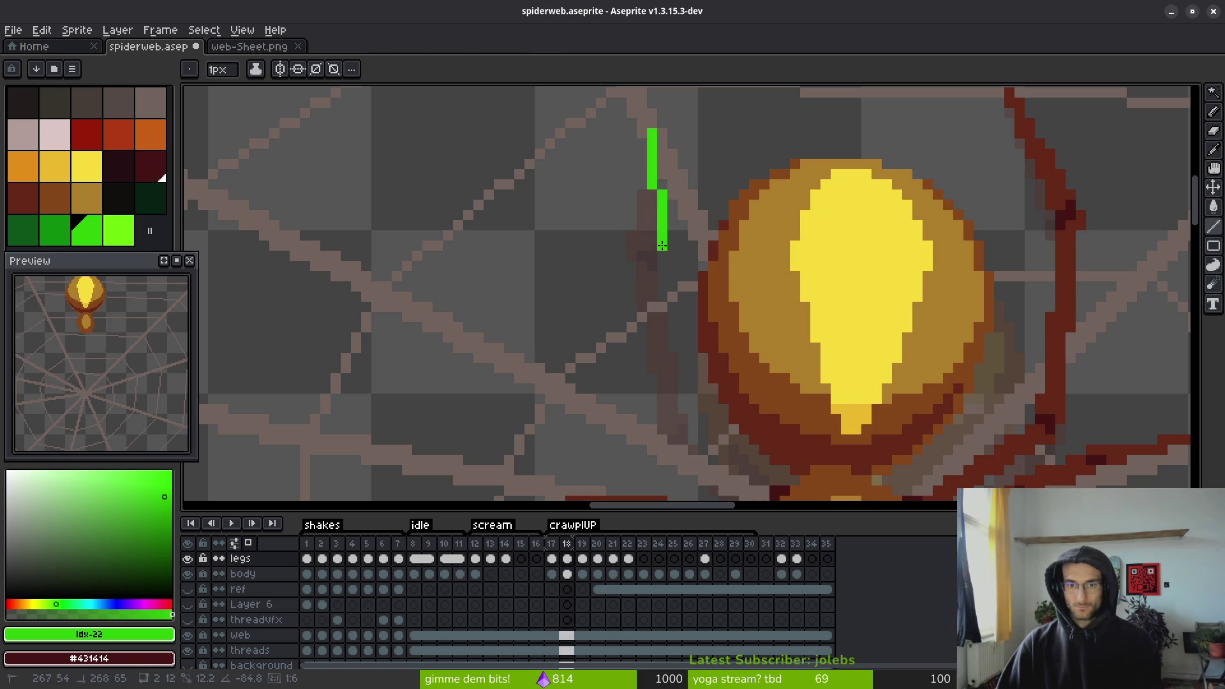
{"action": "left_click", "coordinate": [662, 174], "text": "shift"}
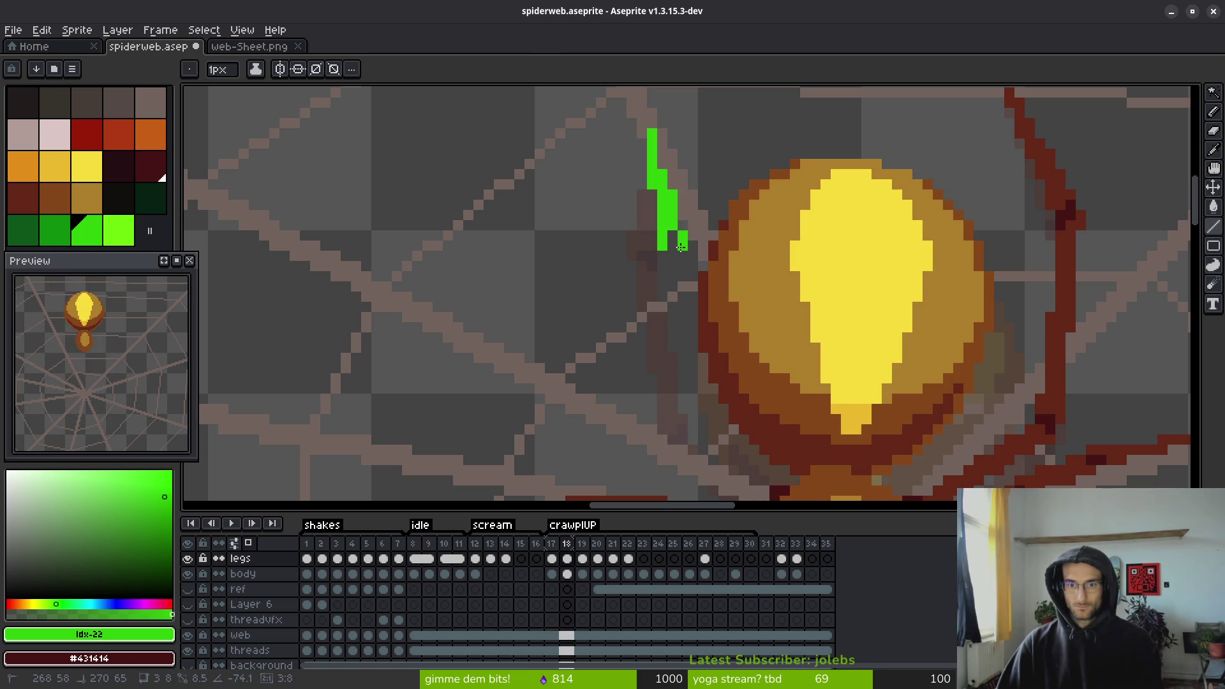
{"action": "left_click", "coordinate": [668, 253], "text": "shift"}
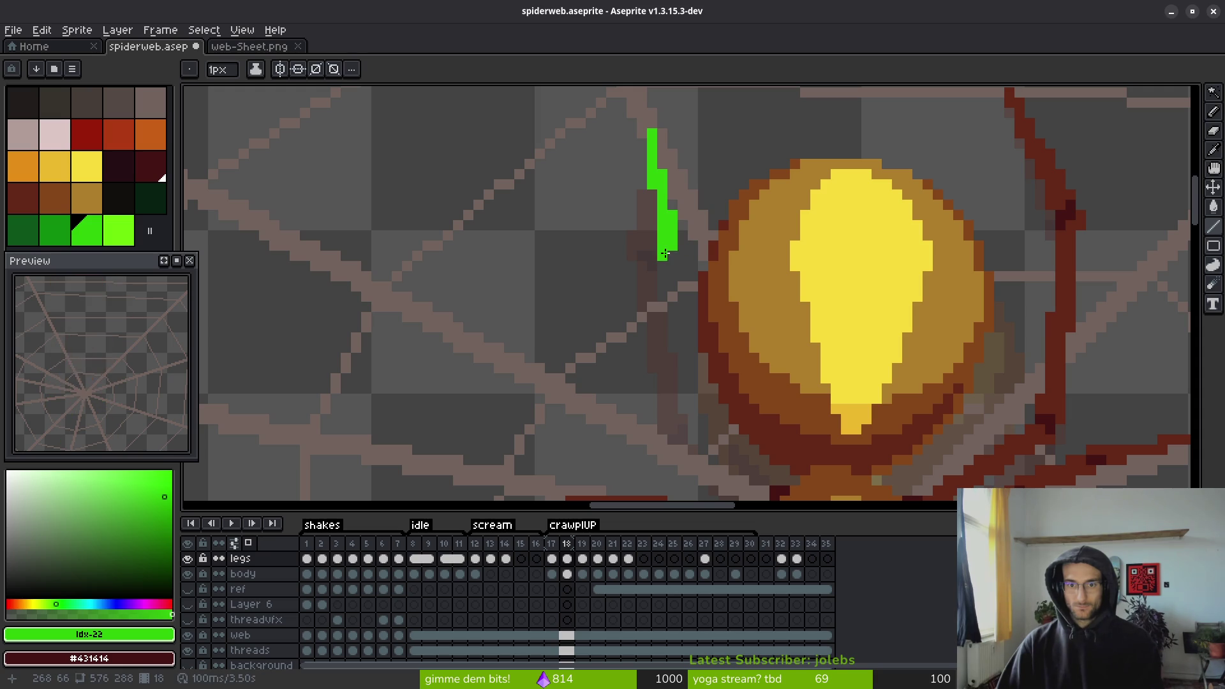
- Continue the green leg guide down beside the spider's left side to the body
{"action": "scroll", "coordinate": [663, 191], "scroll_direction": "down", "scroll_amount": 2}
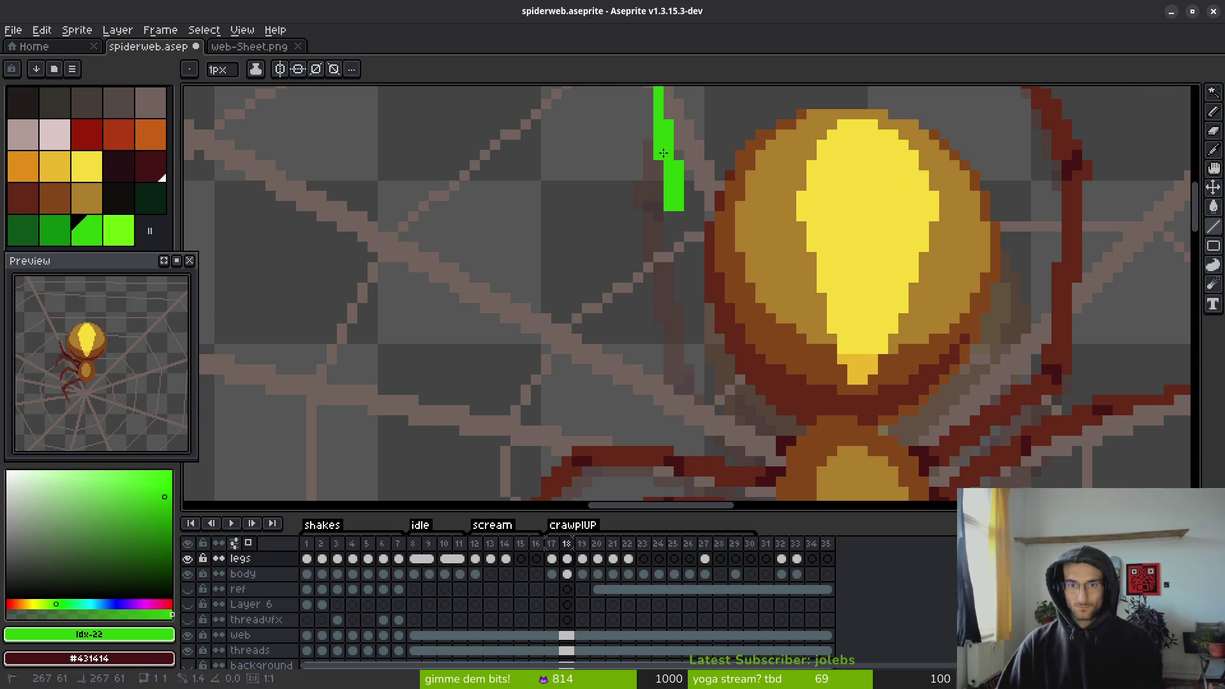
{"action": "mouse_move", "coordinate": [658, 143]}
{"action": "left_mouse_down"}
{"action": "mouse_move", "coordinate": [698, 280]}
{"action": "mouse_move", "coordinate": [661, 239]}
{"action": "mouse_move", "coordinate": [636, 177]}
{"action": "mouse_move", "coordinate": [635, 214]}
{"action": "left_mouse_up"}
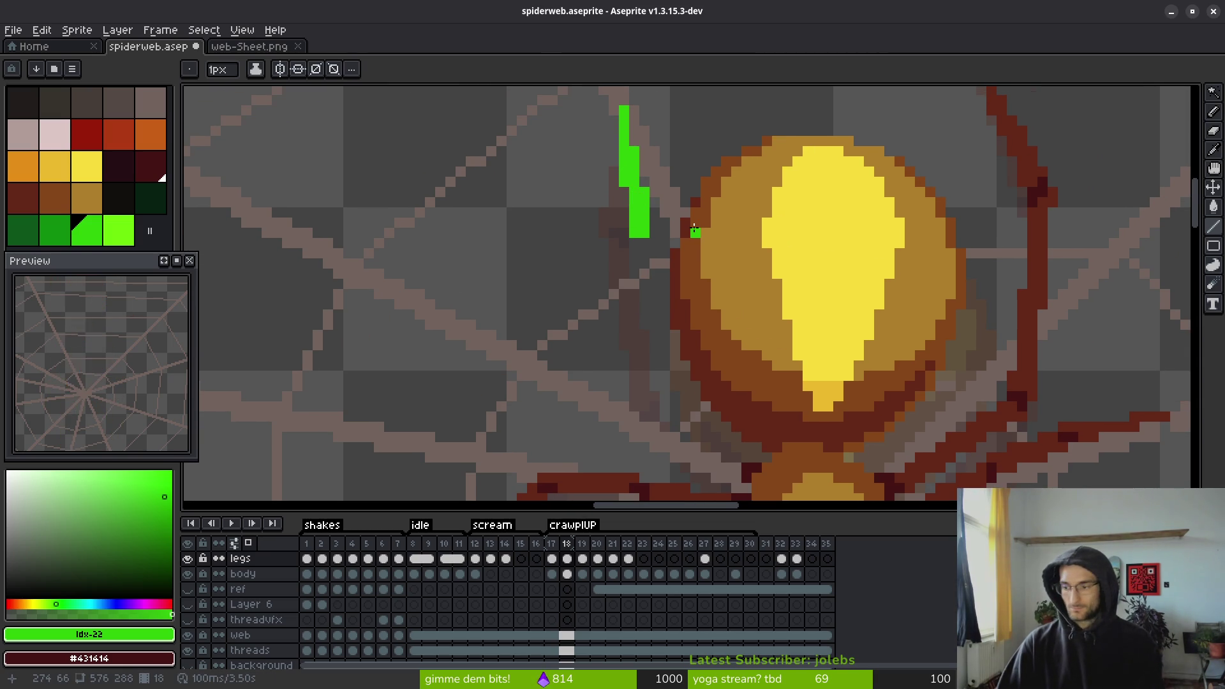
{"action": "left_click", "coordinate": [670, 300]}
{"action": "left_click_drag", "start_coordinate": [670, 299], "coordinate": [637, 251]}
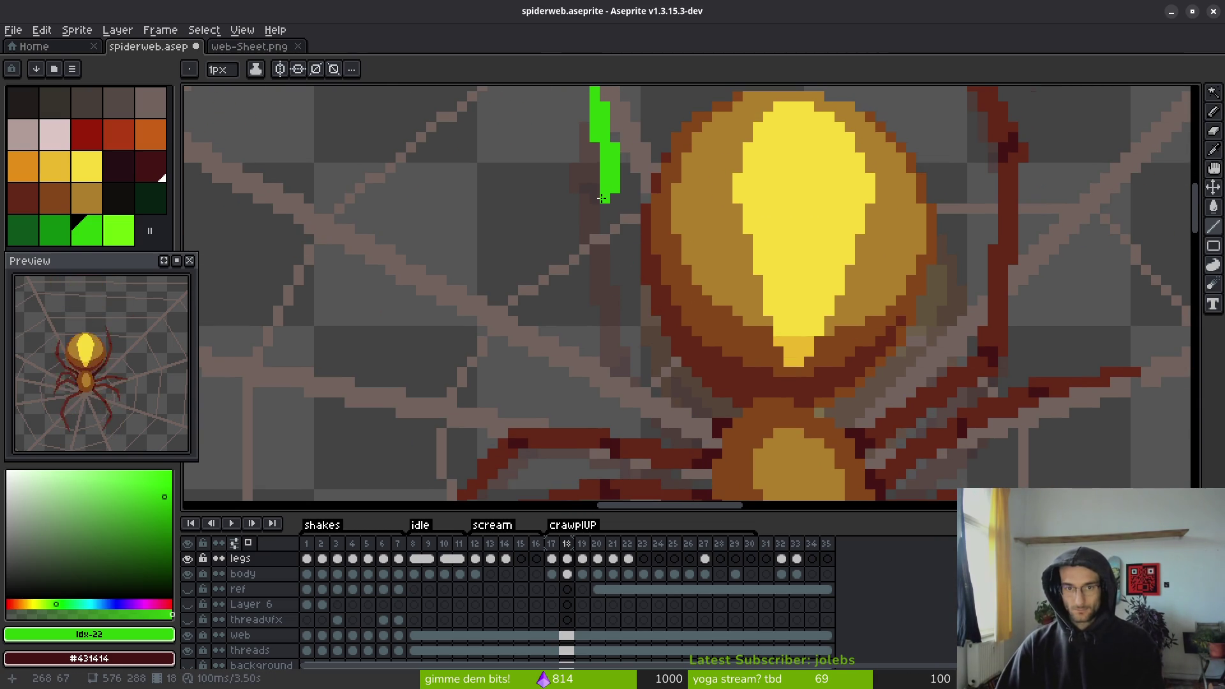
{"action": "scroll", "coordinate": [609, 198], "scroll_direction": "down", "scroll_amount": 1}
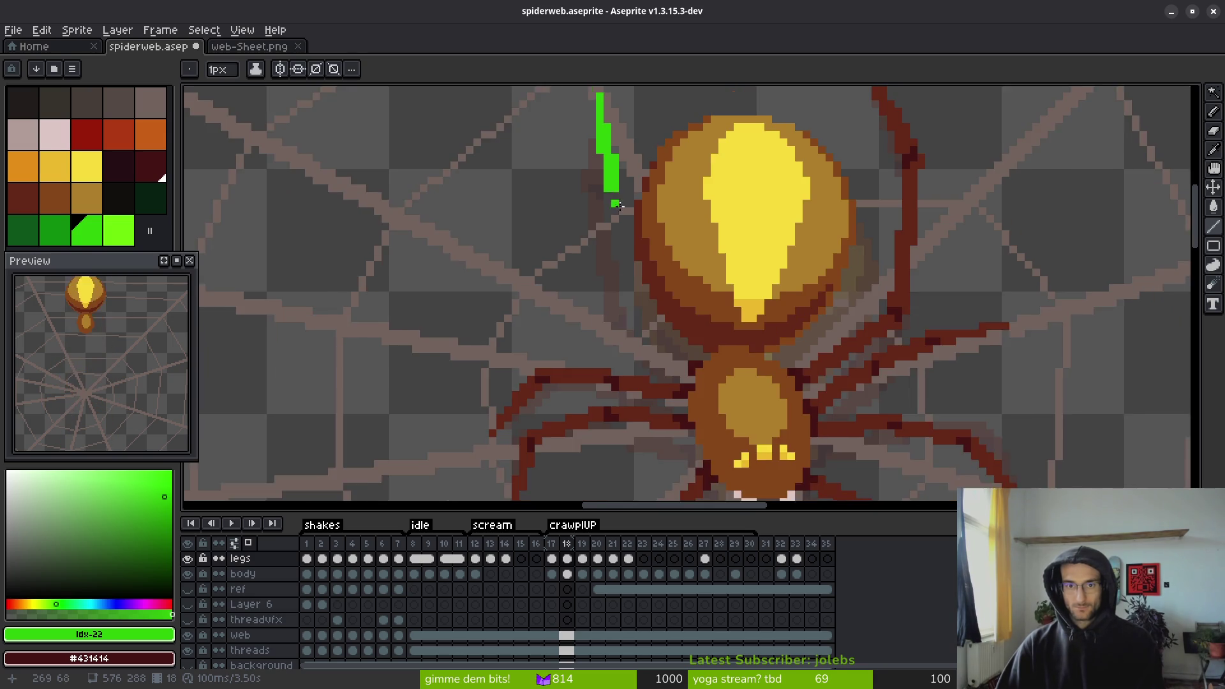
{"action": "scroll", "coordinate": [613, 216], "scroll_direction": "up", "scroll_amount": 1}
{"action": "scroll", "coordinate": [641, 361], "scroll_direction": "down", "scroll_amount": 1}
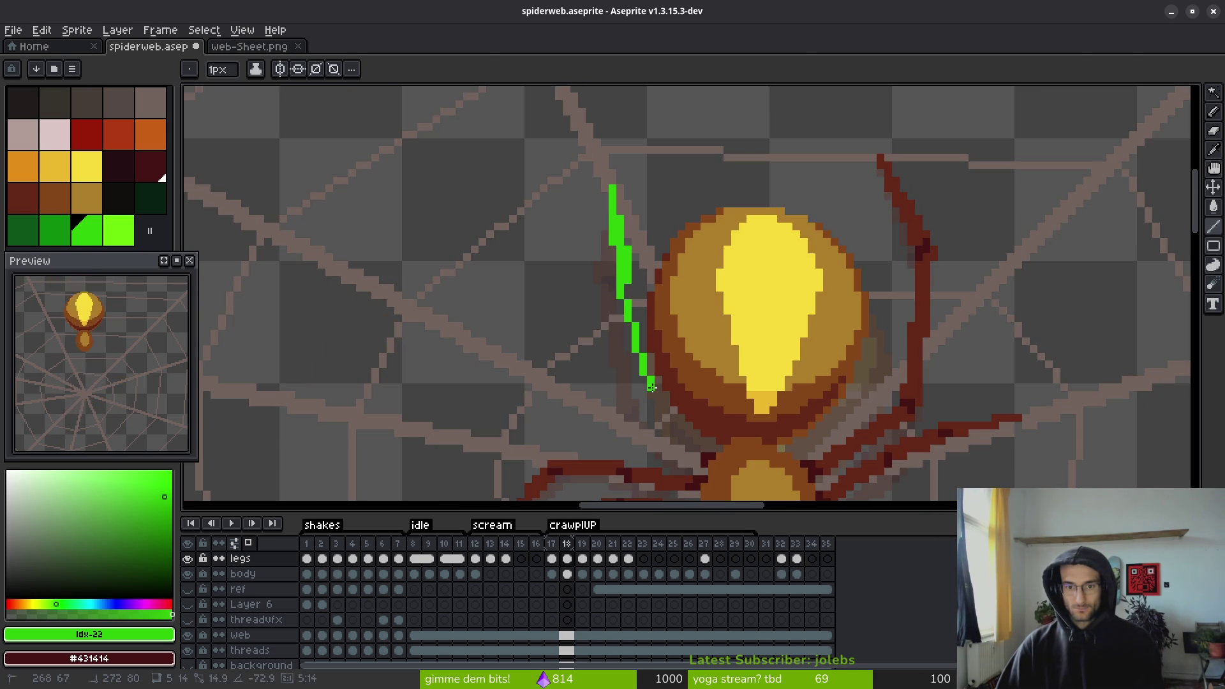
{"action": "scroll", "coordinate": [648, 376], "scroll_direction": "up", "scroll_amount": 3}
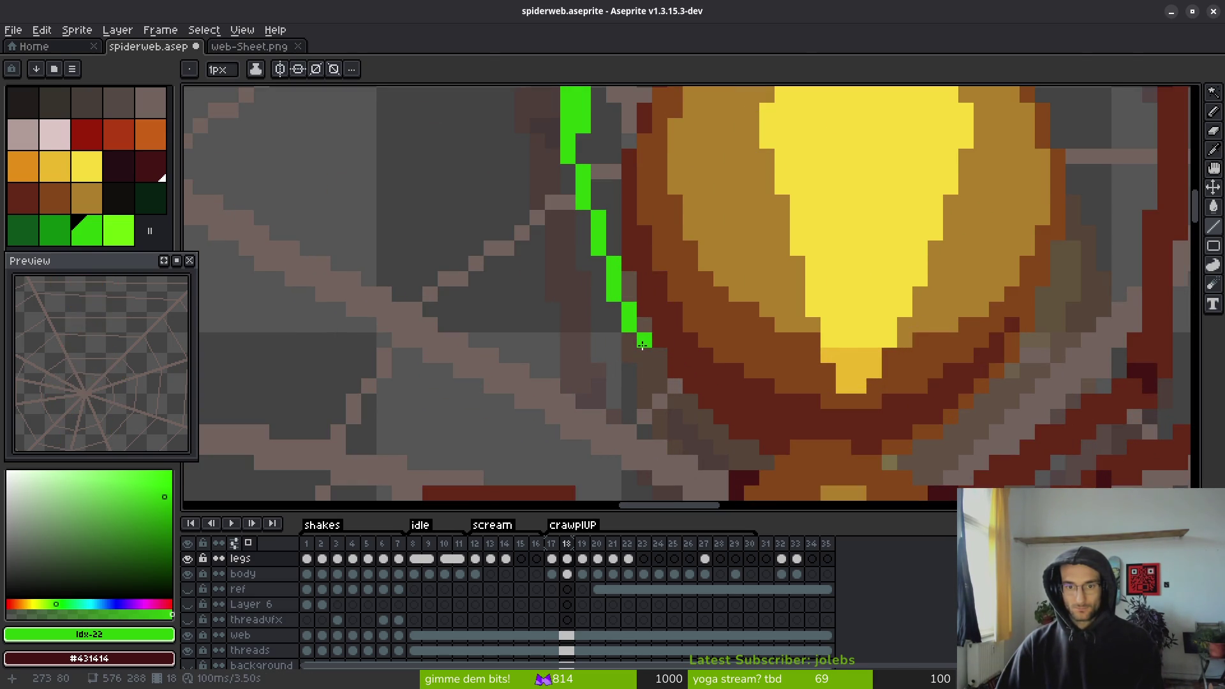
{"action": "scroll", "coordinate": [658, 351], "scroll_direction": "down", "scroll_amount": 2}
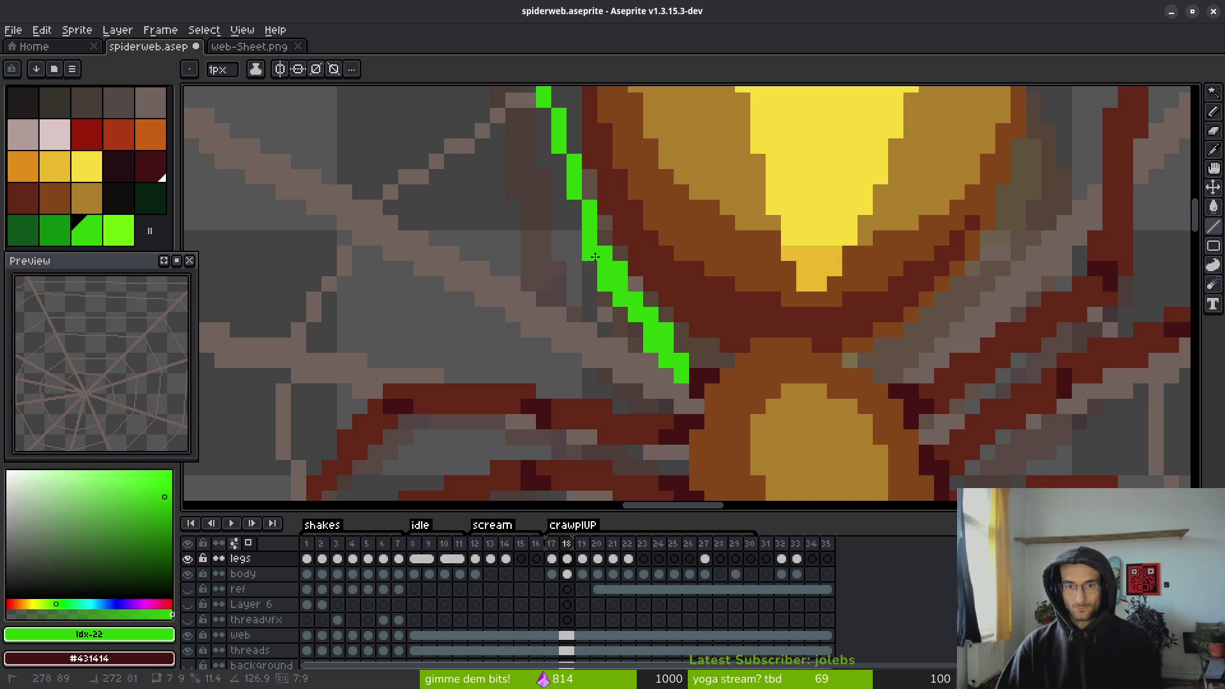
{"action": "left_click", "coordinate": [695, 358], "text": "shift"}
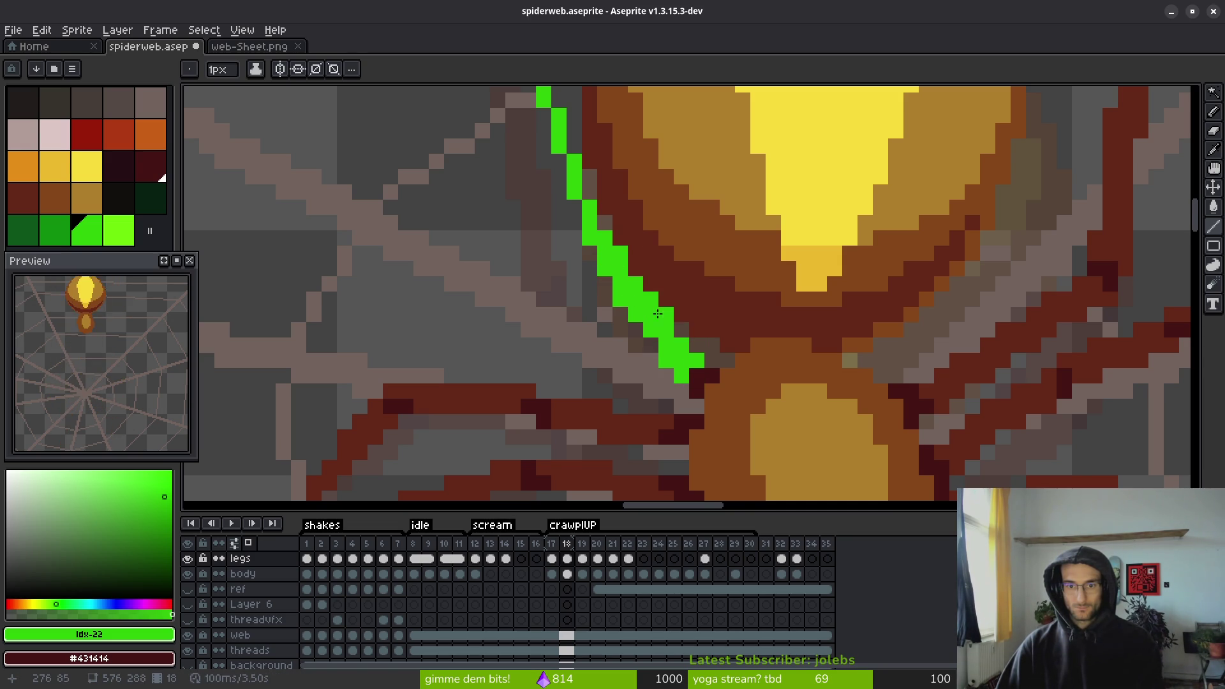
- Redraw a second green stroke alongside the first after undoing a misplaced one
{"action": "scroll", "coordinate": [658, 314], "scroll_direction": "down", "scroll_amount": 3}
{"action": "scroll", "coordinate": [648, 322], "scroll_direction": "up", "scroll_amount": 3}
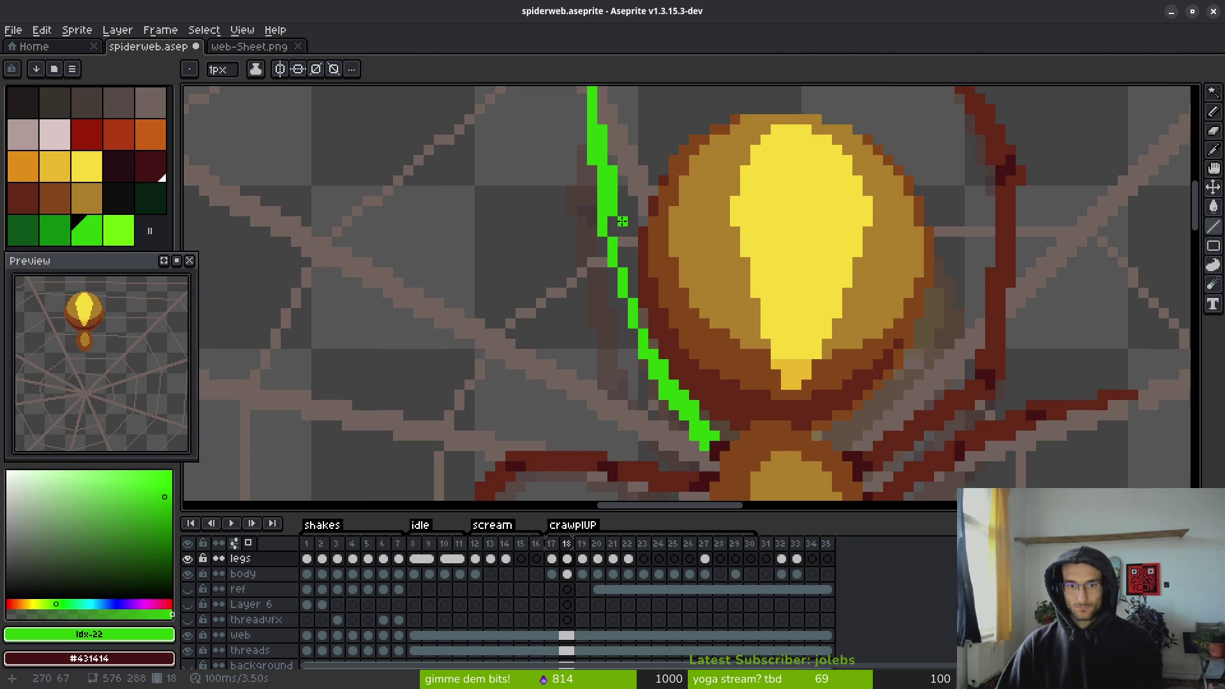
{"action": "left_click_drag", "start_coordinate": [622, 222], "coordinate": [659, 344]}
{"action": "key", "text": "ctrl+z"}
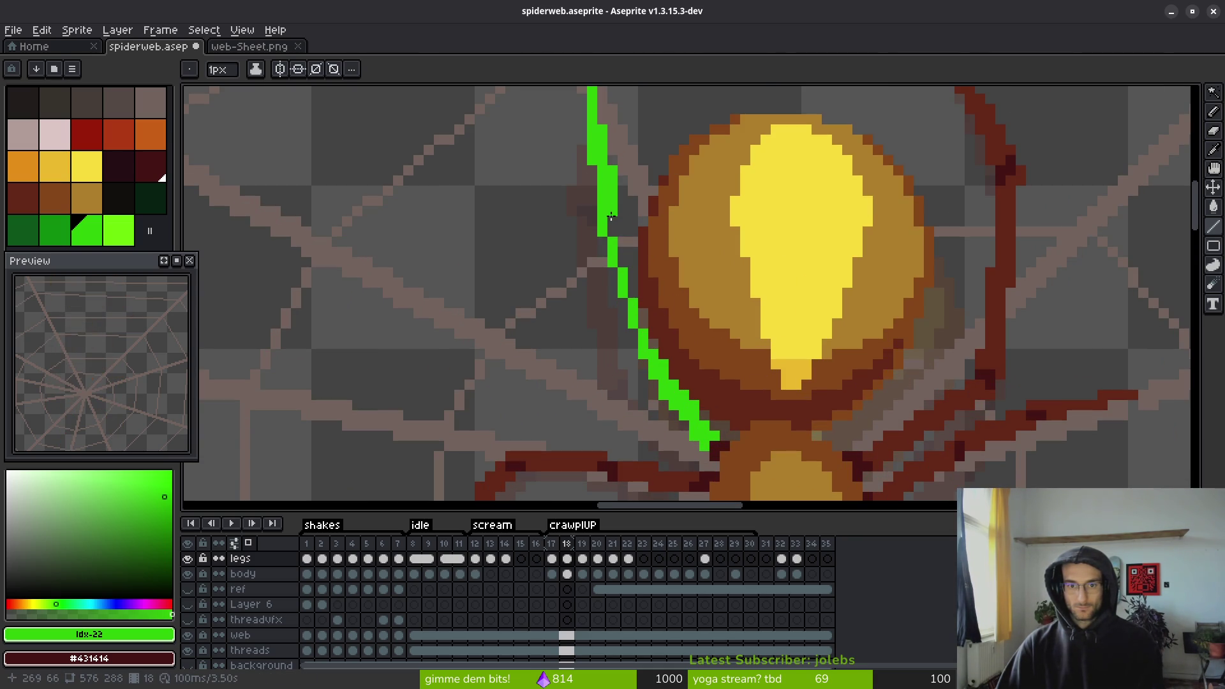
{"action": "left_click_drag", "start_coordinate": [622, 231], "coordinate": [663, 348]}
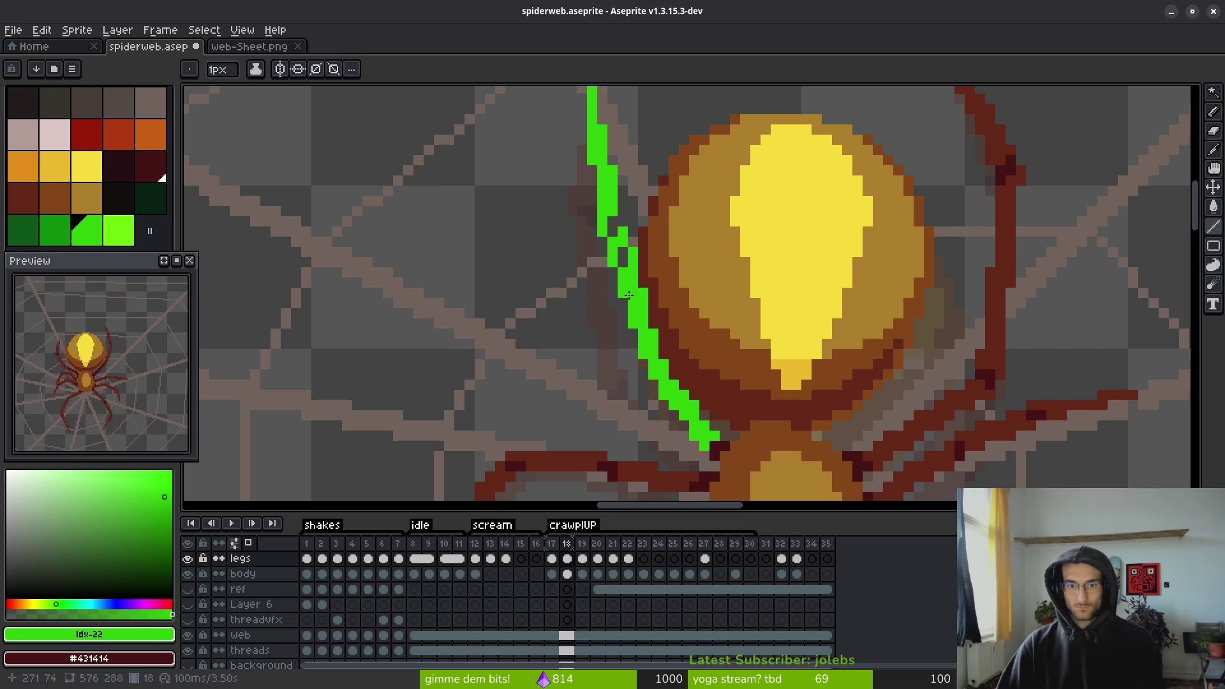
- Move to frame 19 of the crawlUP animation
{"action": "scroll", "coordinate": [613, 236], "scroll_direction": "down", "scroll_amount": 4}
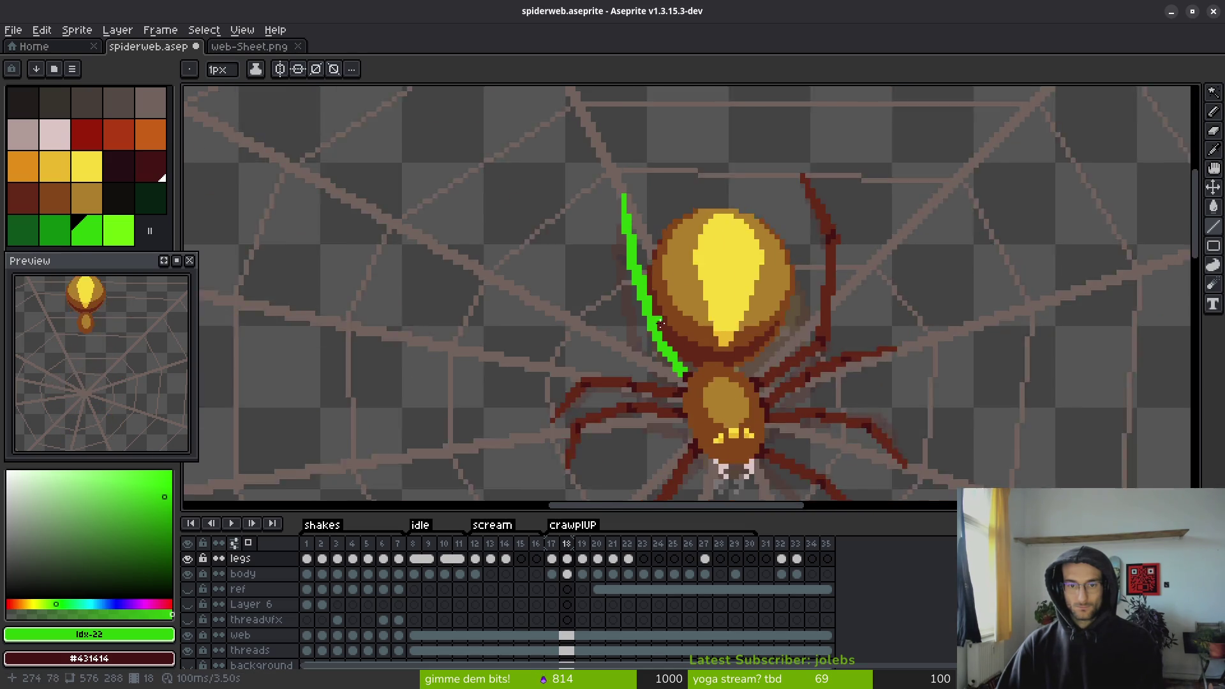
{"action": "scroll", "coordinate": [637, 304], "scroll_direction": "up", "scroll_amount": 5}
{"action": "key", "text": "b"}
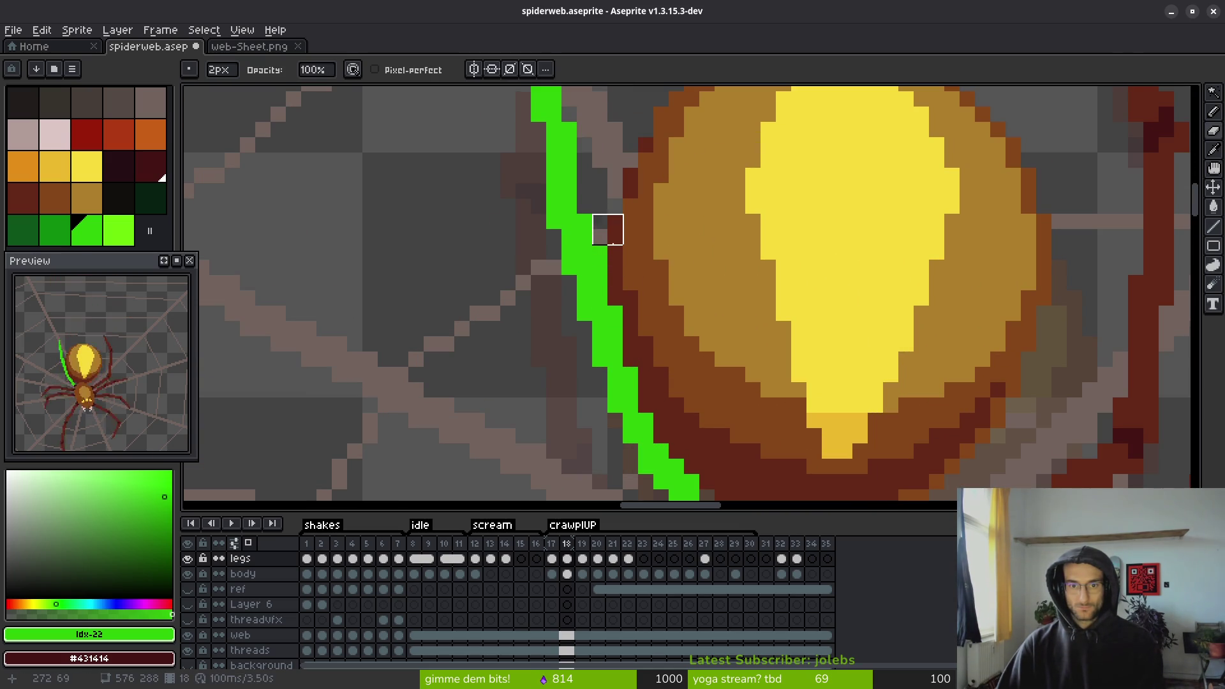
{"action": "key", "text": "b"}
{"action": "scroll", "coordinate": [690, 295], "scroll_direction": "down", "scroll_amount": 4}
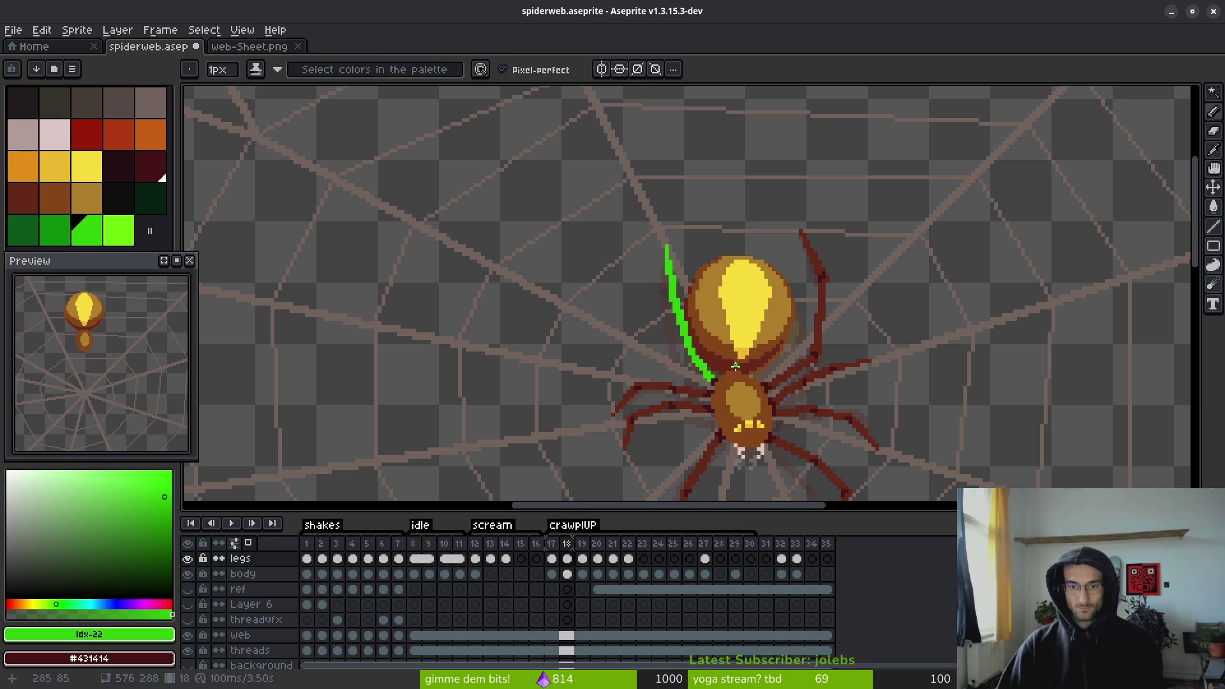
{"action": "key", "text": "i"}
{"action": "key", "text": "Right"}
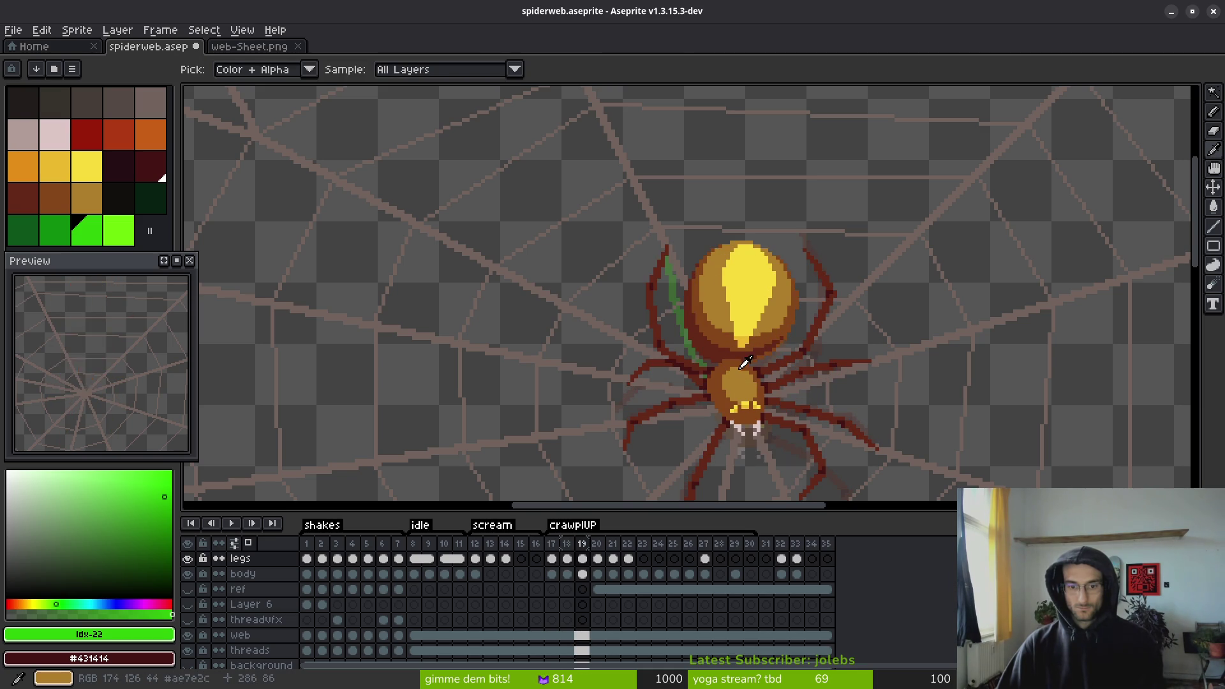
- Erase the old dark-red leg pixels beside the body, enlarging the eraser to 4px
{"action": "key", "text": "e"}
{"action": "scroll", "coordinate": [734, 421], "scroll_direction": "up", "scroll_amount": 4}
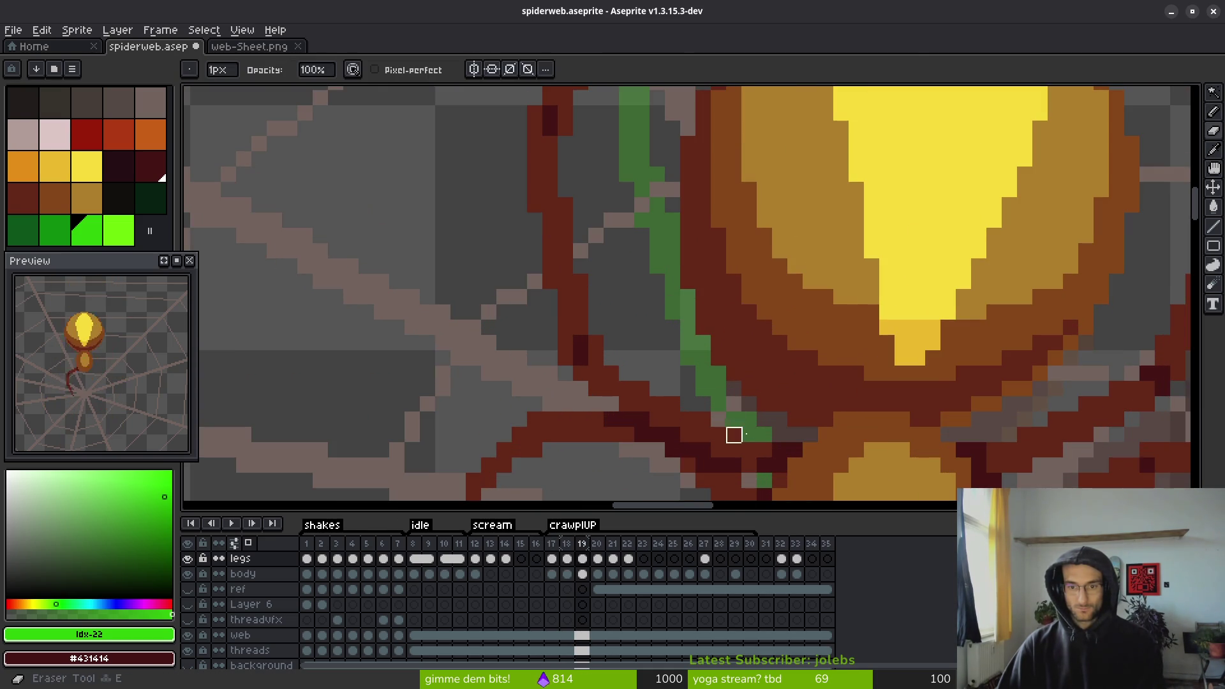
{"action": "left_click_drag", "start_coordinate": [764, 466], "coordinate": [703, 435]}
{"action": "left_click", "coordinate": [672, 419]}
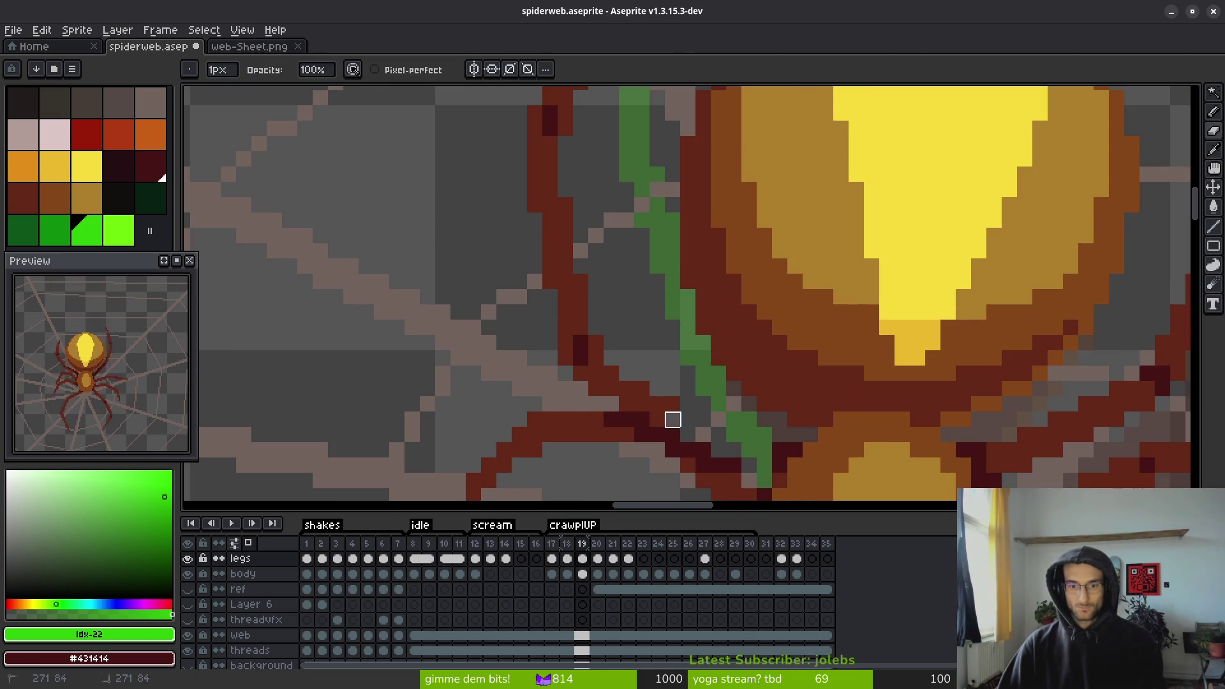
{"action": "mouse_move", "coordinate": [627, 404]}
{"action": "left_mouse_down"}
{"action": "mouse_move", "coordinate": [657, 419]}
{"action": "mouse_move", "coordinate": [533, 372]}
{"action": "mouse_move", "coordinate": [610, 355]}
{"action": "mouse_move", "coordinate": [543, 213]}
{"action": "mouse_move", "coordinate": [533, 319]}
{"action": "left_mouse_up"}
{"action": "key", "text": "plus"}
{"action": "key", "text": "plus"}
{"action": "key", "text": "plus"}
{"action": "scroll", "coordinate": [595, 347], "scroll_direction": "down", "scroll_amount": 2}
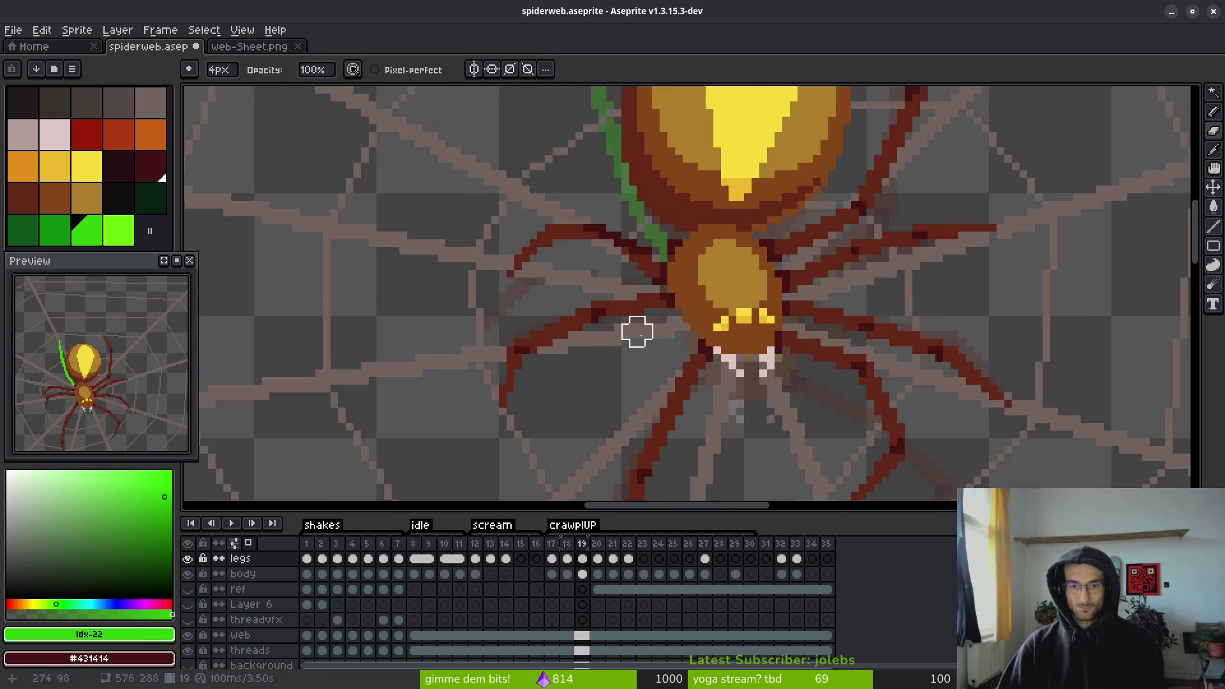
{"action": "scroll", "coordinate": [637, 328], "scroll_direction": "up", "scroll_amount": 3}
- Sample the dark red #632718 and darken two leg pixels near the body
{"action": "key", "text": "alt"}
{"action": "left_click", "coordinate": [645, 145], "text": "alt"}
{"action": "key", "text": "w"}
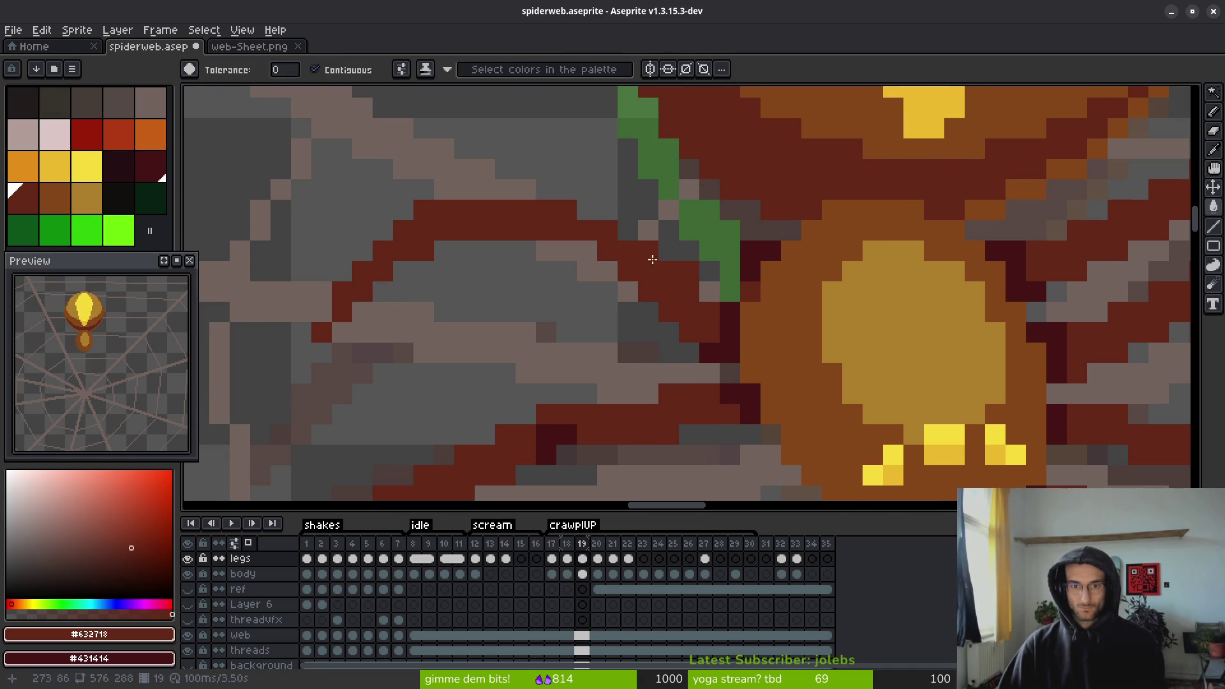
{"action": "scroll", "coordinate": [674, 312], "scroll_direction": "down", "scroll_amount": 2}
{"action": "scroll", "coordinate": [674, 312], "scroll_direction": "up", "scroll_amount": 3}
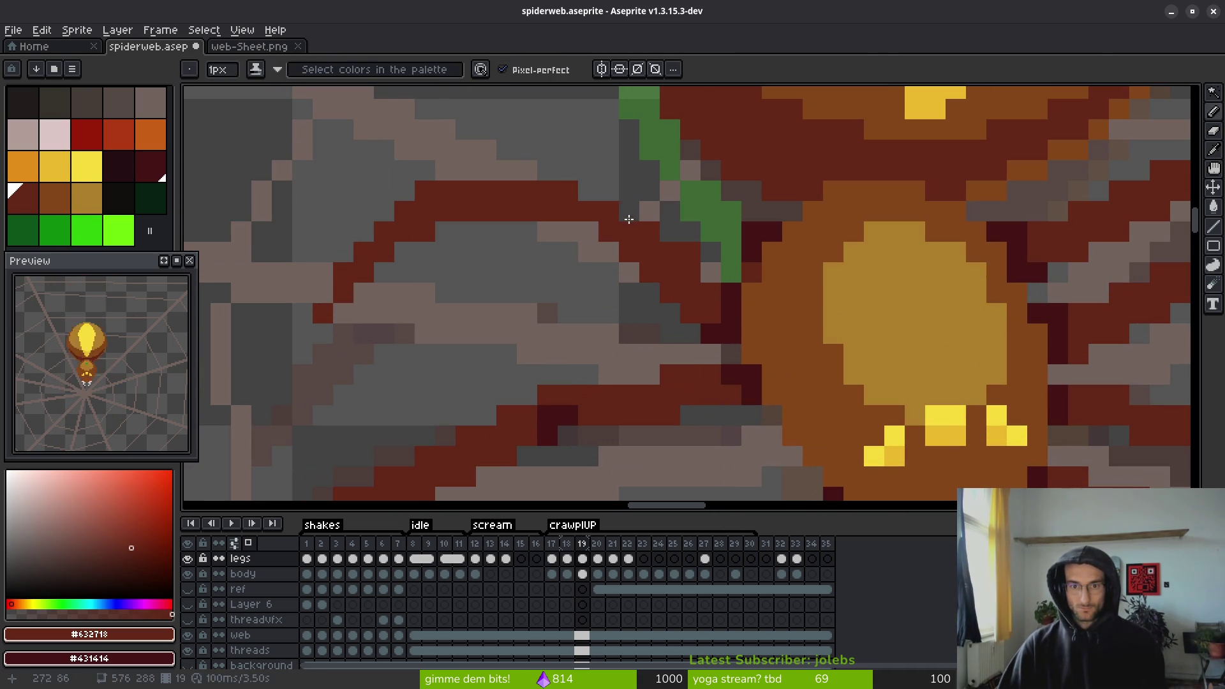
{"action": "key", "text": "e"}
{"action": "key", "text": "b"}
{"action": "left_click", "coordinate": [610, 251]}
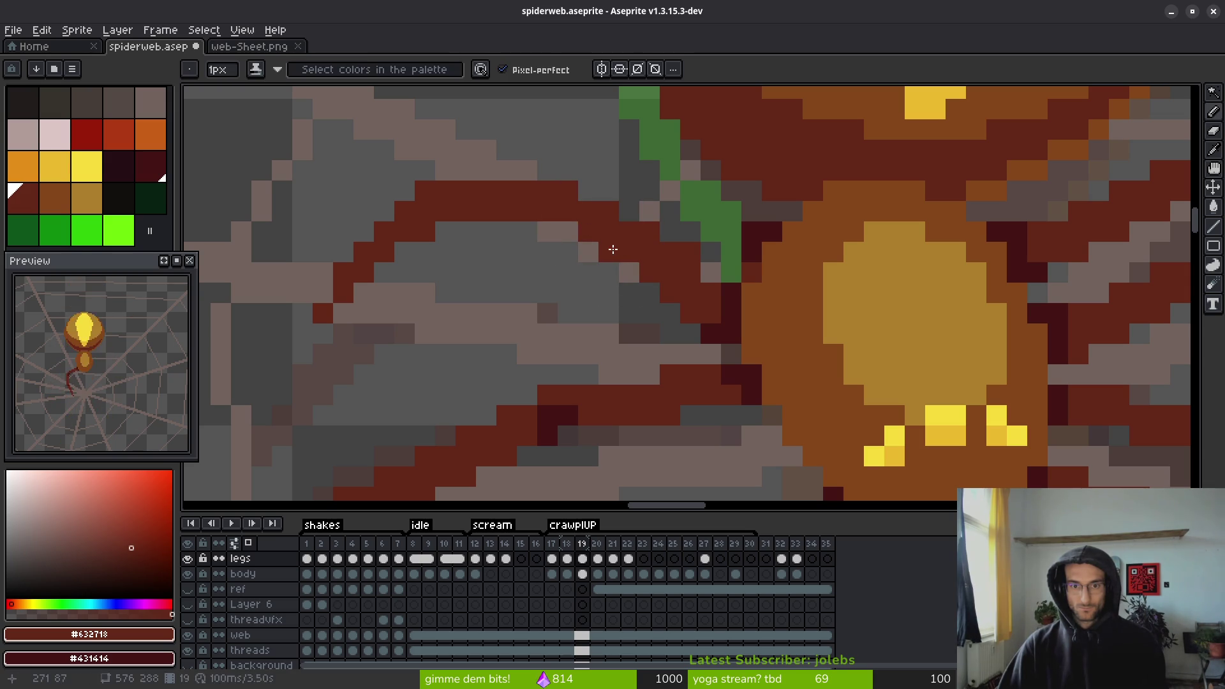
{"action": "left_click", "coordinate": [636, 268]}
- Shrink the eraser to 1px and remove a stray dark pixel over the web
{"action": "key", "text": "e"}
{"action": "key", "text": "minus"}
{"action": "key", "text": "minus"}
{"action": "key", "text": "minus"}
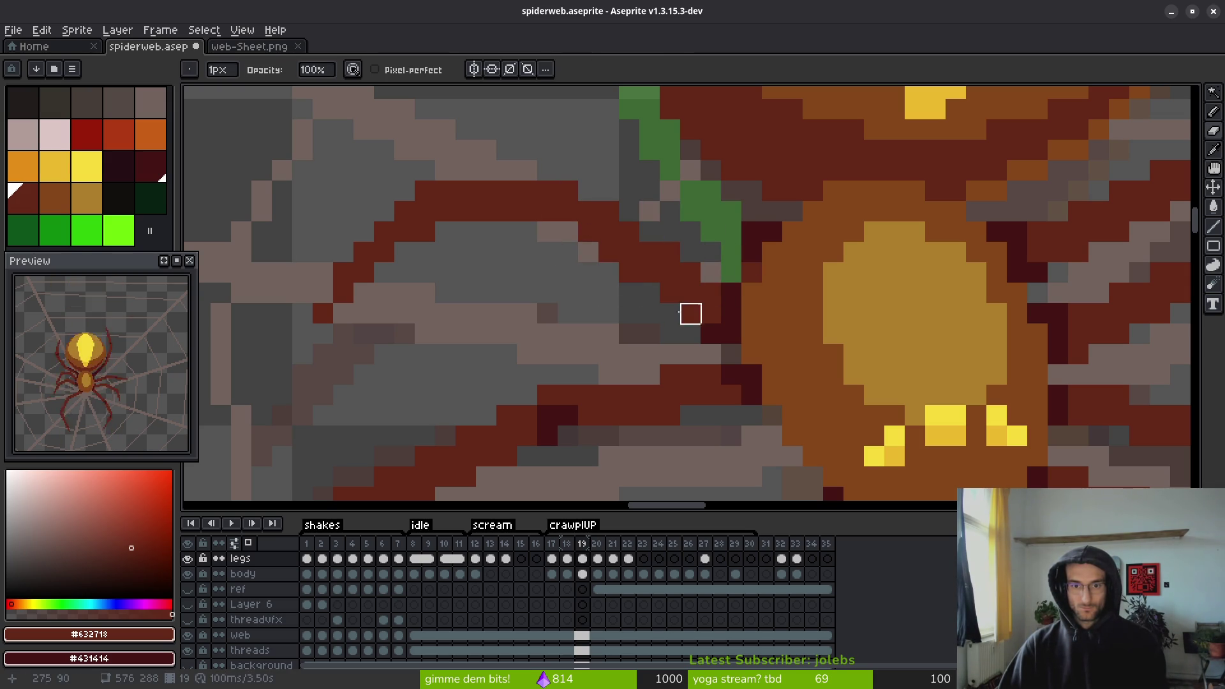
{"action": "scroll", "coordinate": [625, 329], "scroll_direction": "down", "scroll_amount": 3}
{"action": "scroll", "coordinate": [633, 352], "scroll_direction": "up", "scroll_amount": 3}
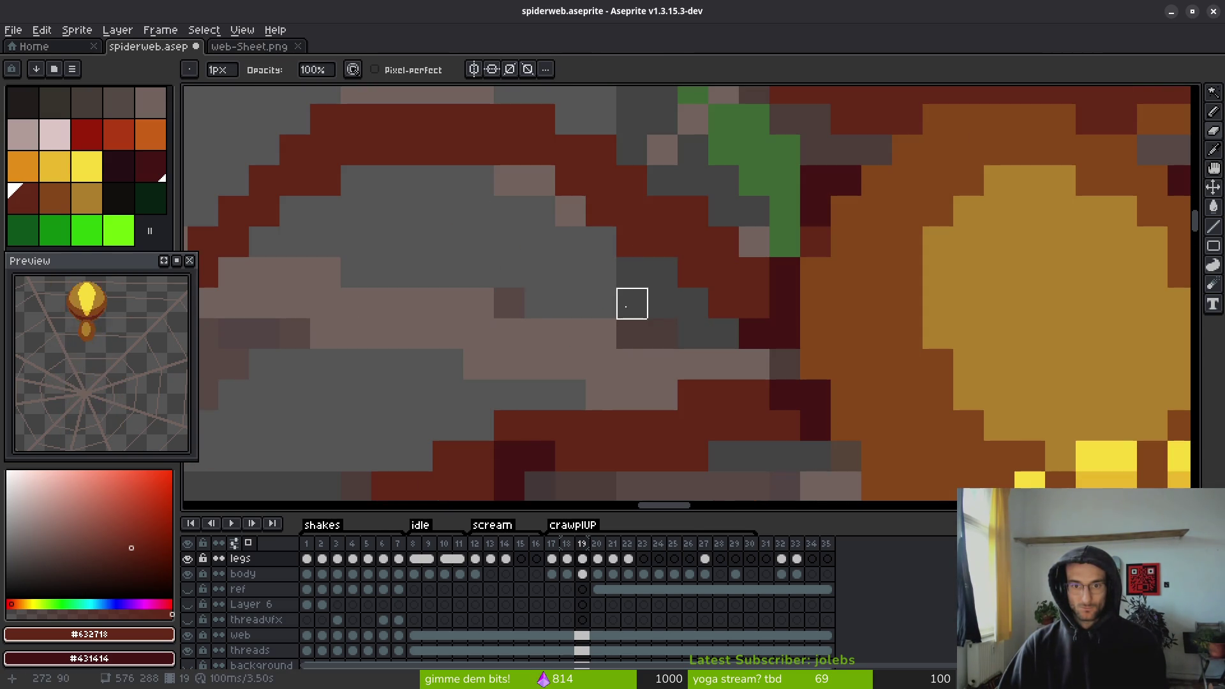
{"action": "left_click", "coordinate": [693, 211]}
{"action": "scroll", "coordinate": [667, 346], "scroll_direction": "down", "scroll_amount": 3}
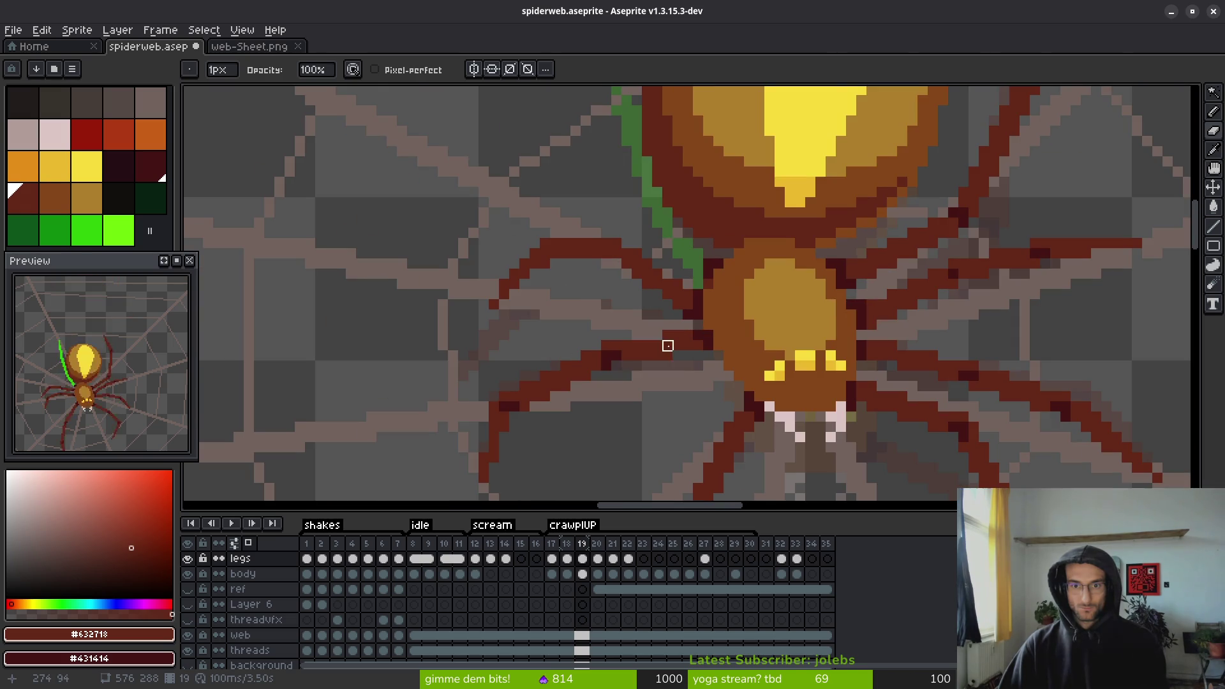
{"action": "scroll", "coordinate": [652, 293], "scroll_direction": "up", "scroll_amount": 3}
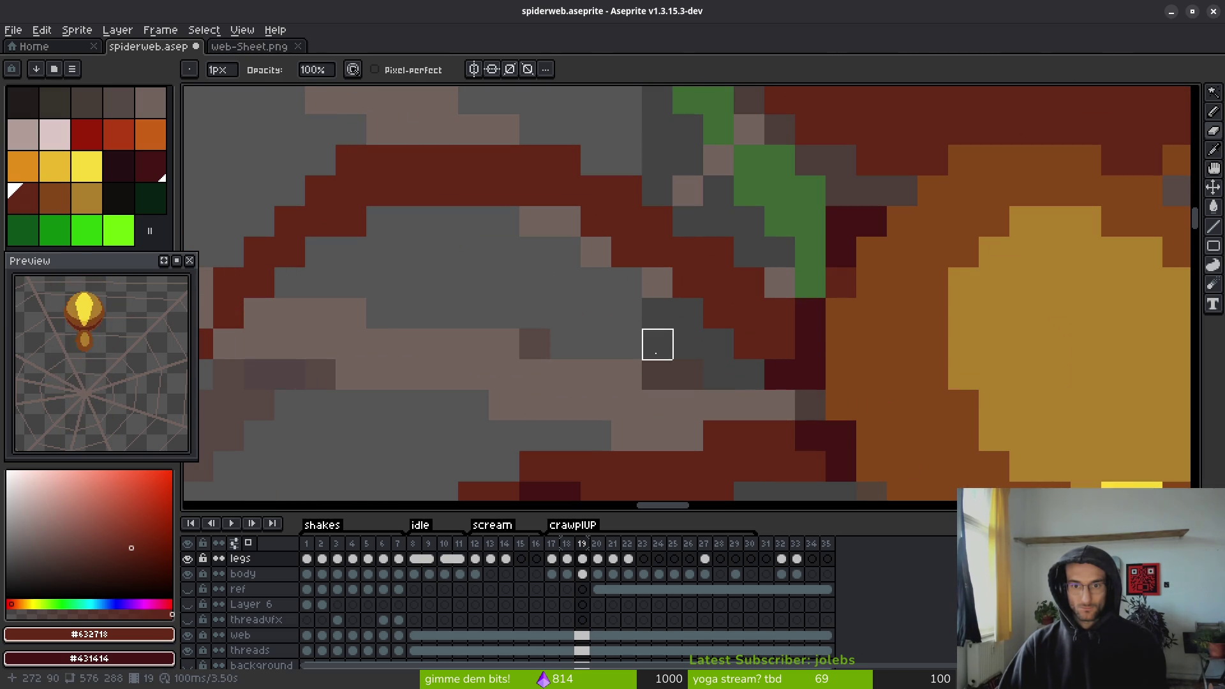
- Paint missing leg pixels in dark red, erase a leftover pixel, and check against frame 20
{"action": "key", "text": "b"}
{"action": "left_click_drag", "start_coordinate": [655, 192], "coordinate": [603, 163]}
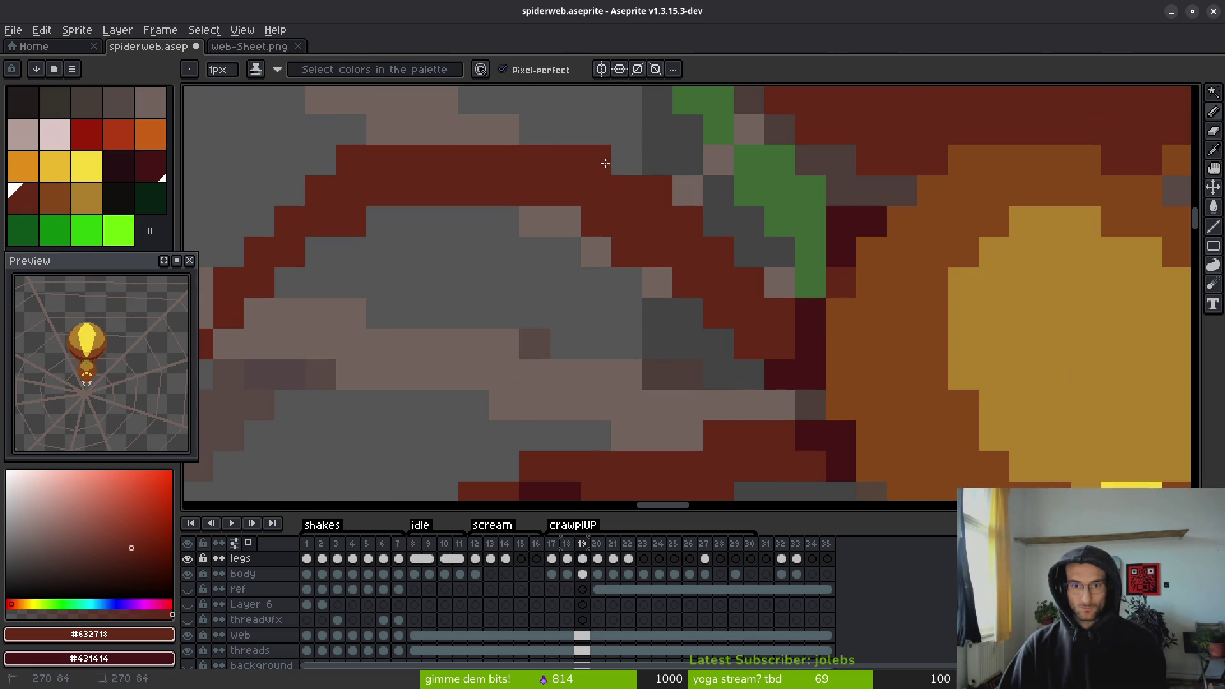
{"action": "key", "text": "e"}
{"action": "left_click", "coordinate": [626, 255]}
{"action": "scroll", "coordinate": [591, 340], "scroll_direction": "down", "scroll_amount": 3}
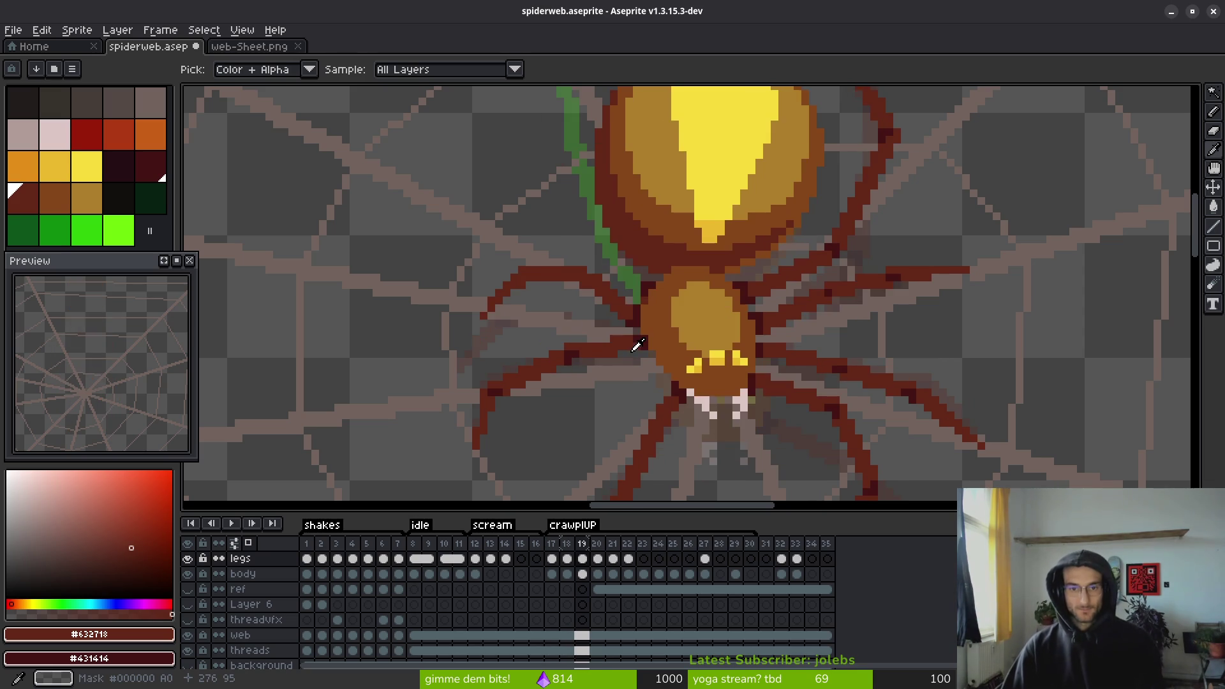
{"action": "key", "text": "Right"}
{"action": "key", "text": "Left"}
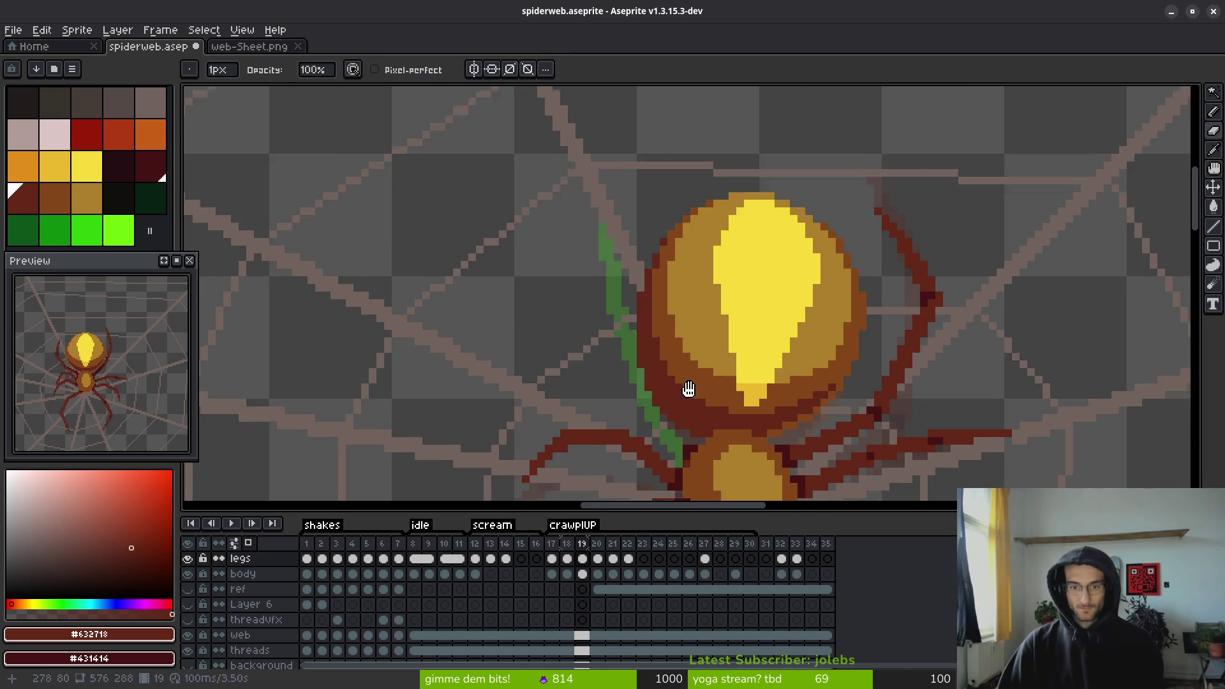
{"action": "scroll", "coordinate": [685, 352], "scroll_direction": "up", "scroll_amount": 2}
- Sample bright green #2FC809 and add a green pixel along the leg guide
{"action": "left_click", "coordinate": [54, 230]}
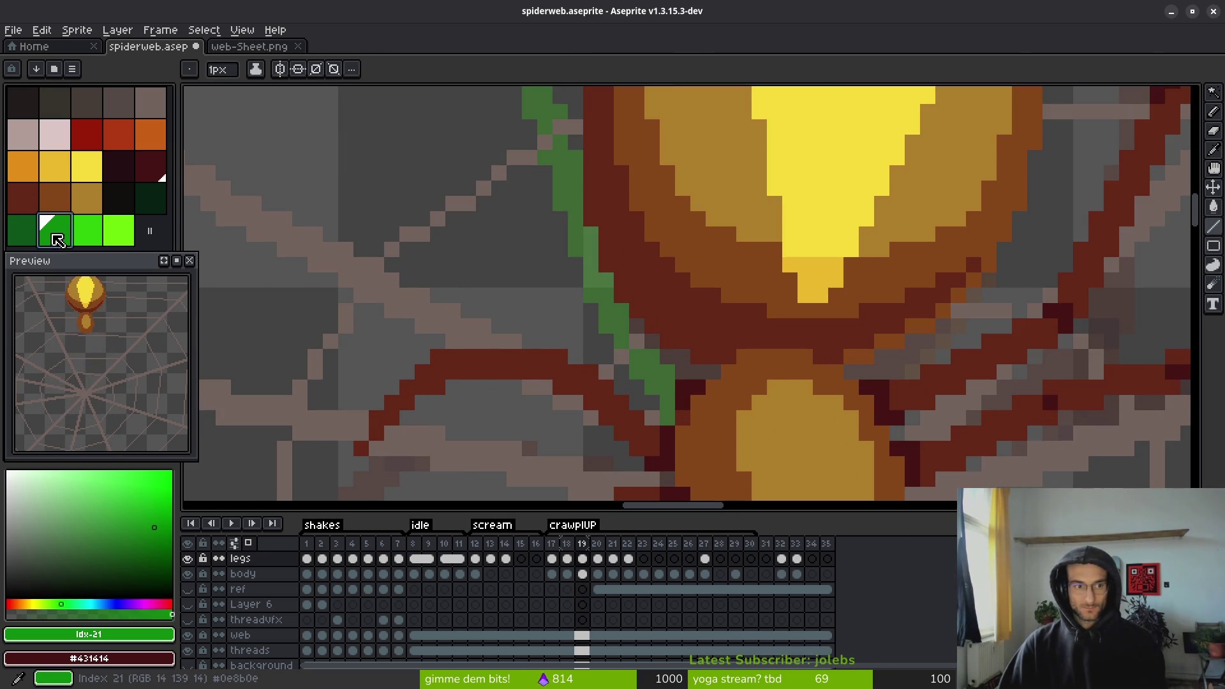
{"action": "left_click", "coordinate": [438, 279]}
{"action": "key", "text": "ctrl+z"}
{"action": "left_click", "coordinate": [623, 323], "text": "alt"}
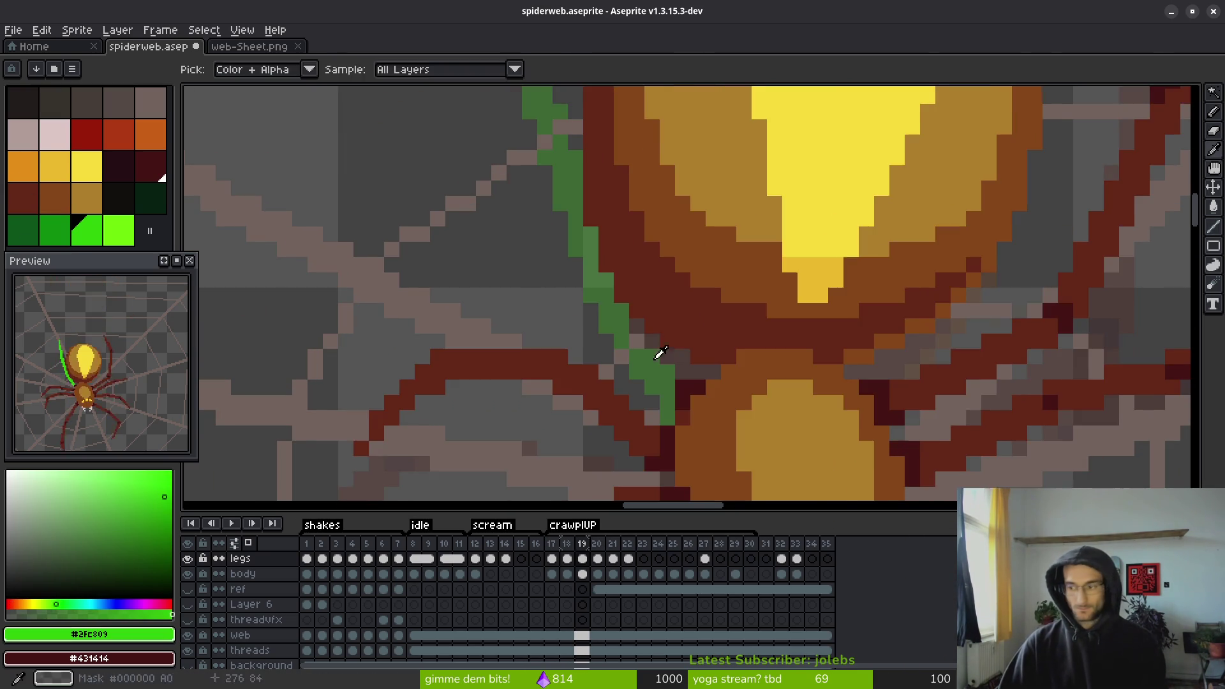
{"action": "left_click", "coordinate": [671, 298]}
{"action": "scroll", "coordinate": [674, 303], "scroll_direction": "down", "scroll_amount": 2}
- Flip through frames 18 to 20 comparing leg positions, ending on frame 18 with the pencil
{"action": "key", "text": "Left"}
{"action": "key", "text": "Right"}
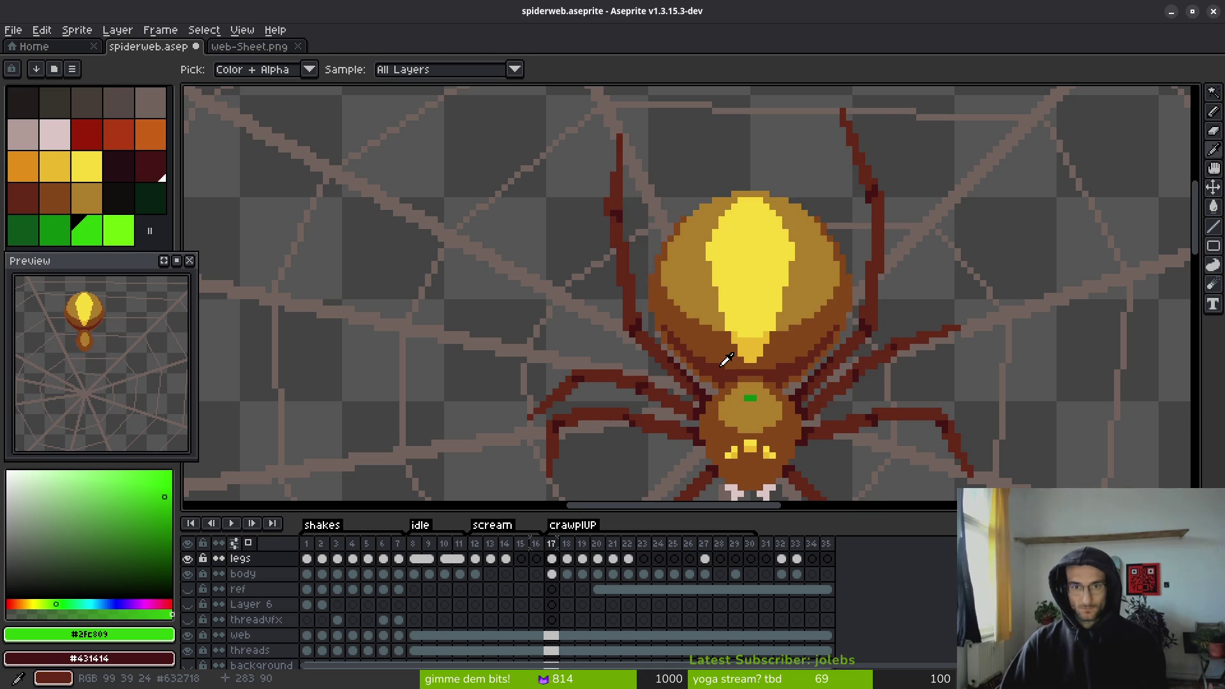
{"action": "key", "text": "Left"}
{"action": "key", "text": "Right"}
{"action": "scroll", "coordinate": [727, 332], "scroll_direction": "down", "scroll_amount": 1}
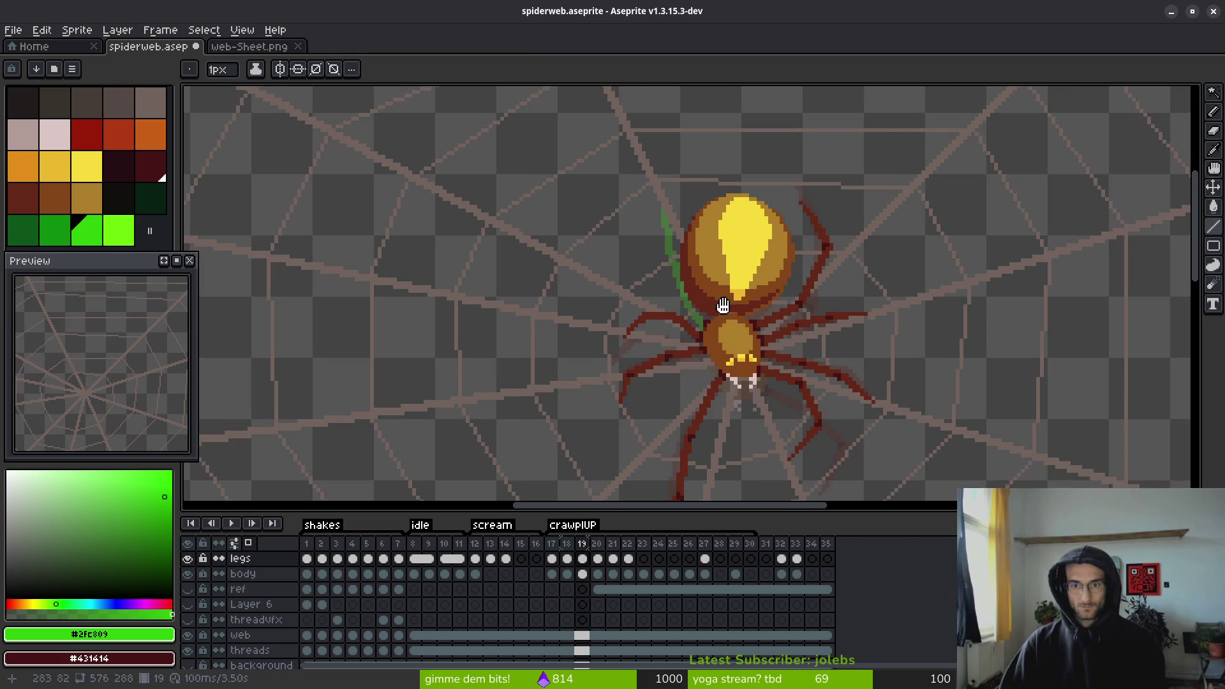
{"action": "key", "text": "Right"}
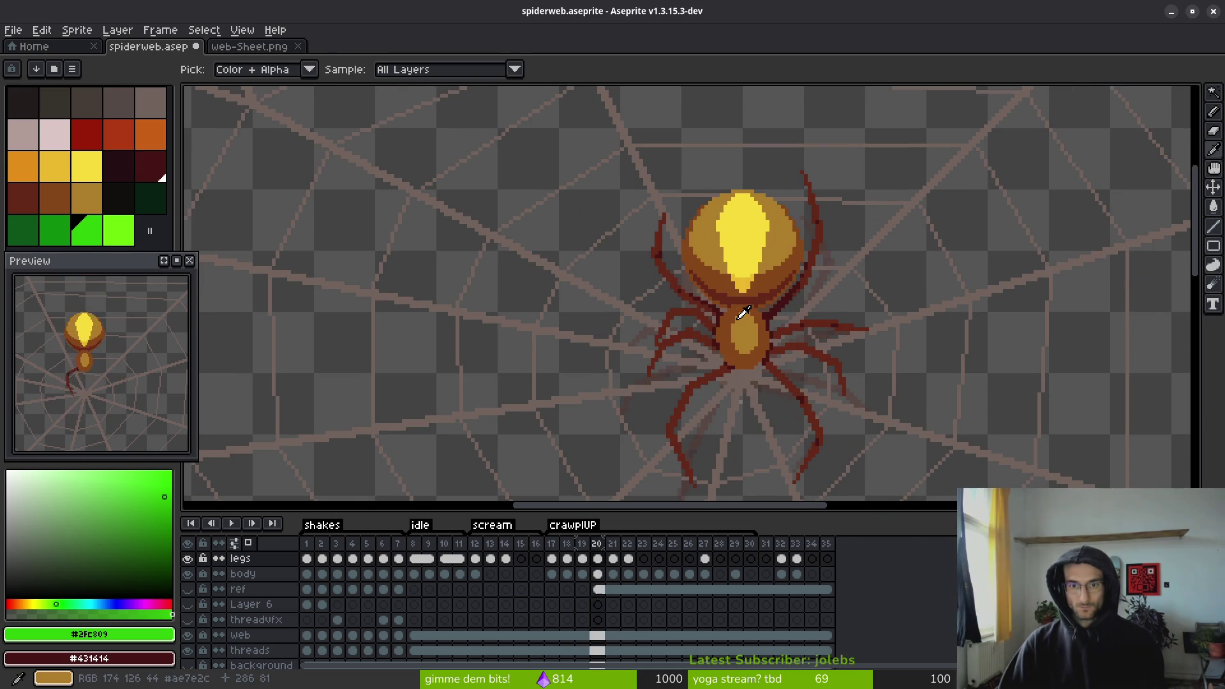
{"action": "key", "text": "Left"}
{"action": "key", "text": "Left"}
{"action": "key", "text": "Right"}
{"action": "key", "text": "Right"}
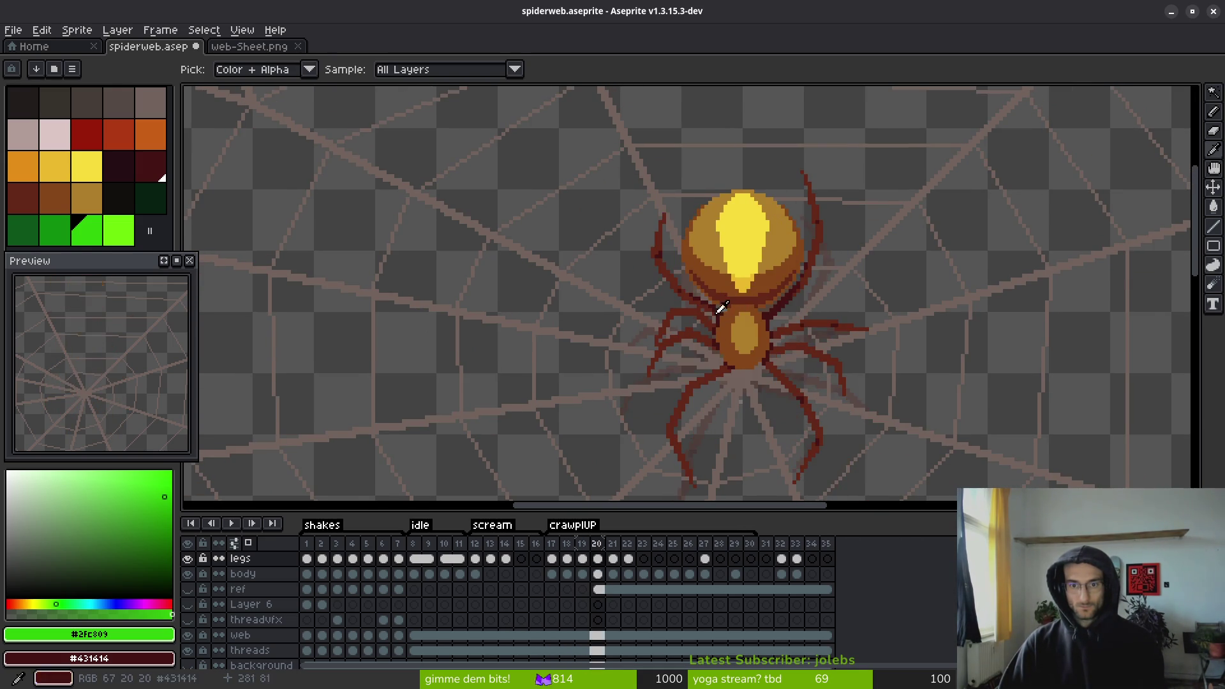
{"action": "key", "text": "b"}
{"action": "scroll", "coordinate": [710, 275], "scroll_direction": "up", "scroll_amount": 2}
{"action": "key", "text": "i"}
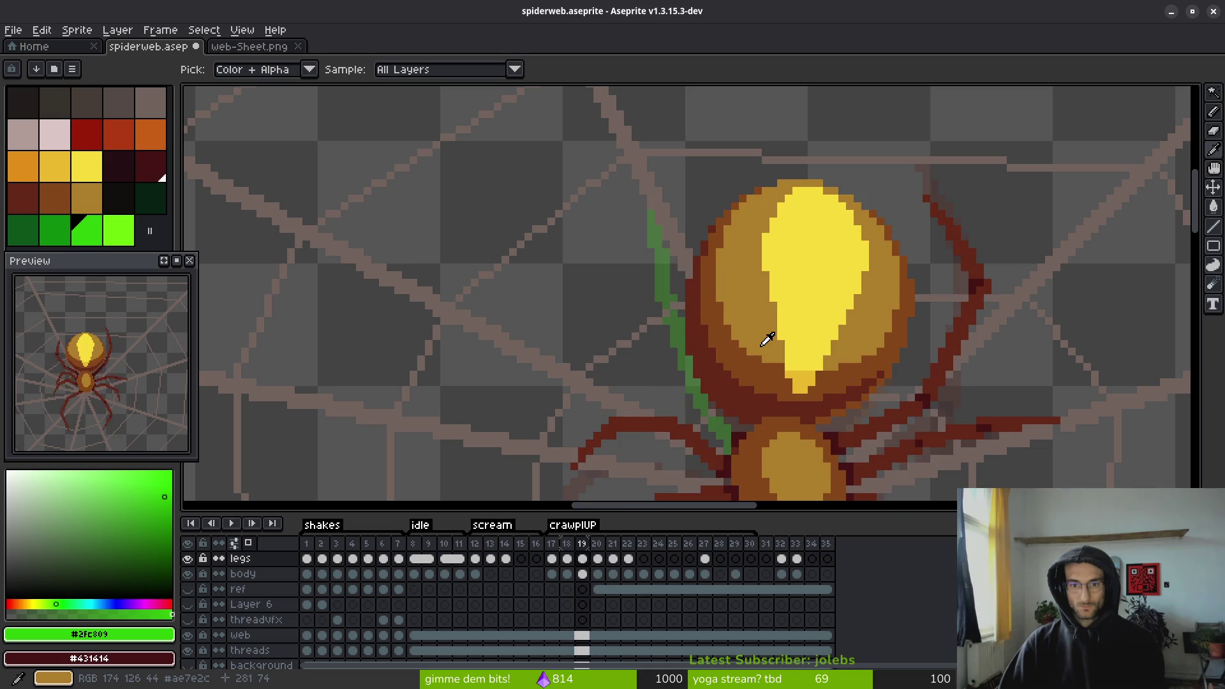
{"action": "key", "text": "Left"}
{"action": "key", "text": "Left"}
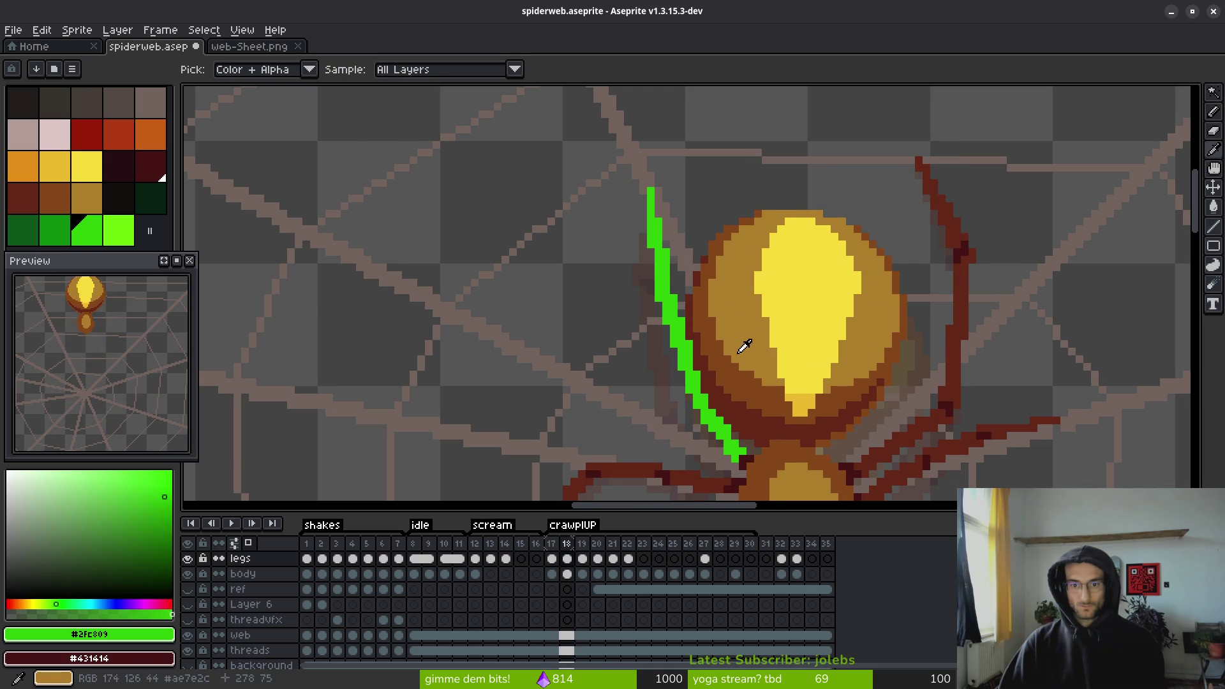
{"action": "key", "text": "Right"}
{"action": "scroll", "coordinate": [702, 357], "scroll_direction": "up", "scroll_amount": 1}
{"action": "key", "text": "Left"}
- On frame 19, draw a bright green upper-left leg in straight segments along the abdomen's left edge
{"action": "key", "text": "b"}
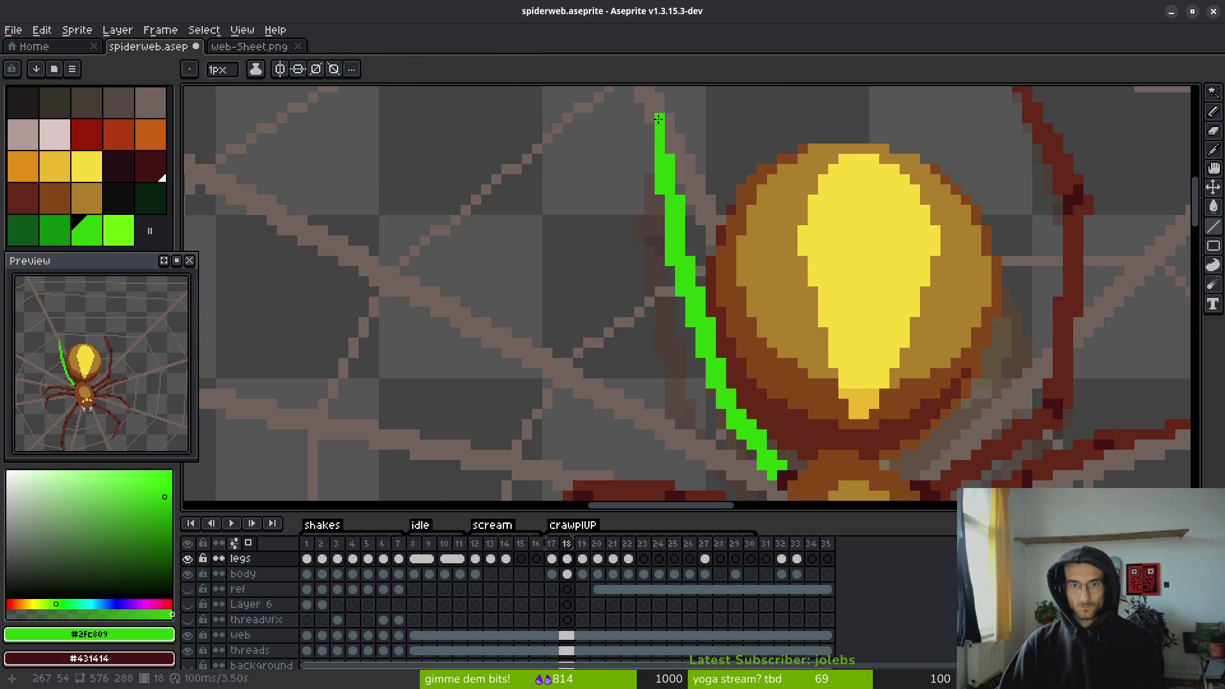
{"action": "key", "text": "Right"}
{"action": "mouse_move", "coordinate": [659, 119]}
{"action": "left_mouse_down"}
{"action": "mouse_move", "coordinate": [702, 254]}
{"action": "mouse_move", "coordinate": [694, 195]}
{"action": "left_mouse_up"}
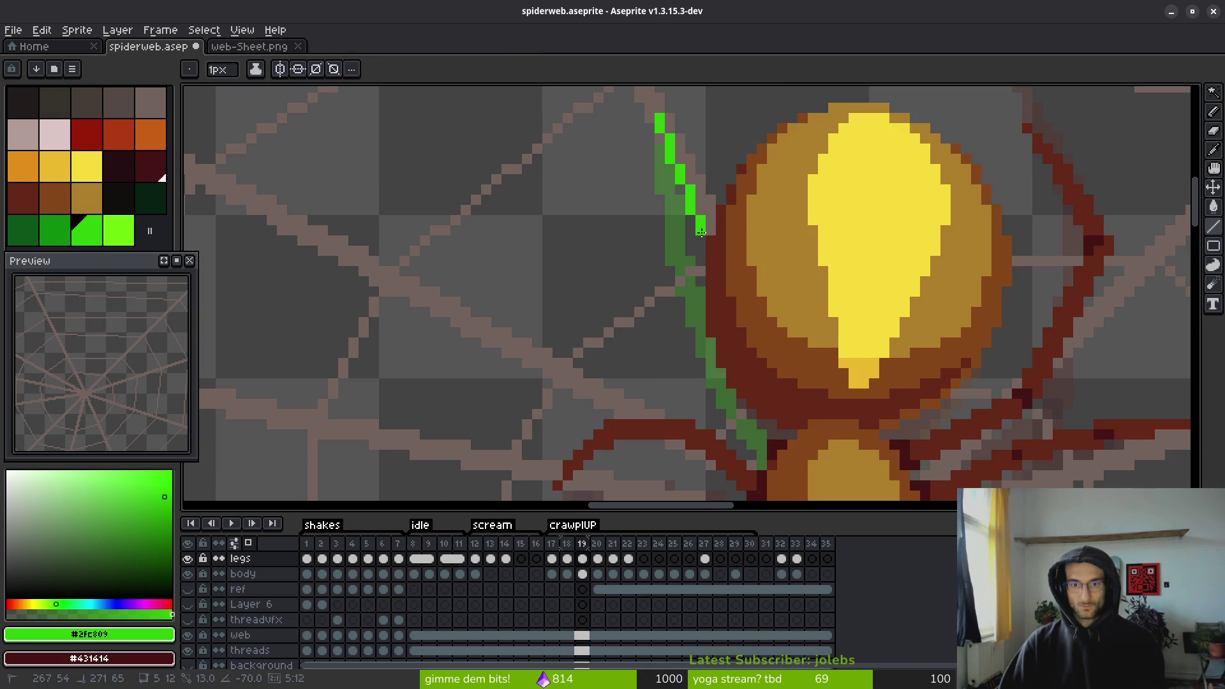
{"action": "mouse_move", "coordinate": [706, 245]}
{"action": "left_mouse_down"}
{"action": "mouse_move", "coordinate": [687, 234]}
{"action": "mouse_move", "coordinate": [699, 249]}
{"action": "left_mouse_up"}
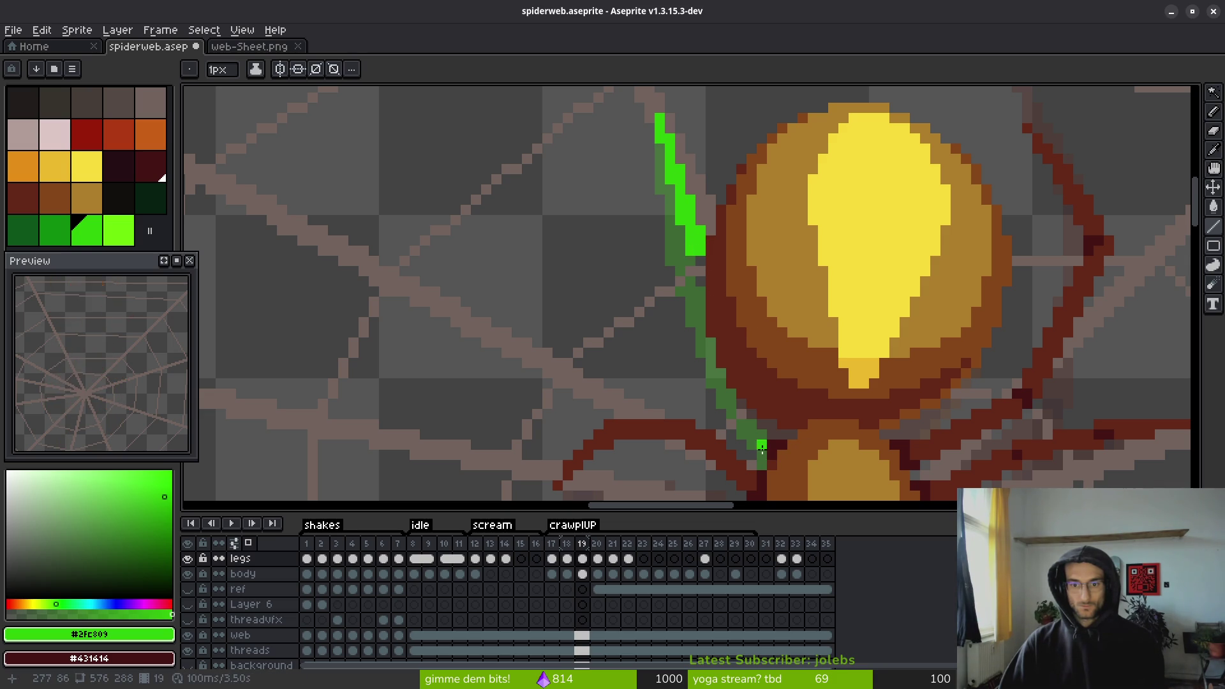
{"action": "mouse_move", "coordinate": [761, 453]}
{"action": "left_mouse_down"}
{"action": "mouse_move", "coordinate": [740, 331]}
{"action": "mouse_move", "coordinate": [759, 357]}
{"action": "left_mouse_up"}
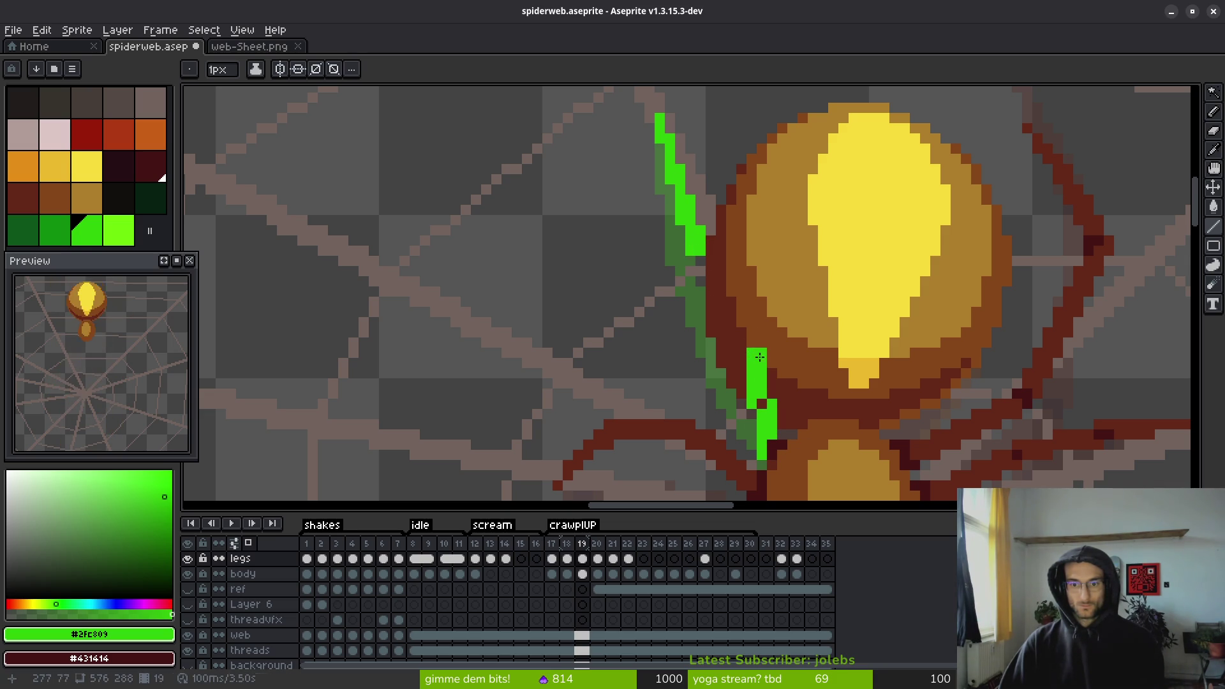
{"action": "left_click_drag", "start_coordinate": [762, 402], "coordinate": [766, 404]}
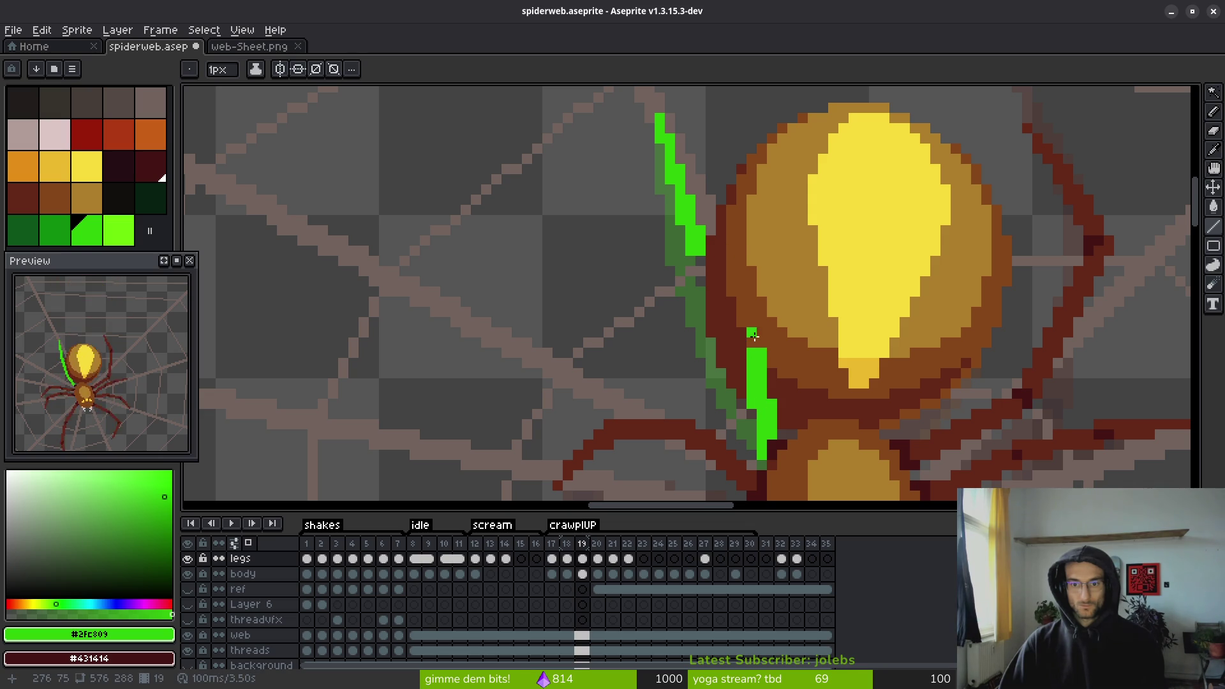
{"action": "left_click_drag", "start_coordinate": [758, 344], "coordinate": [706, 255]}
{"action": "scroll", "coordinate": [756, 350], "scroll_direction": "down", "scroll_amount": 2}
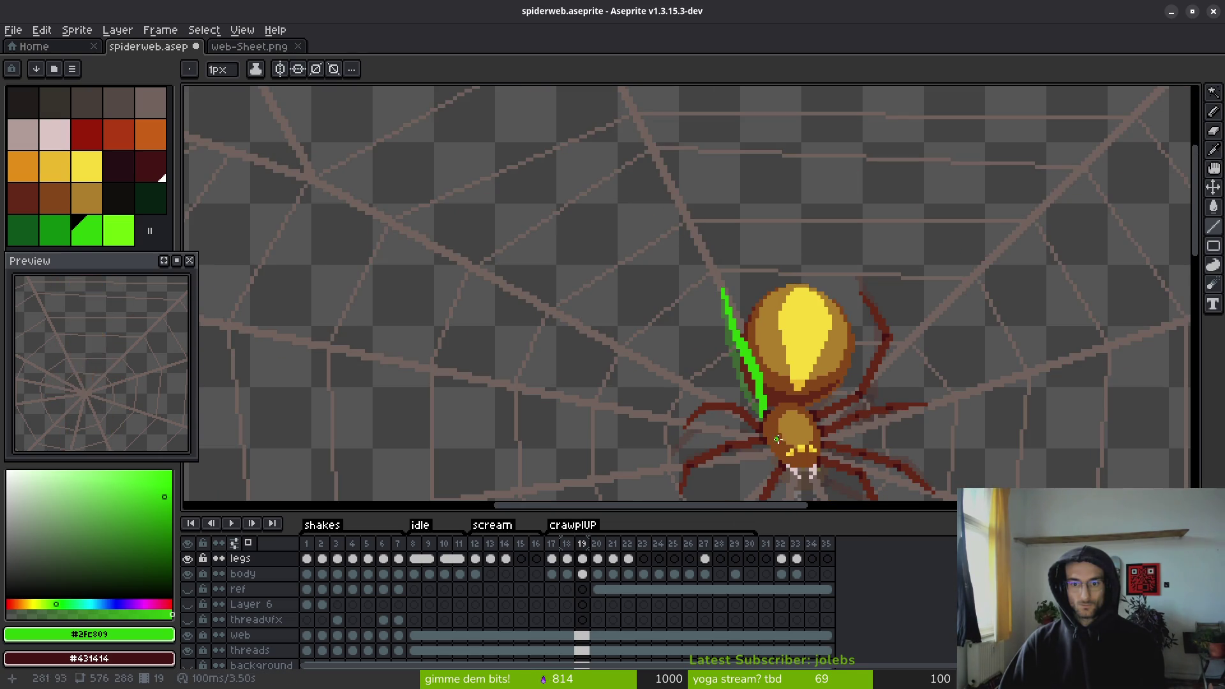
- Zoom in and erase two stray green pixels from frame 19's leg
{"action": "scroll", "coordinate": [770, 387], "scroll_direction": "up", "scroll_amount": 2}
{"action": "key", "text": "e"}
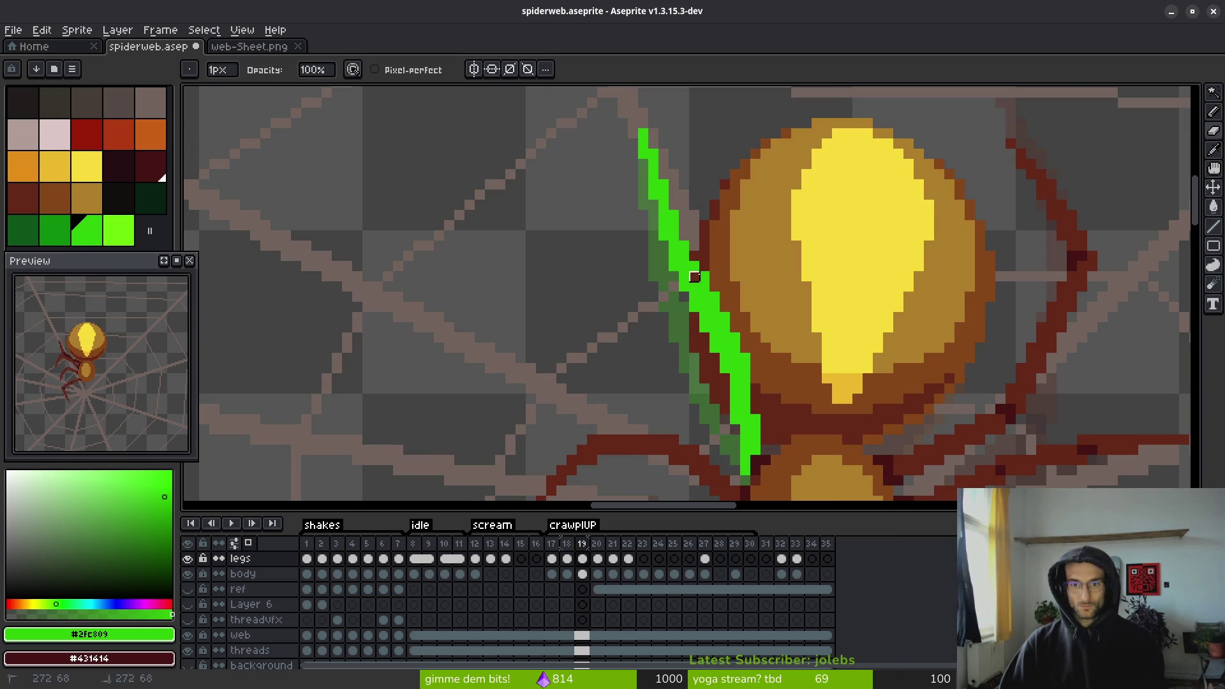
{"action": "scroll", "coordinate": [679, 289], "scroll_direction": "up", "scroll_amount": 1}
{"action": "left_click_drag", "start_coordinate": [696, 289], "coordinate": [696, 310]}
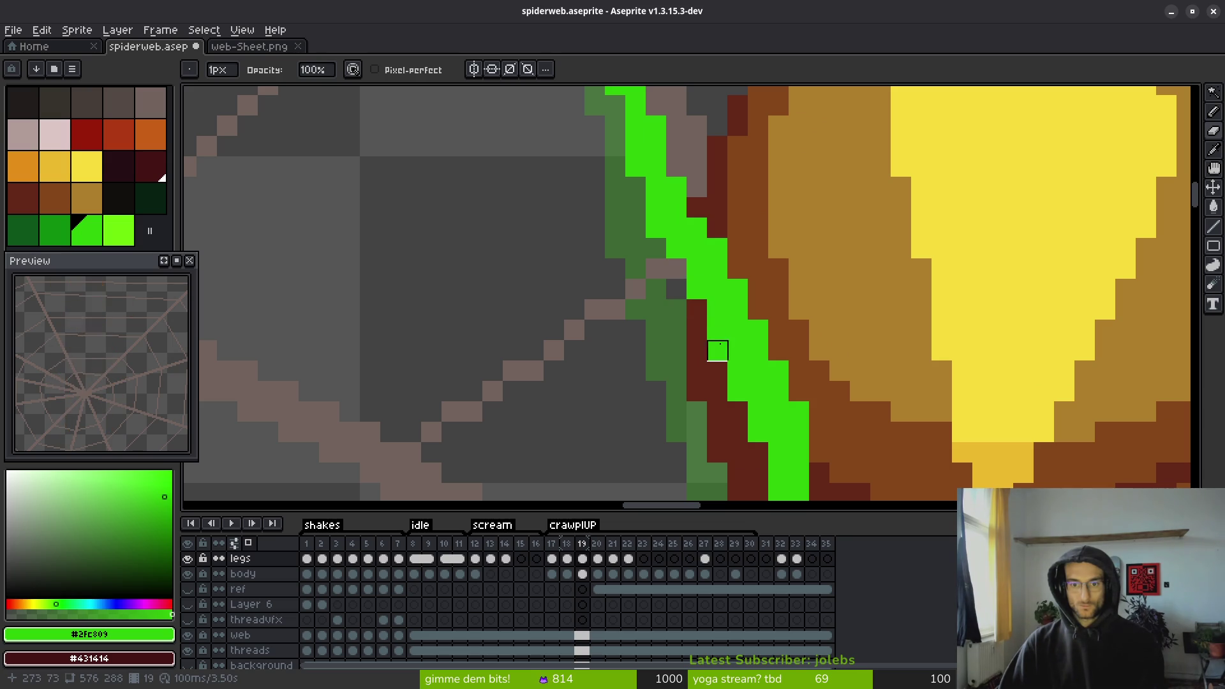
{"action": "scroll", "coordinate": [774, 287], "scroll_direction": "down", "scroll_amount": 1}
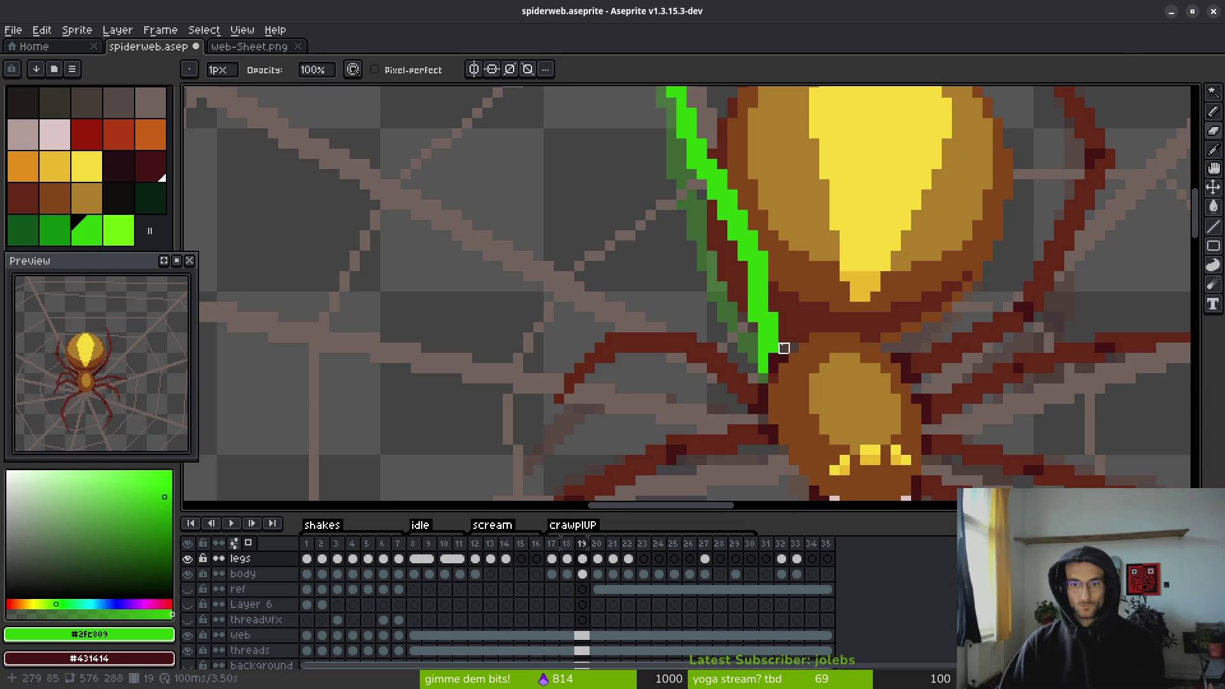
{"action": "scroll", "coordinate": [773, 317], "scroll_direction": "down", "scroll_amount": 1}
{"action": "scroll", "coordinate": [751, 269], "scroll_direction": "up", "scroll_amount": 1}
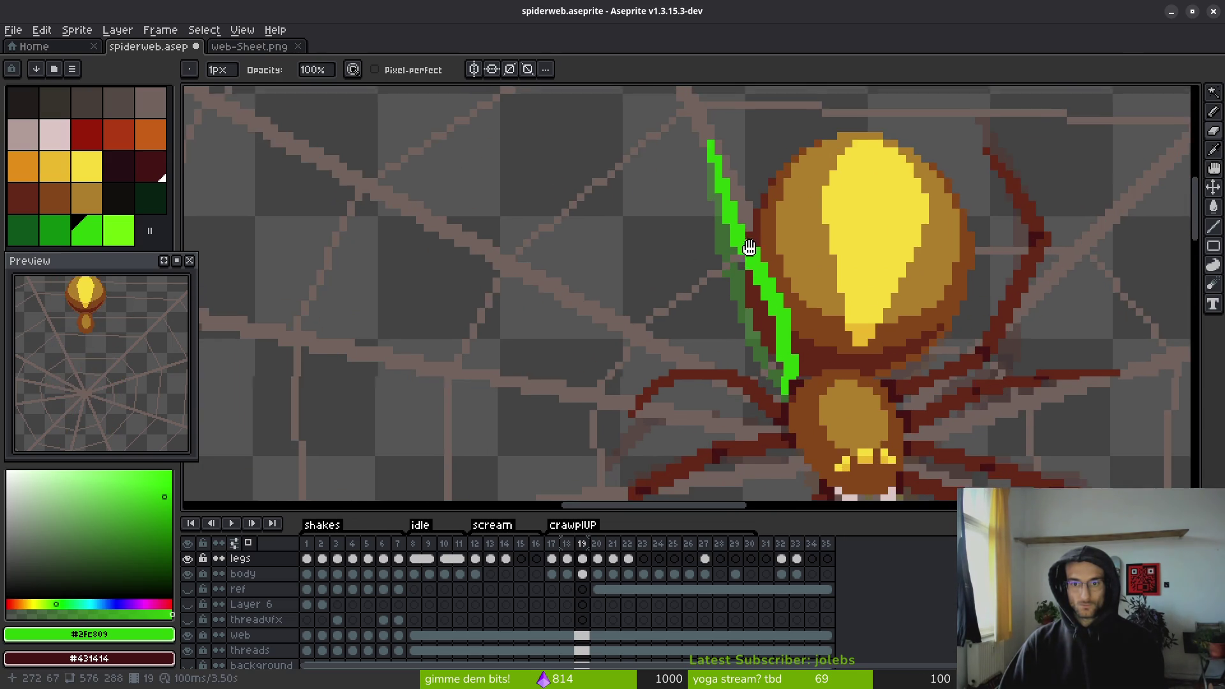
{"action": "scroll", "coordinate": [759, 281], "scroll_direction": "down", "scroll_amount": 2}
- Flip between frames 18 and 19 to check the leg against the previous frame
{"action": "key", "text": "i"}
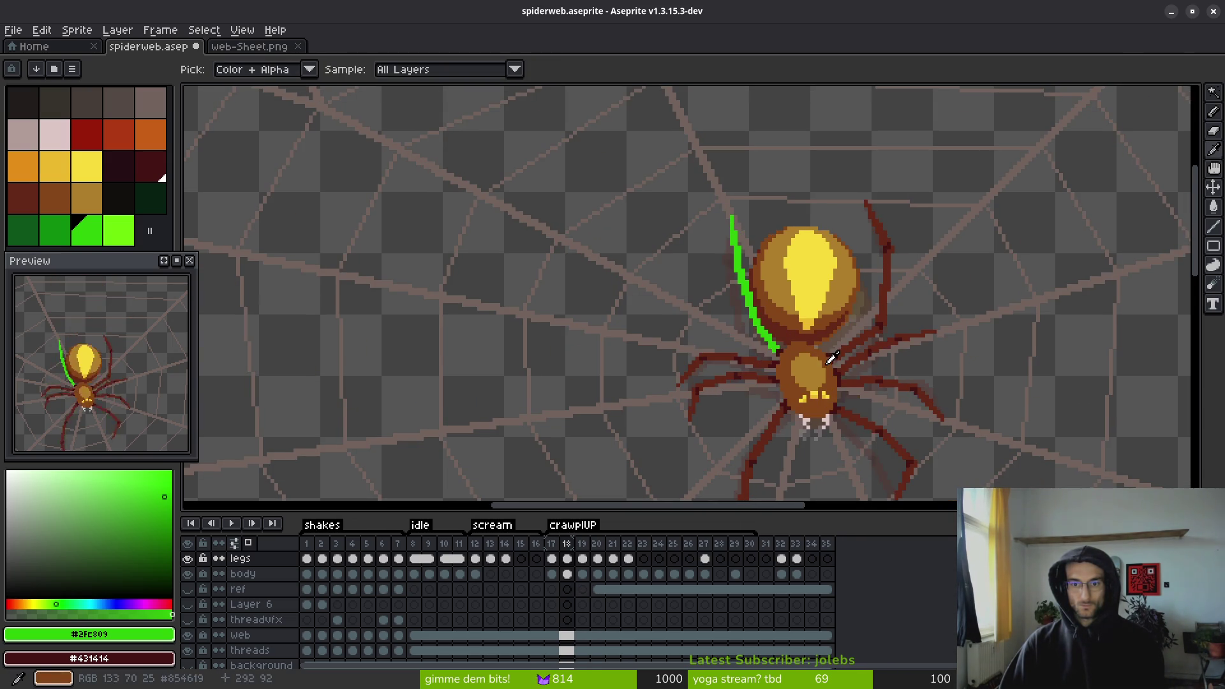
{"action": "key", "text": "b"}
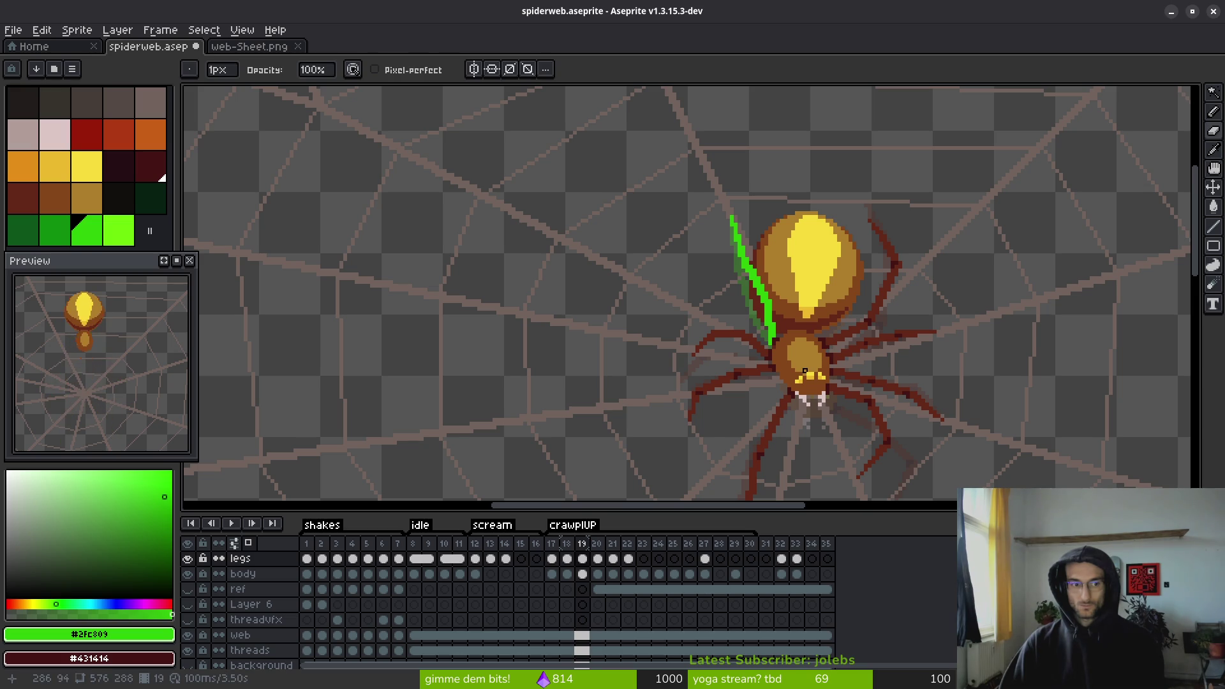
{"action": "key", "text": "i"}
{"action": "key", "text": "b"}
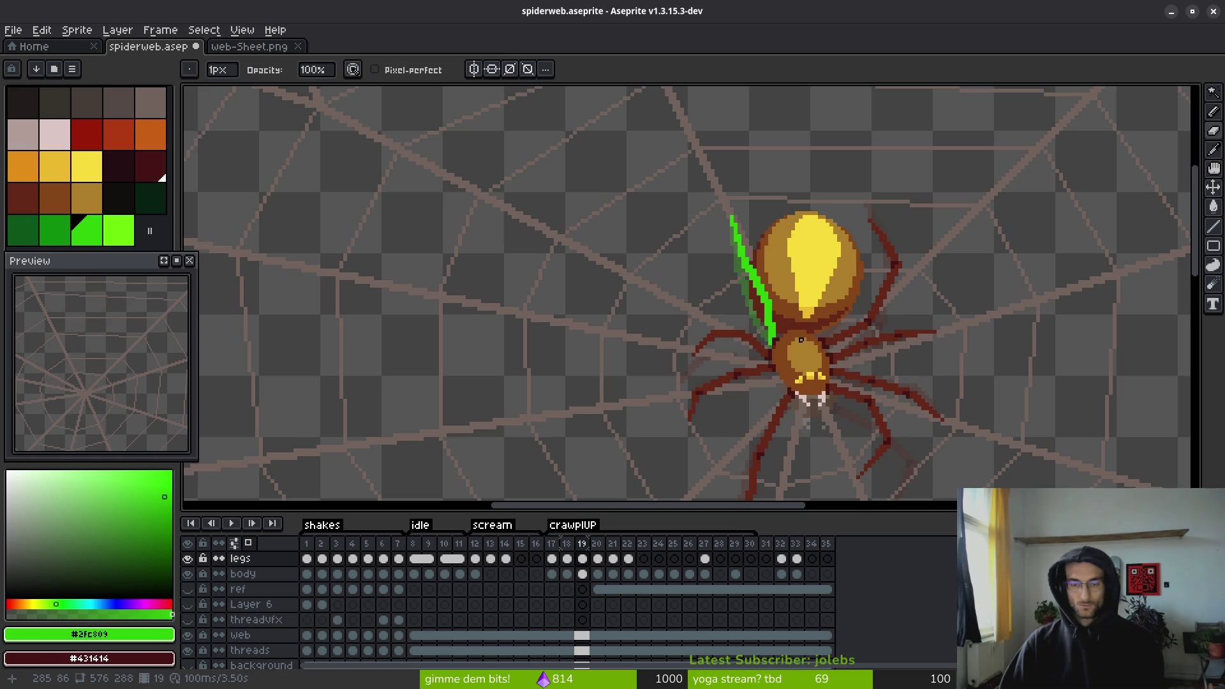
{"action": "key", "text": "i"}
{"action": "key", "text": "comma"}
{"action": "scroll", "coordinate": [765, 281], "scroll_direction": "up", "scroll_amount": 2}
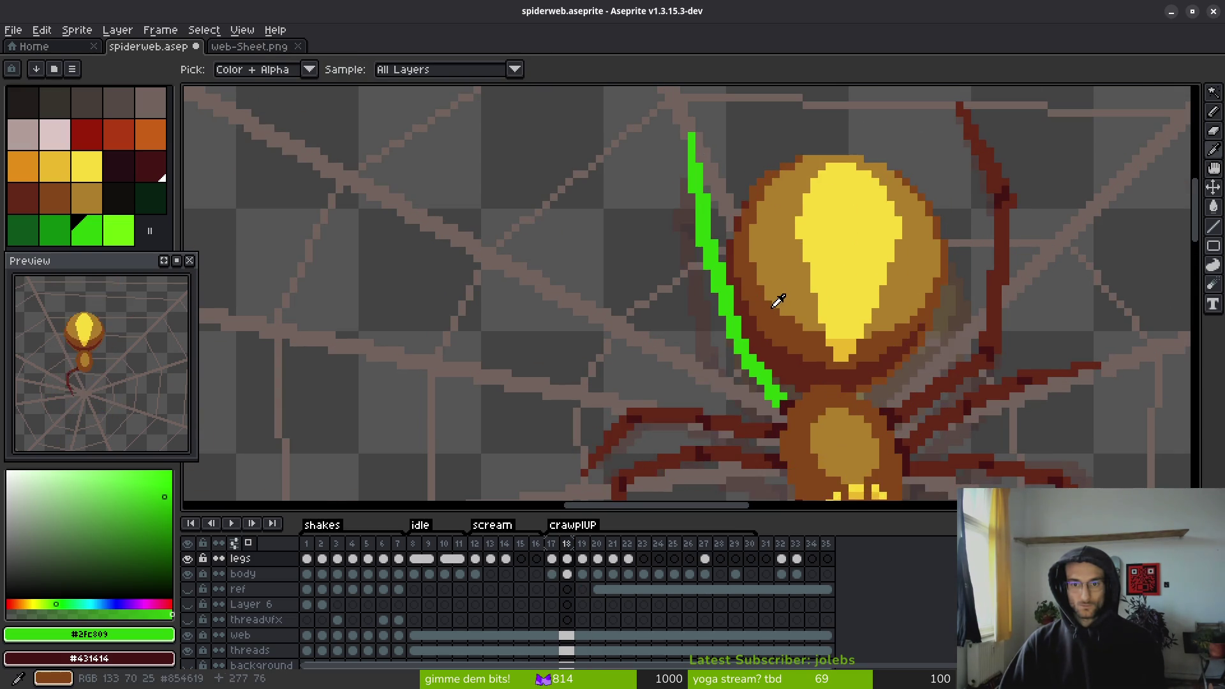
{"action": "key", "text": "comma"}
{"action": "key", "text": "period"}
{"action": "key", "text": "period"}
- Erase the existing green leg strand on frame 19
{"action": "key", "text": "b"}
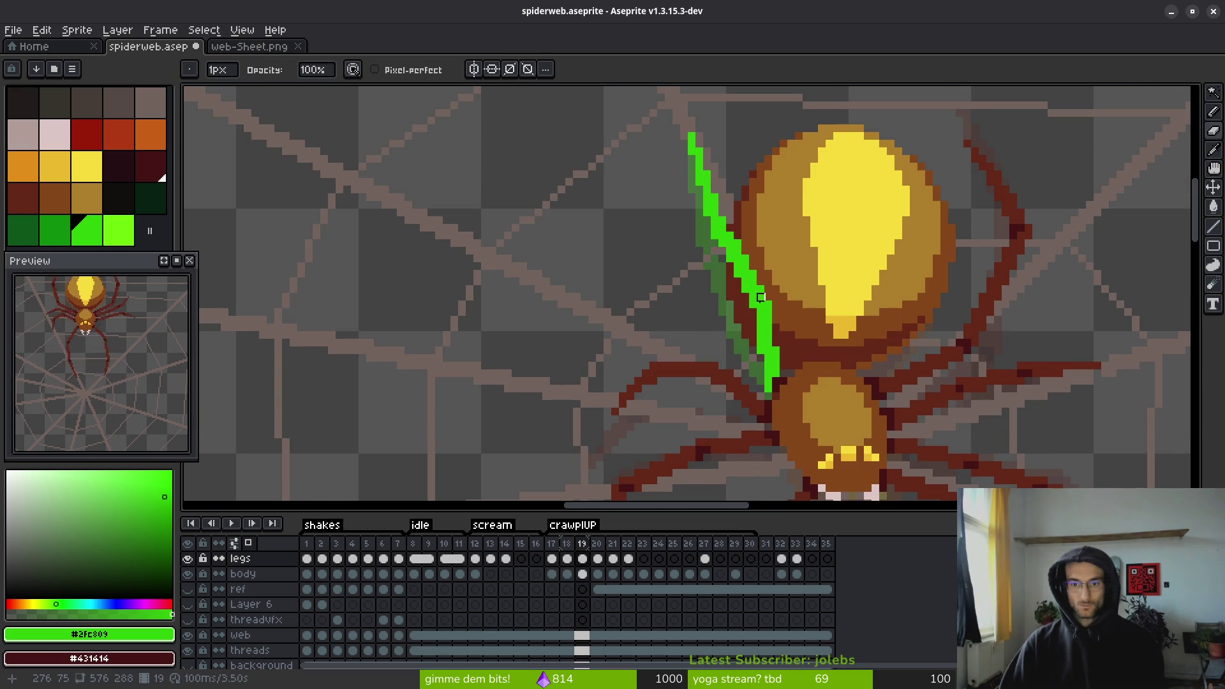
{"action": "key", "text": "e"}
{"action": "left_click_drag", "start_coordinate": [769, 364], "coordinate": [703, 225]}
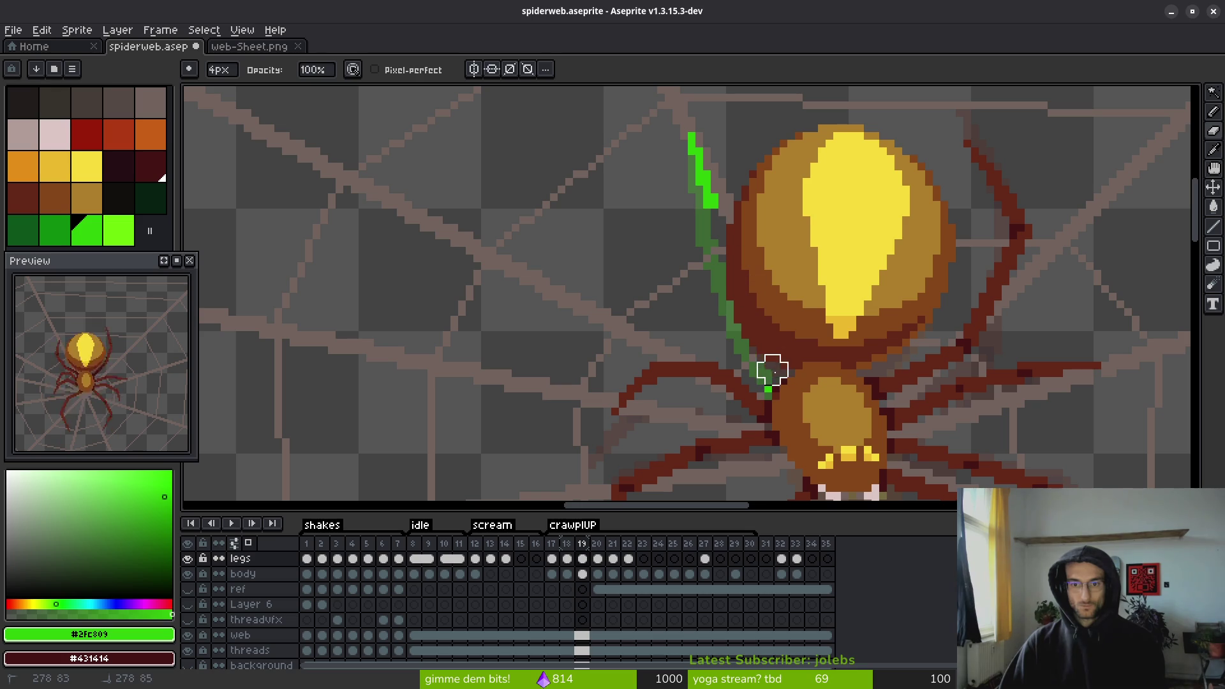
{"action": "key", "text": "ctrl+z"}
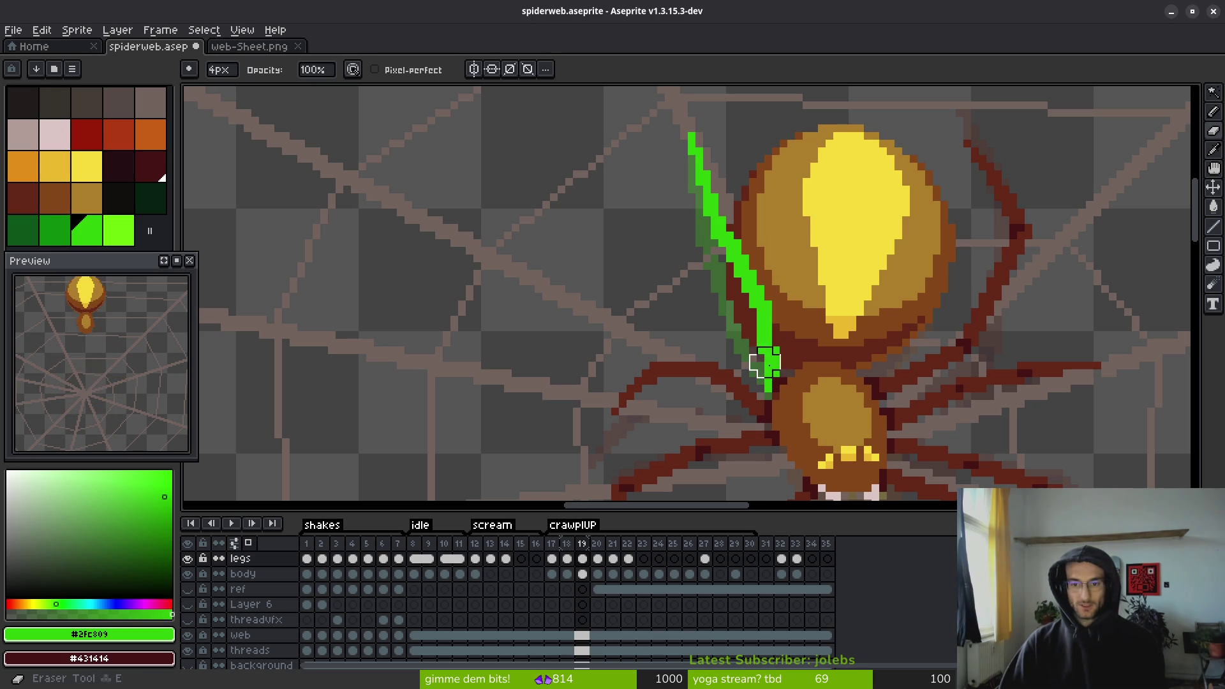
{"action": "left_click_drag", "start_coordinate": [764, 364], "coordinate": [720, 227]}
- Redraw the leg as three side-by-side green pencil lines running down to the waist
{"action": "key", "text": "b"}
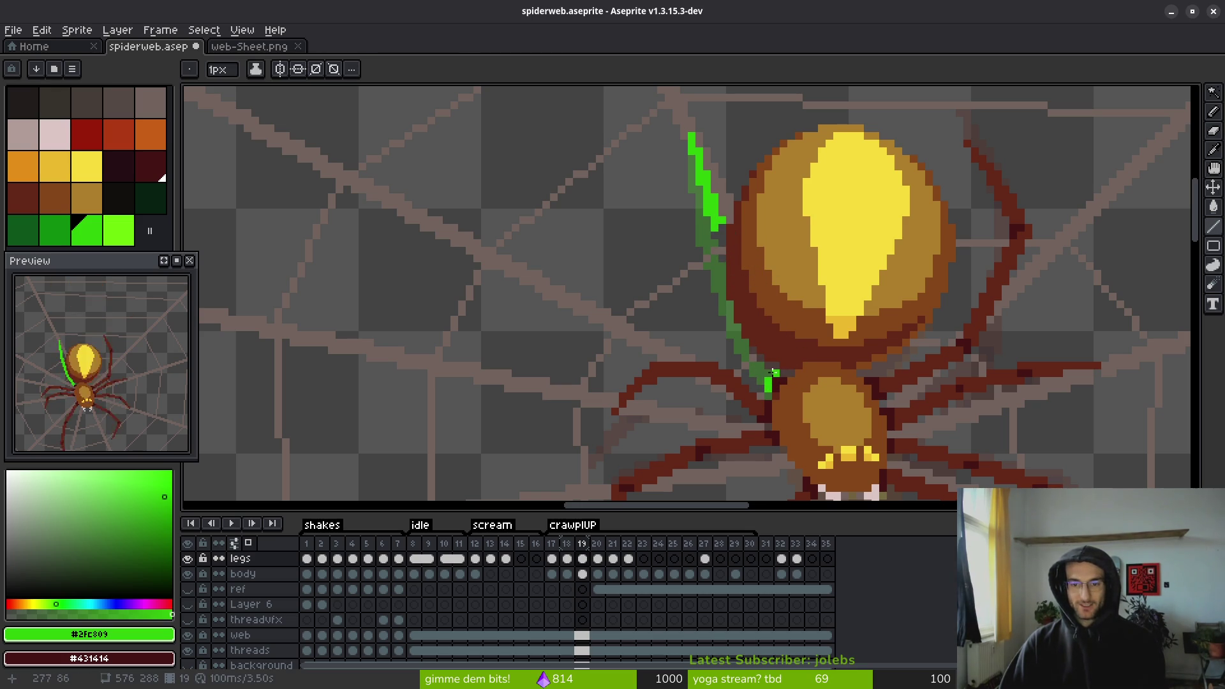
{"action": "mouse_move", "coordinate": [776, 372]}
{"action": "left_mouse_down"}
{"action": "mouse_move", "coordinate": [754, 286]}
{"action": "mouse_move", "coordinate": [719, 224]}
{"action": "left_mouse_up"}
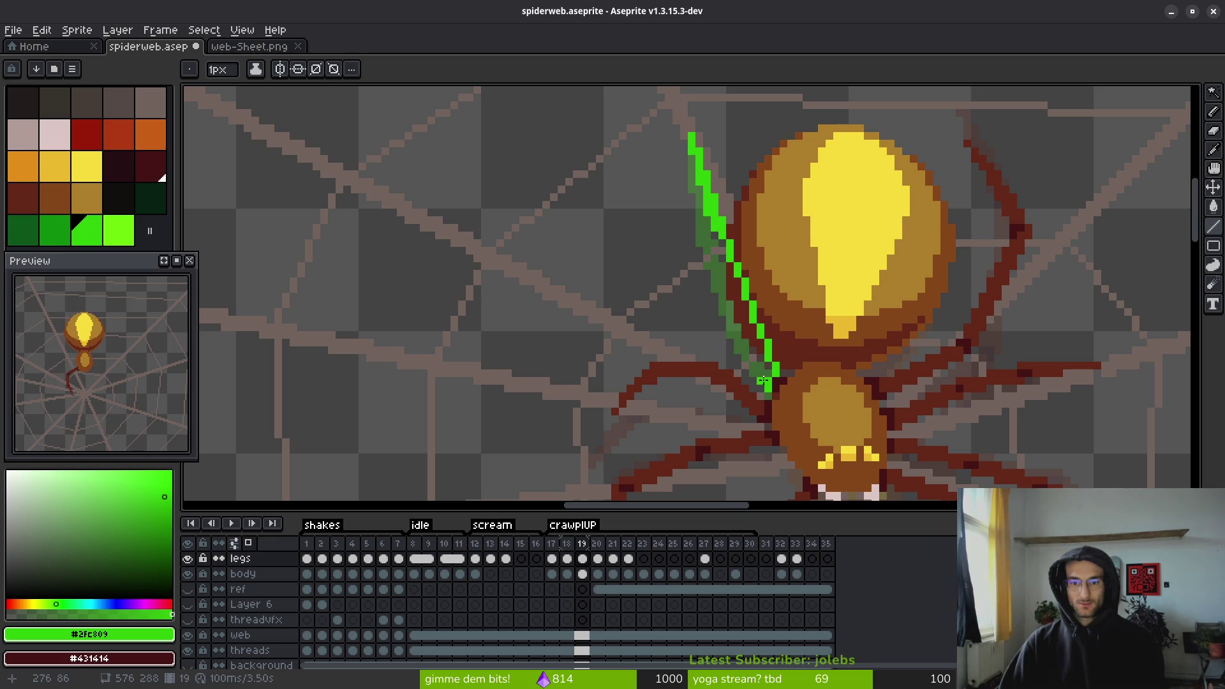
{"action": "left_click_drag", "start_coordinate": [768, 383], "coordinate": [716, 220]}
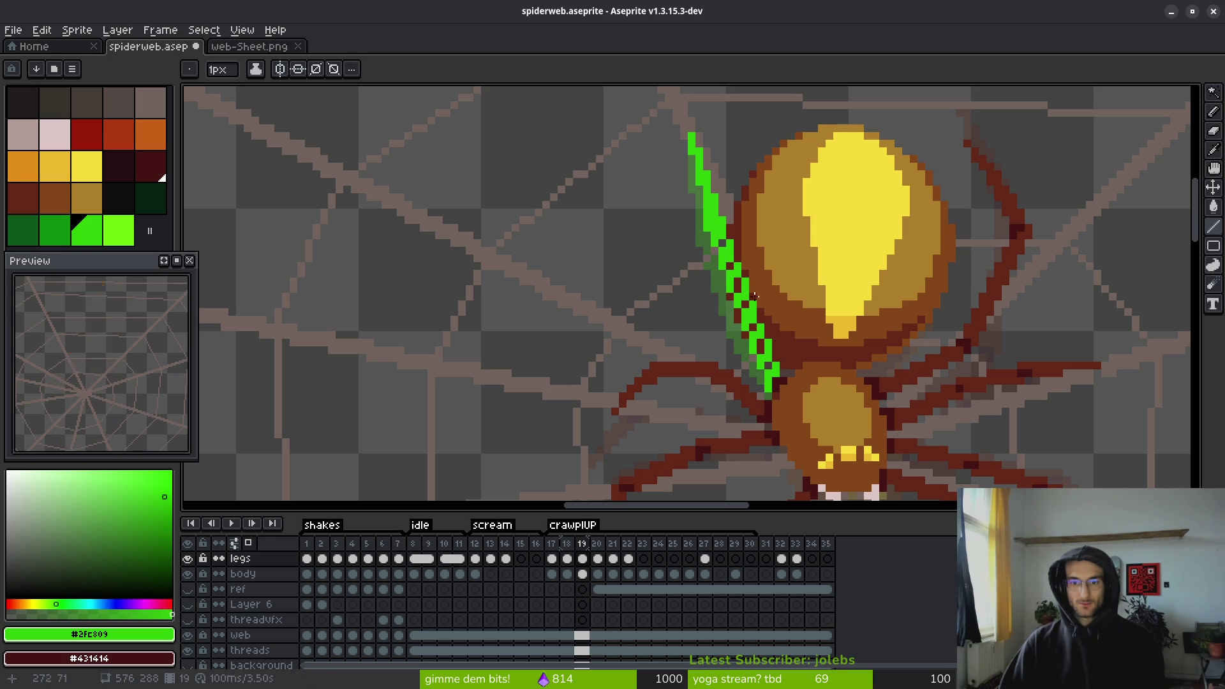
{"action": "left_click_drag", "start_coordinate": [774, 365], "coordinate": [726, 261]}
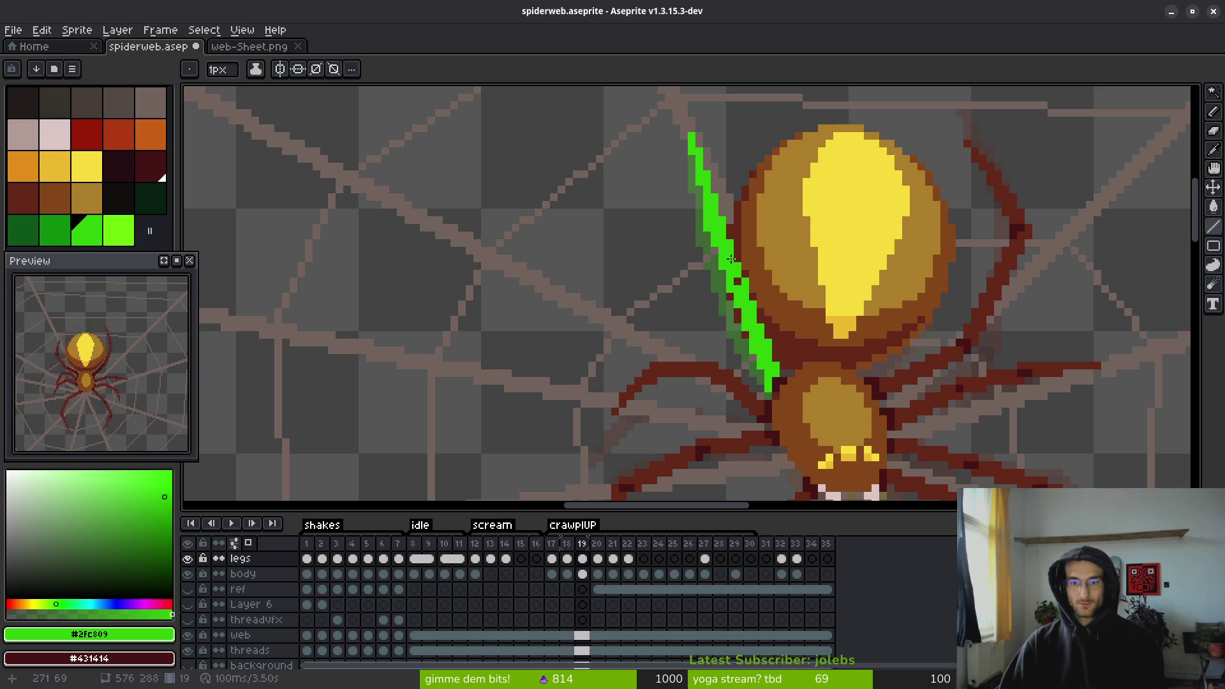
{"action": "scroll", "coordinate": [739, 284], "scroll_direction": "down", "scroll_amount": 2}
{"action": "scroll", "coordinate": [772, 342], "scroll_direction": "up", "scroll_amount": 2}
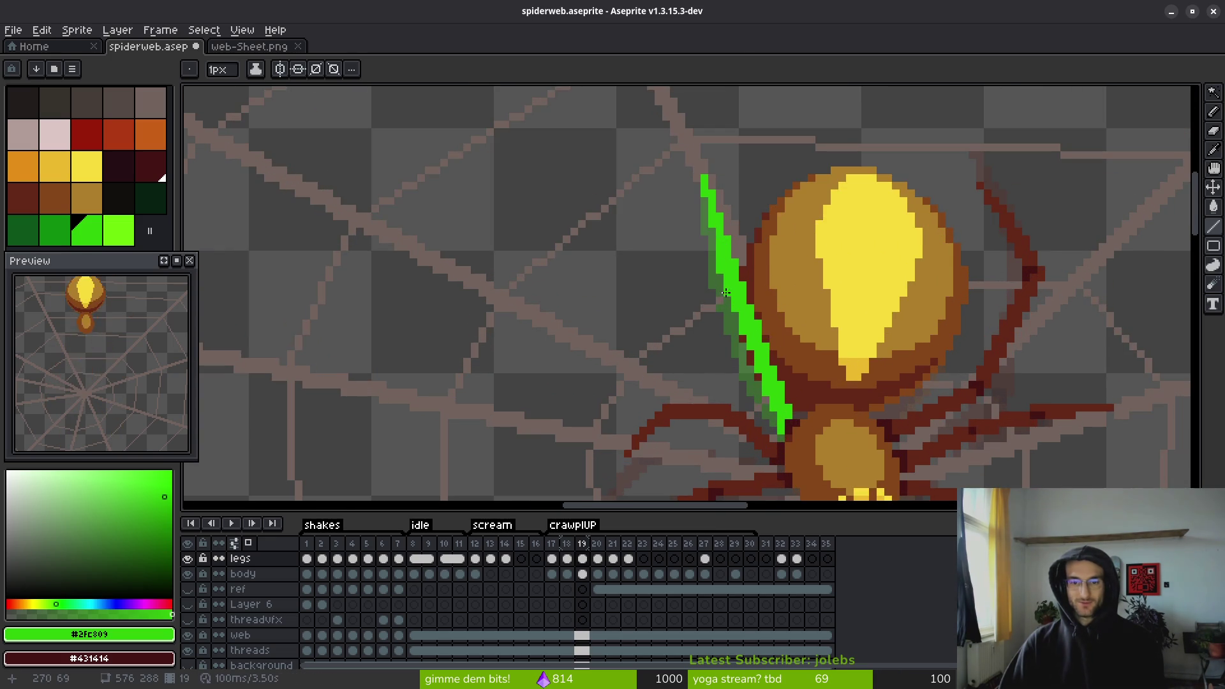
{"action": "scroll", "coordinate": [733, 266], "scroll_direction": "up", "scroll_amount": 2}
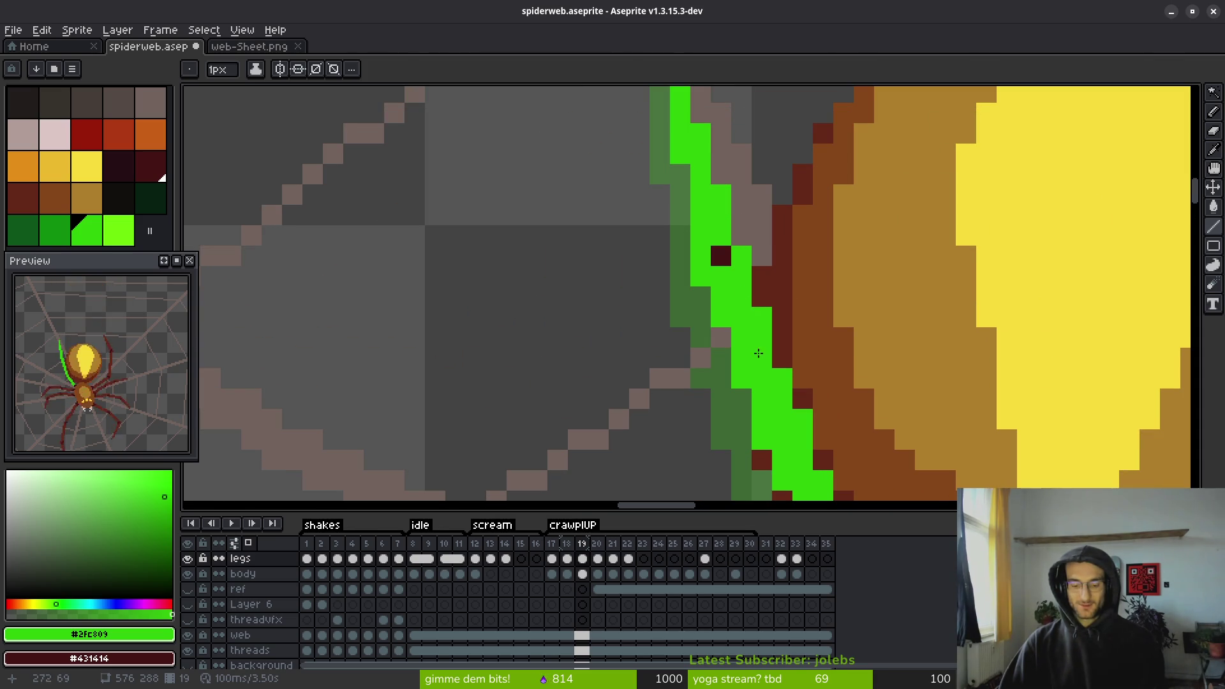
- Fill the bright green leg with the dark red leg colour using the Paint Bucket
{"action": "key", "text": "g"}
{"action": "left_click", "coordinate": [773, 297]}
{"action": "left_click", "coordinate": [763, 296], "text": "alt"}
{"action": "left_click", "coordinate": [760, 328]}
{"action": "scroll", "coordinate": [760, 328], "scroll_direction": "down", "scroll_amount": 2}
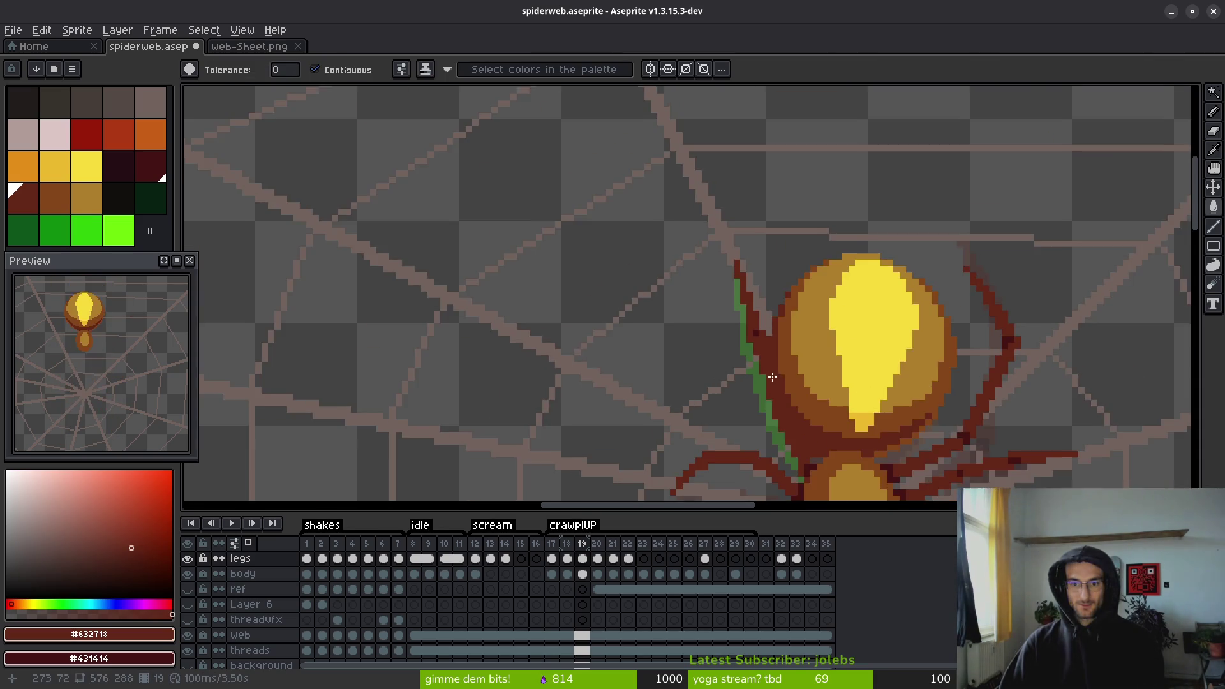
{"action": "scroll", "coordinate": [771, 338], "scroll_direction": "up", "scroll_amount": 2}
- Hide the body layer to view the leg alone and add a dark pixel to it
{"action": "key", "text": "f"}
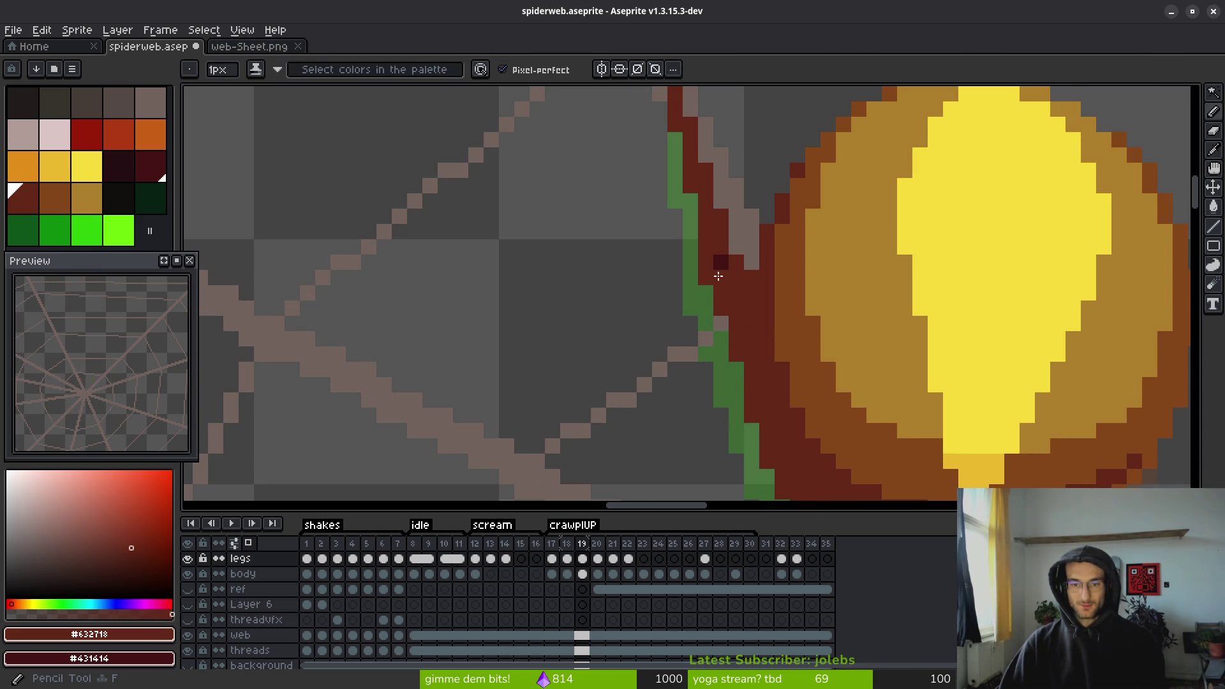
{"action": "left_click", "coordinate": [188, 575]}
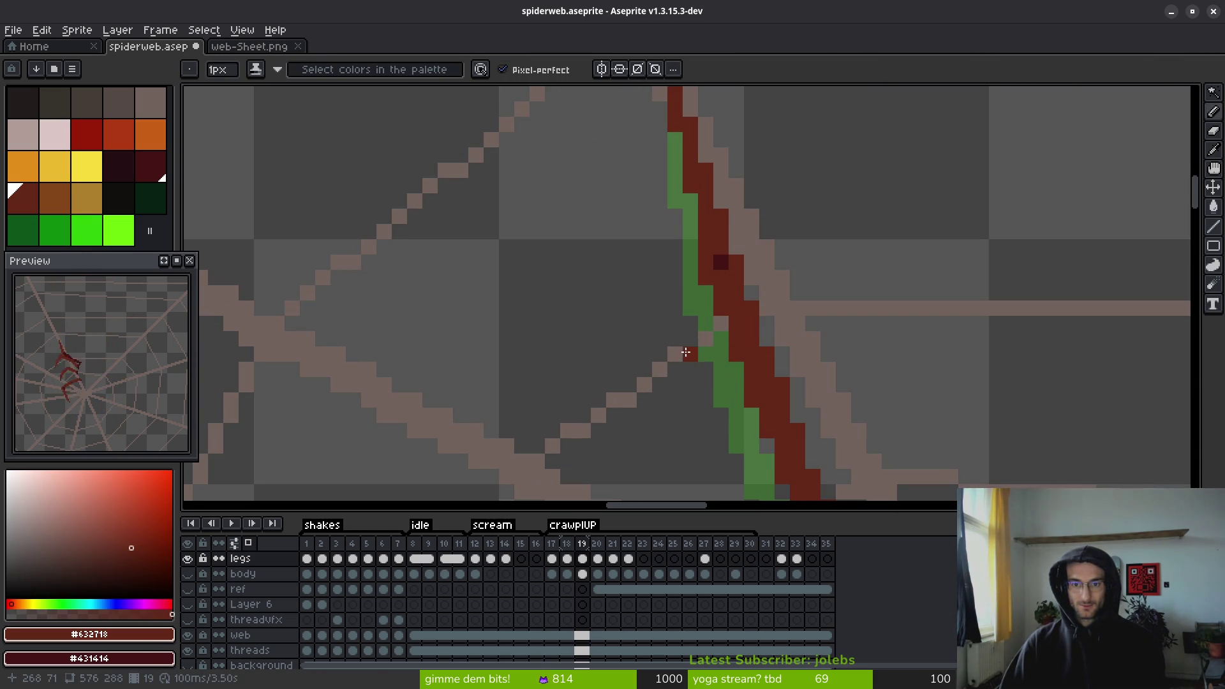
{"action": "scroll", "coordinate": [705, 265], "scroll_direction": "up", "scroll_amount": 2}
{"action": "right_click", "coordinate": [632, 219]}
{"action": "key", "text": "e"}
{"action": "key", "text": "f"}
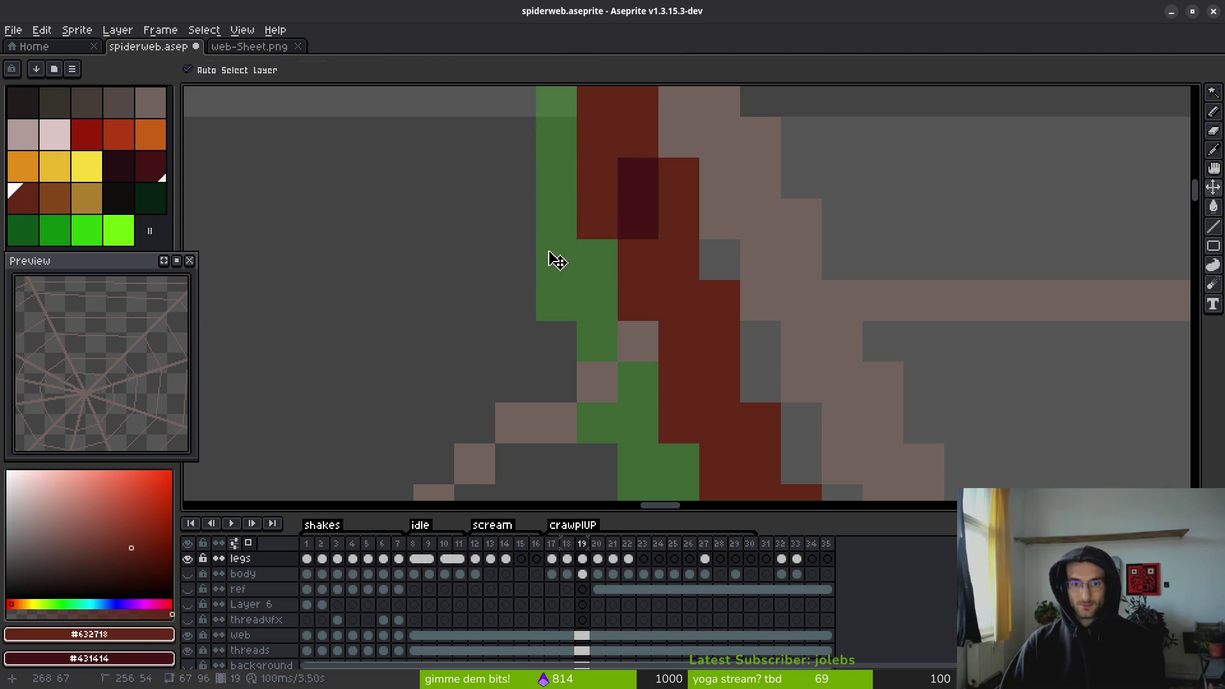
{"action": "scroll", "coordinate": [596, 215], "scroll_direction": "down", "scroll_amount": 4}
{"action": "key", "text": "b"}
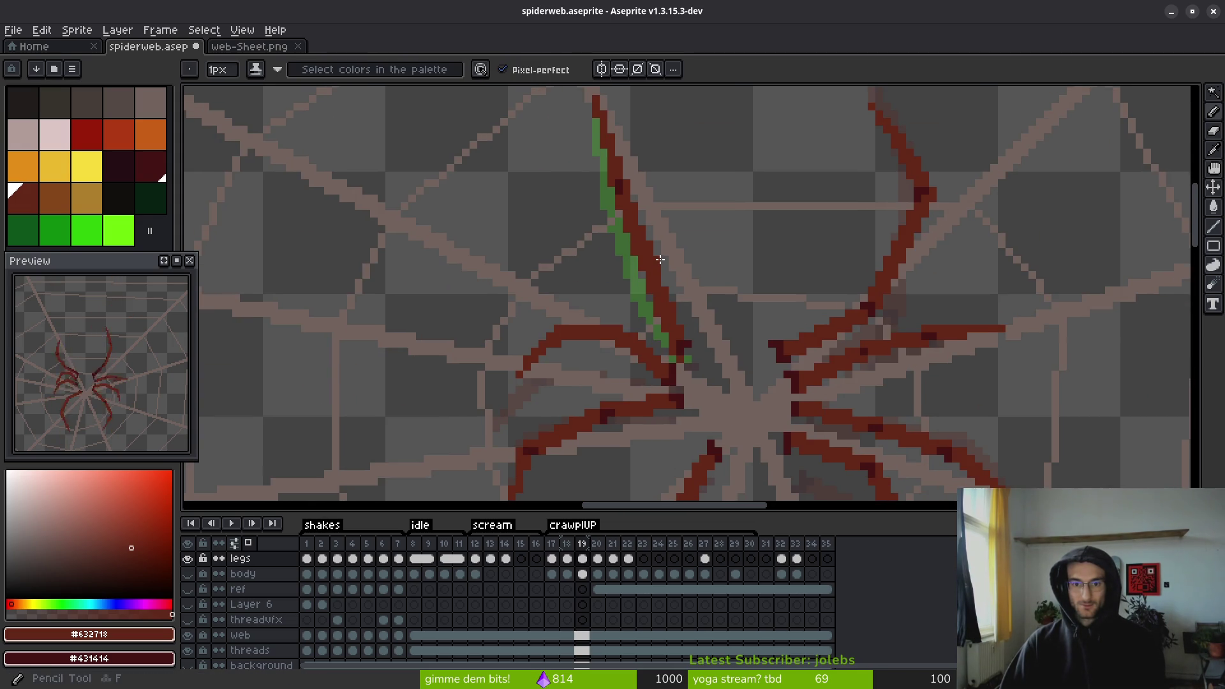
{"action": "scroll", "coordinate": [702, 325], "scroll_direction": "up", "scroll_amount": 2}
{"action": "scroll", "coordinate": [725, 384], "scroll_direction": "down", "scroll_amount": 3}
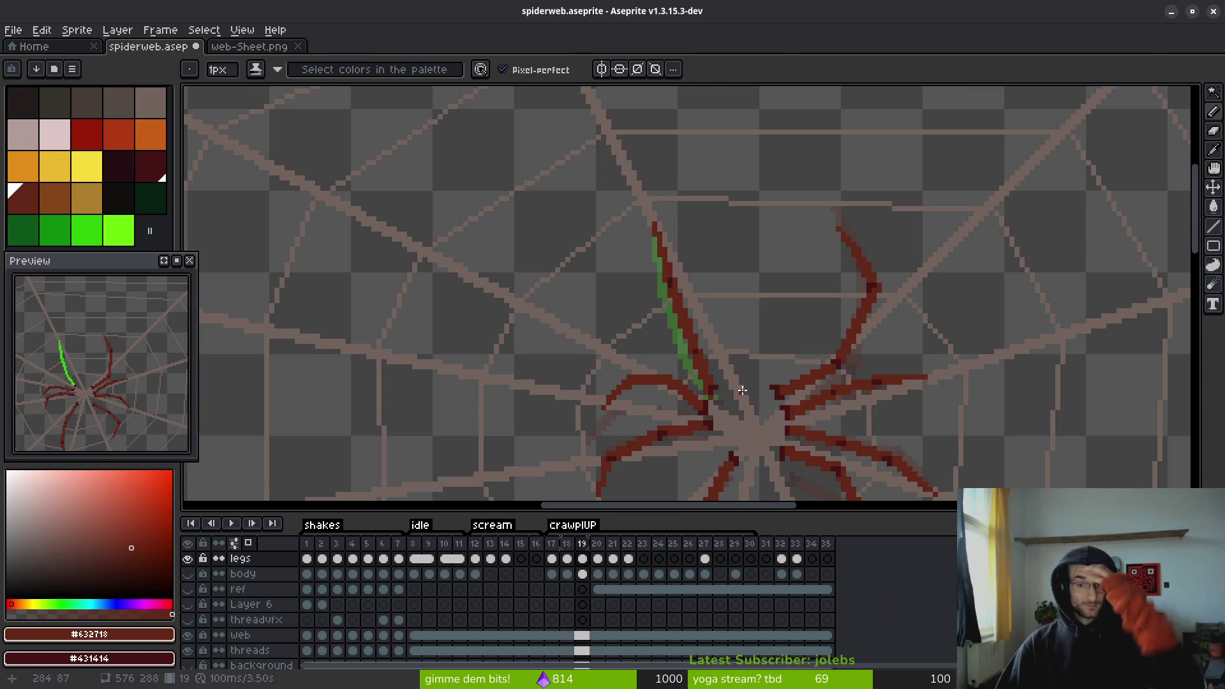
{"action": "mouse_move", "coordinate": [750, 340]}
{"action": "left_mouse_down"}
{"action": "mouse_move", "coordinate": [727, 334]}
{"action": "mouse_move", "coordinate": [737, 322]}
{"action": "left_mouse_up"}
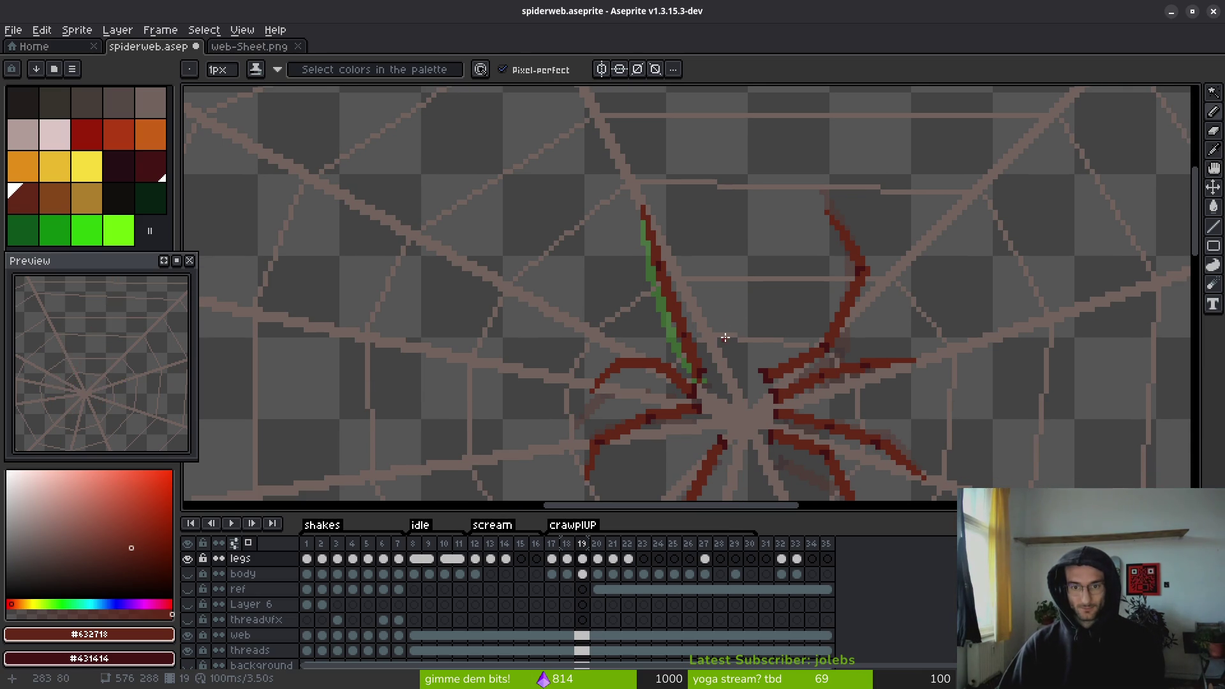
- On frame 18, recolour the green leg line dark red, undoing an accidental full-canvas fill
{"action": "key", "text": "Left"}
{"action": "key", "text": "Right"}
{"action": "key", "text": "Left"}
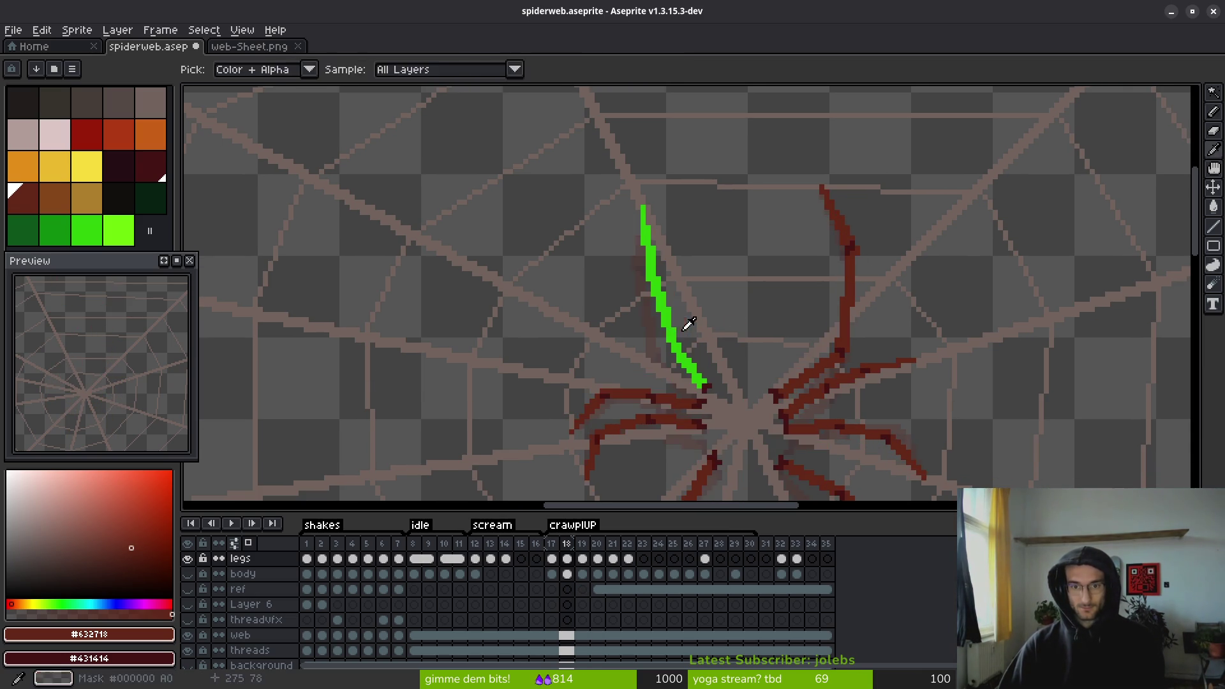
{"action": "scroll", "coordinate": [688, 324], "scroll_direction": "up", "scroll_amount": 2}
{"action": "key", "text": "g"}
{"action": "left_click", "coordinate": [688, 344]}
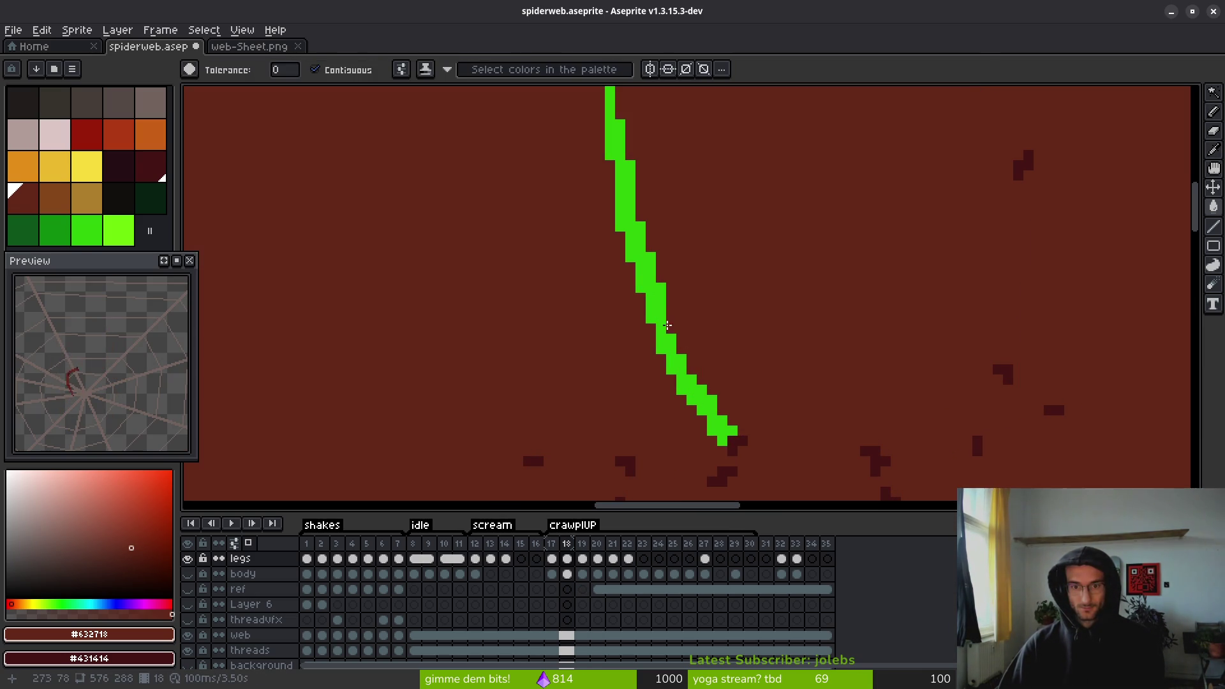
{"action": "key", "text": "ctrl+z"}
{"action": "left_click", "coordinate": [664, 359]}
- Refine frame 18's upper-left leg with Pencil and Eyedropper, comparing it repeatedly against frame 17
{"action": "key", "text": "f"}
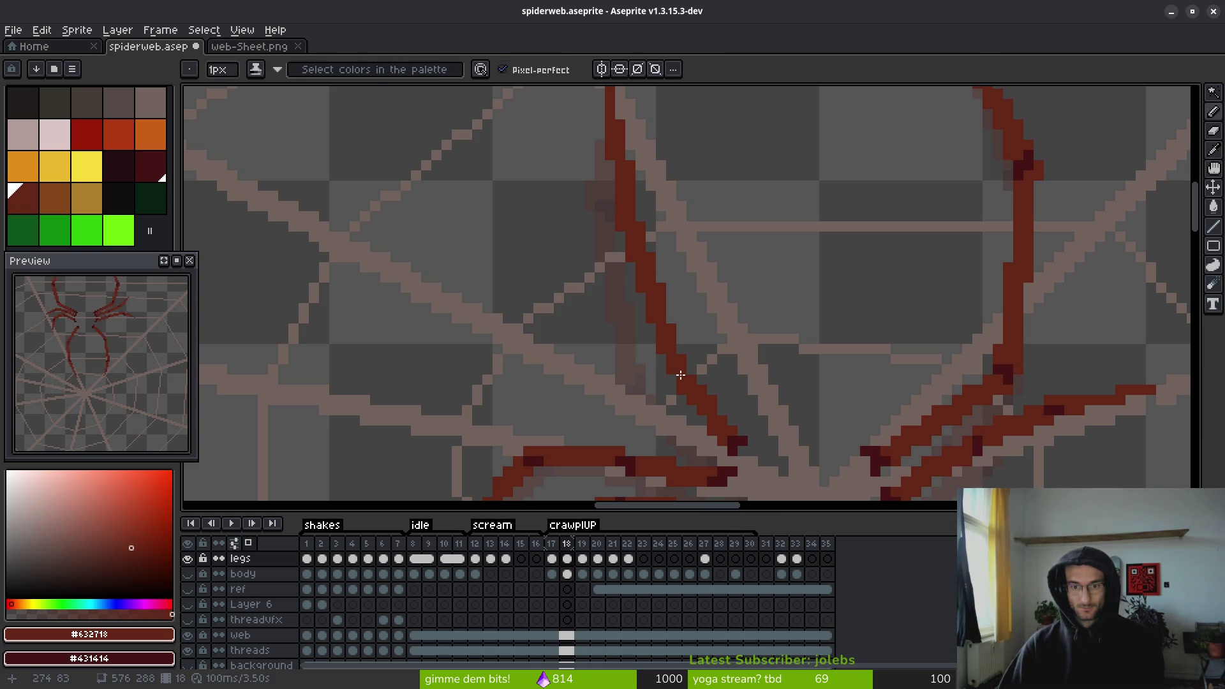
{"action": "scroll", "coordinate": [638, 248], "scroll_direction": "down", "scroll_amount": 4}
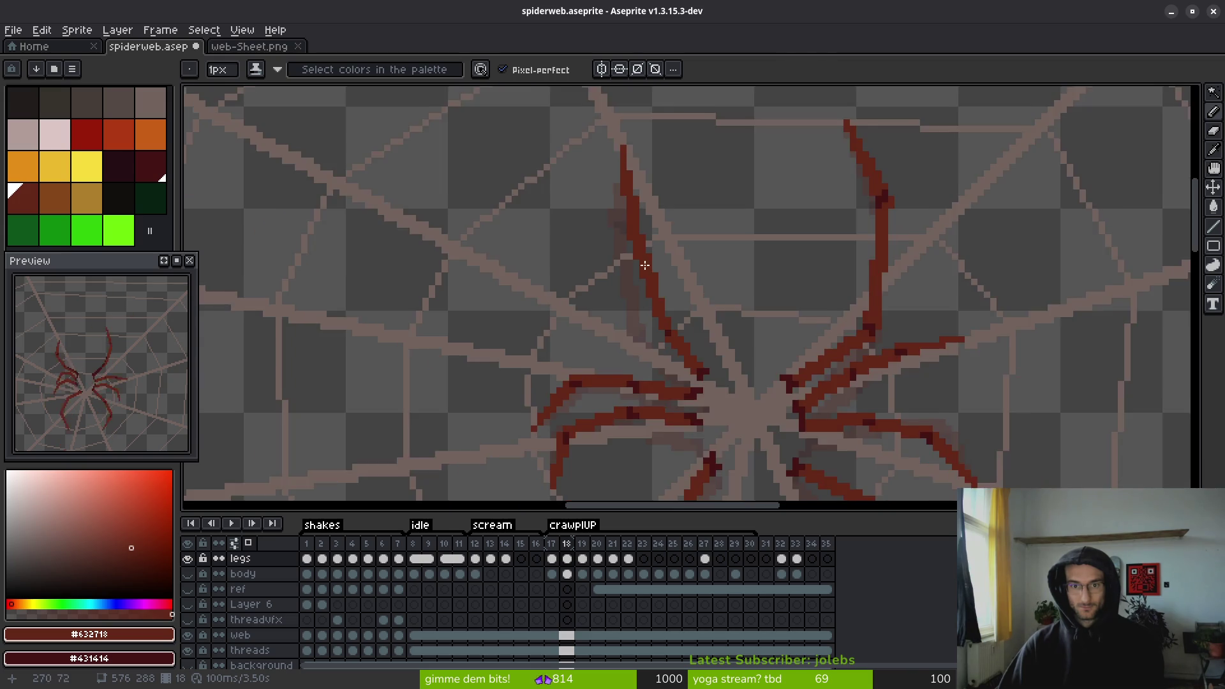
{"action": "scroll", "coordinate": [638, 255], "scroll_direction": "up", "scroll_amount": 4}
{"action": "scroll", "coordinate": [702, 319], "scroll_direction": "down", "scroll_amount": 2}
{"action": "key", "text": "i"}
{"action": "key", "text": "comma"}
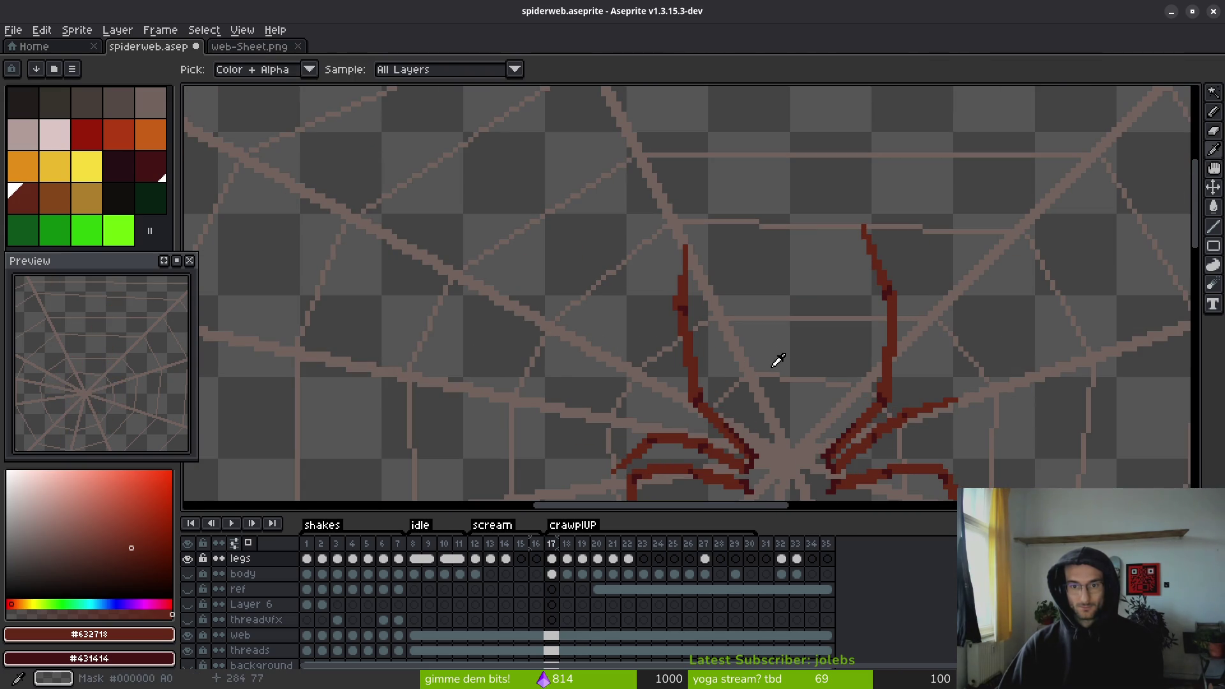
{"action": "key", "text": "period"}
{"action": "key", "text": "b"}
{"action": "scroll", "coordinate": [692, 337], "scroll_direction": "up", "scroll_amount": 2}
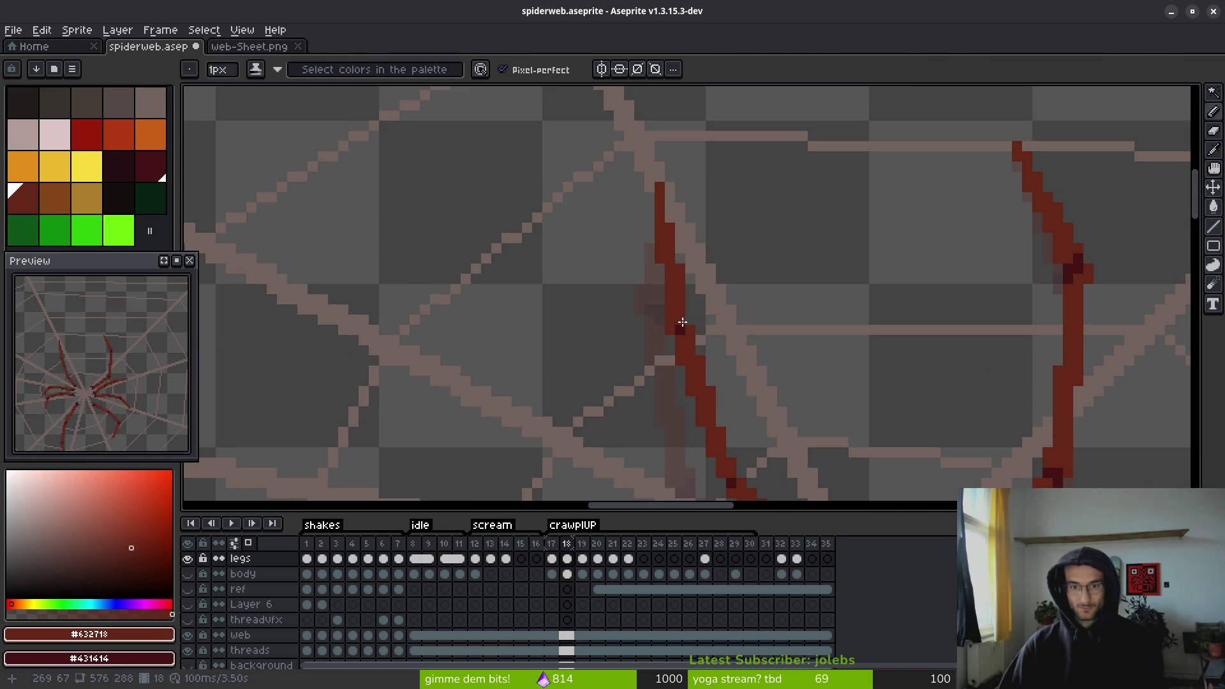
{"action": "scroll", "coordinate": [682, 322], "scroll_direction": "down", "scroll_amount": 2}
{"action": "key", "text": "i"}
{"action": "key", "text": "comma"}
{"action": "key", "text": "period"}
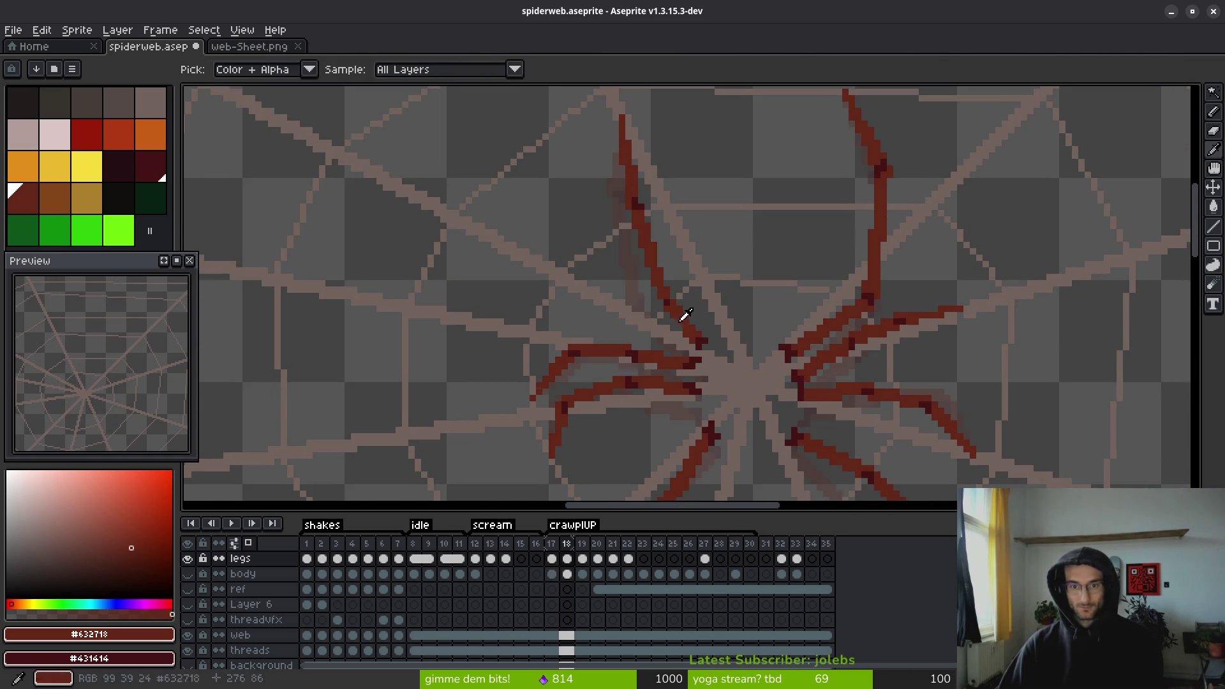
{"action": "key", "text": "comma"}
{"action": "key", "text": "period"}
{"action": "key", "text": "b"}
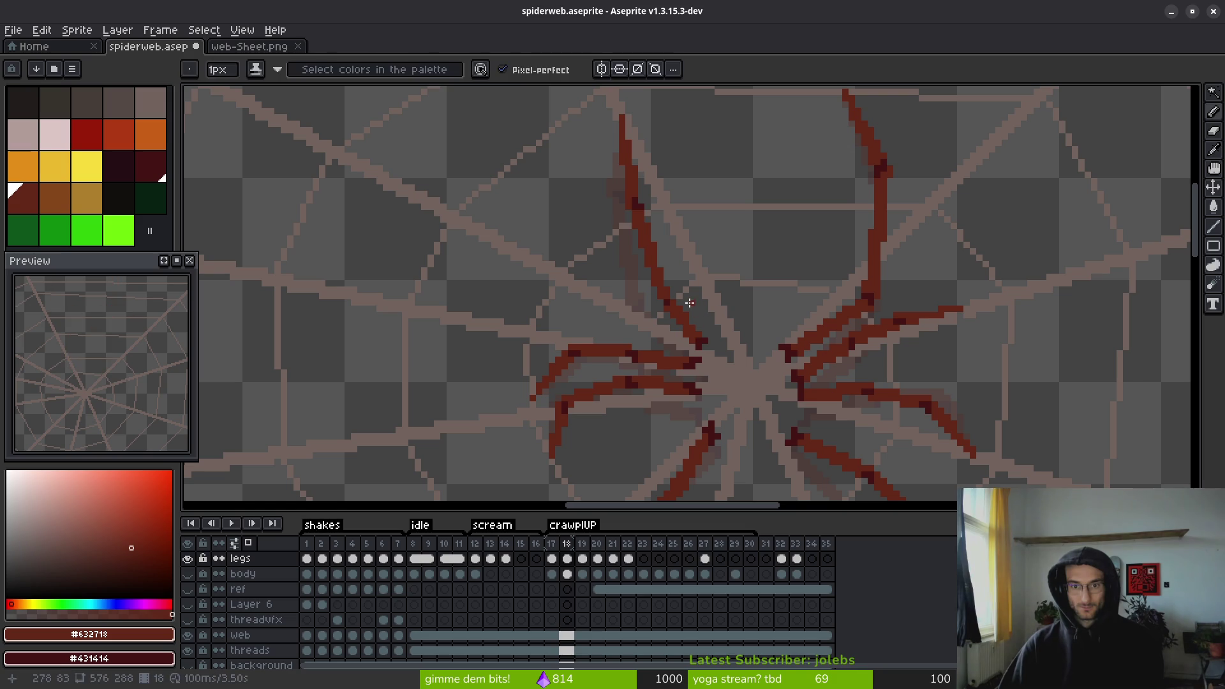
{"action": "key", "text": "i"}
{"action": "key", "text": "comma"}
{"action": "key", "text": "period"}
{"action": "key", "text": "b"}
{"action": "scroll", "coordinate": [704, 301], "scroll_direction": "down", "scroll_amount": 2}
{"action": "key", "text": "i"}
{"action": "key", "text": "comma"}
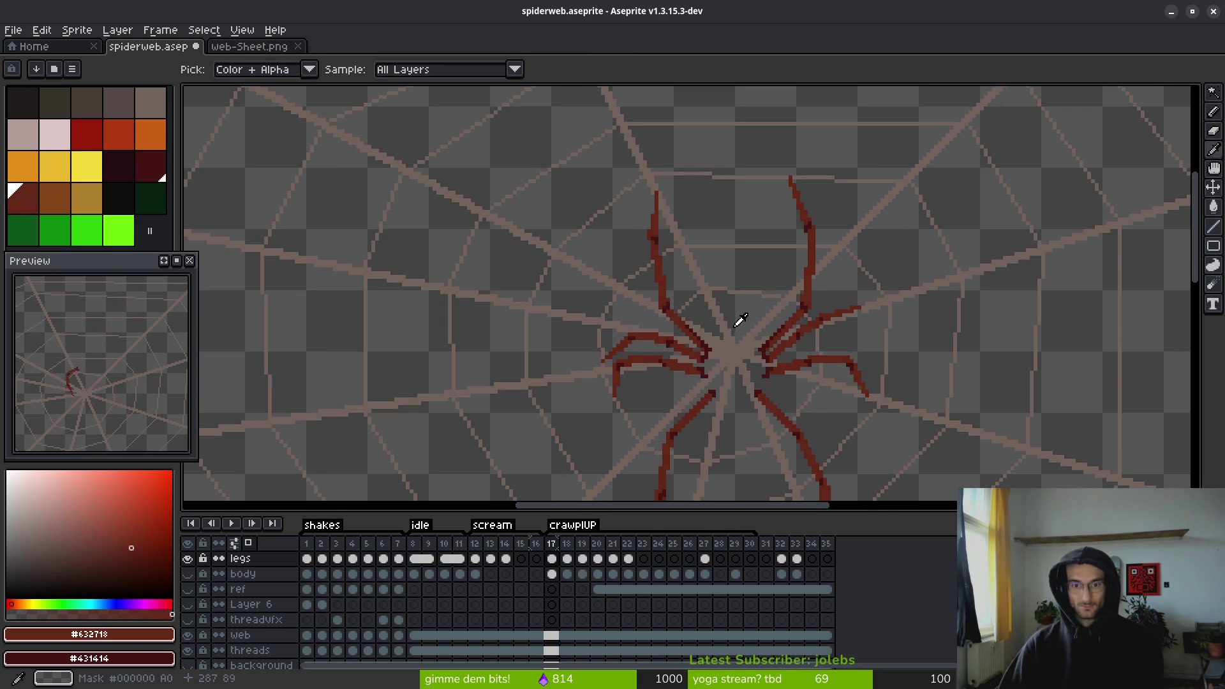
{"action": "key", "text": "period"}
{"action": "key", "text": "comma"}
{"action": "key", "text": "period"}
- Touch up the upper-left leg while flipping through frames 17, 18 and 19 to match poses
{"action": "key", "text": "period"}
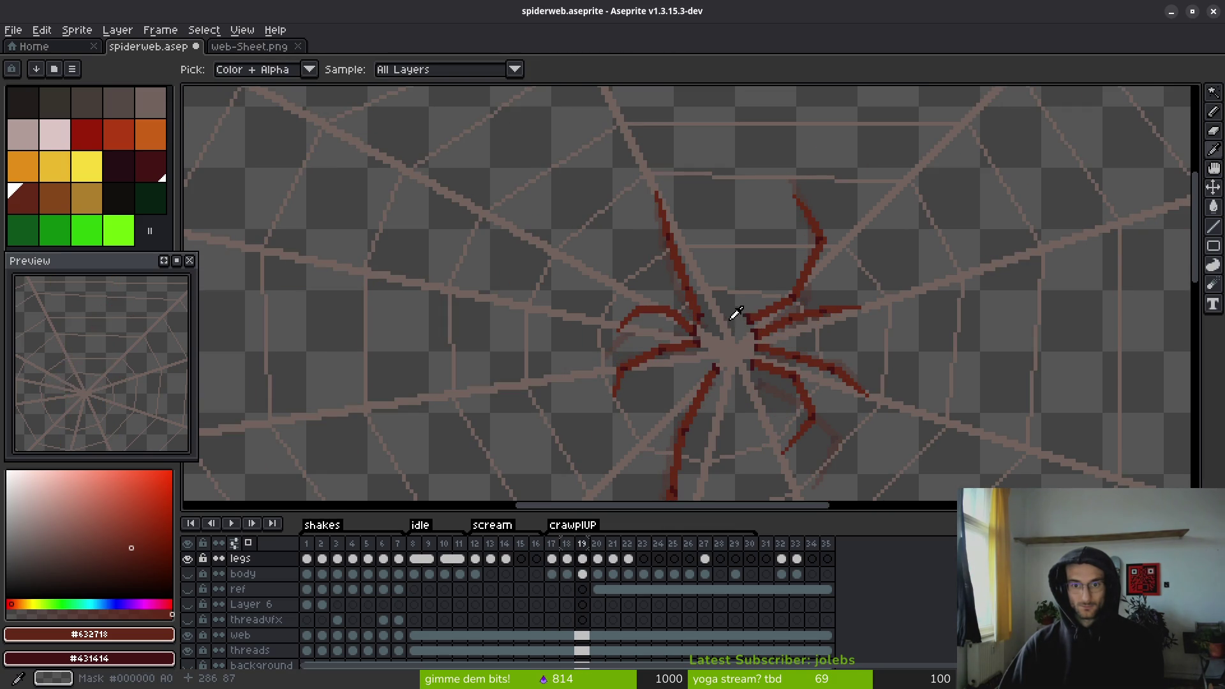
{"action": "key", "text": "comma"}
{"action": "key", "text": "comma"}
{"action": "key", "text": "period"}
{"action": "key", "text": "period"}
{"action": "key", "text": "b"}
{"action": "scroll", "coordinate": [690, 236], "scroll_direction": "up", "scroll_amount": 3}
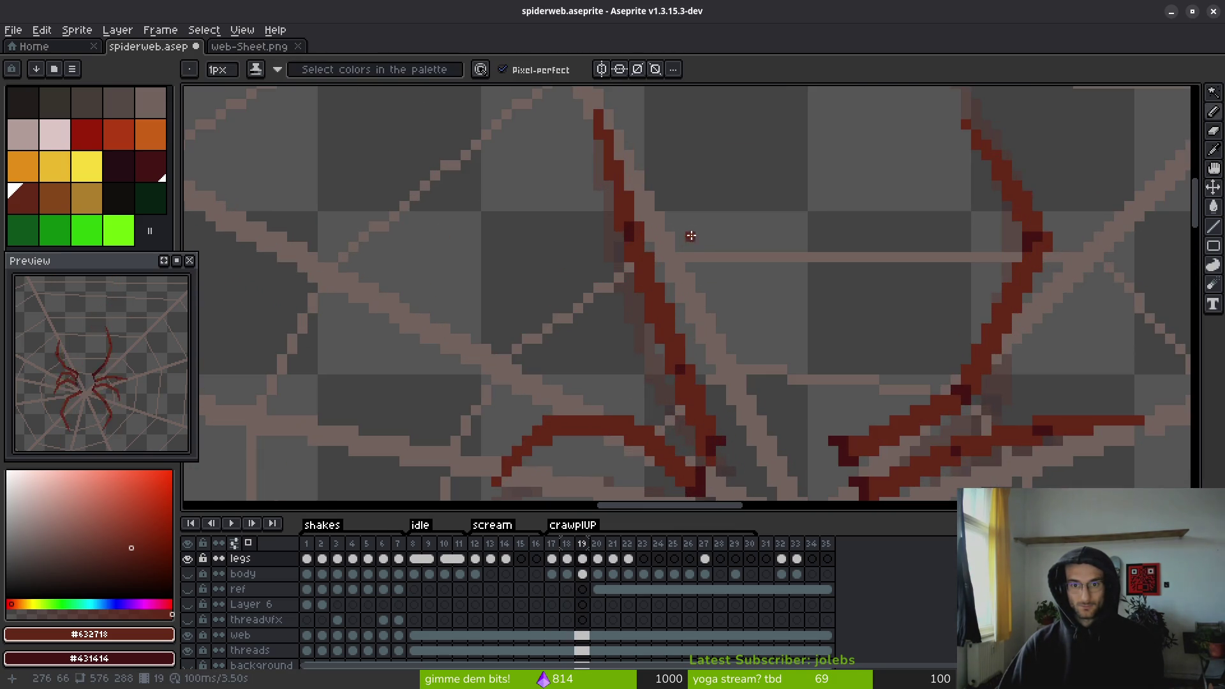
{"action": "scroll", "coordinate": [708, 296], "scroll_direction": "down", "scroll_amount": 3}
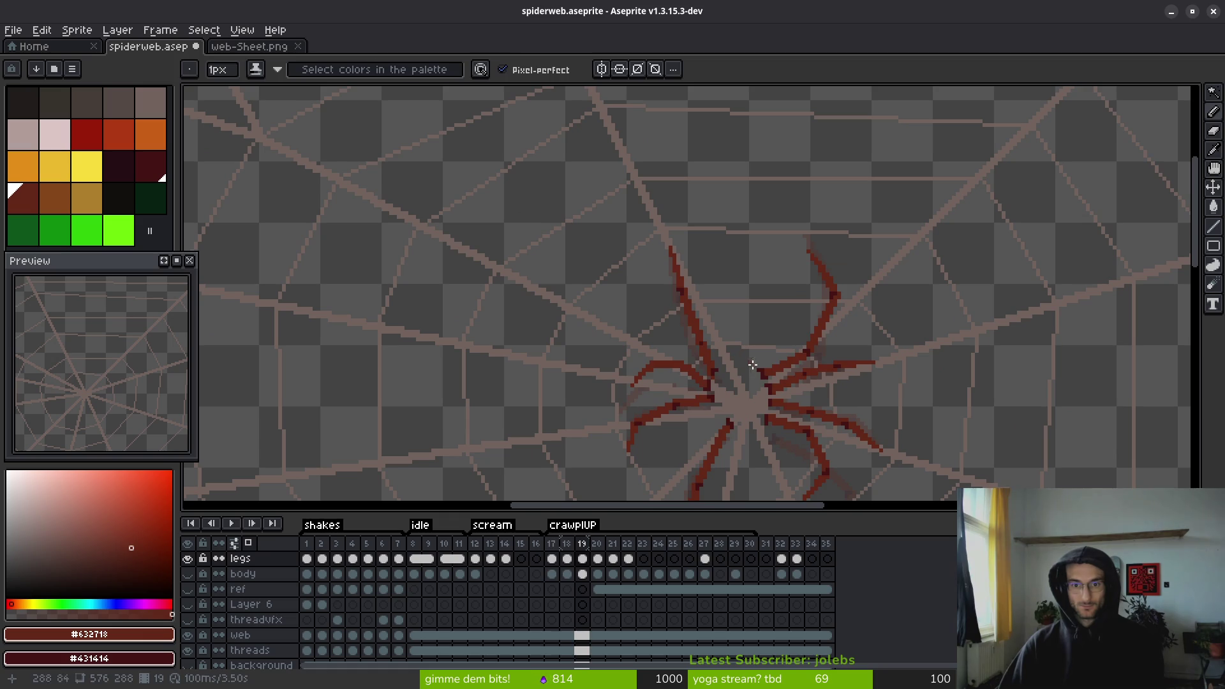
{"action": "key", "text": "i"}
{"action": "key", "text": "comma"}
{"action": "key", "text": "period"}
{"action": "key", "text": "b"}
{"action": "scroll", "coordinate": [687, 279], "scroll_direction": "up", "scroll_amount": 3}
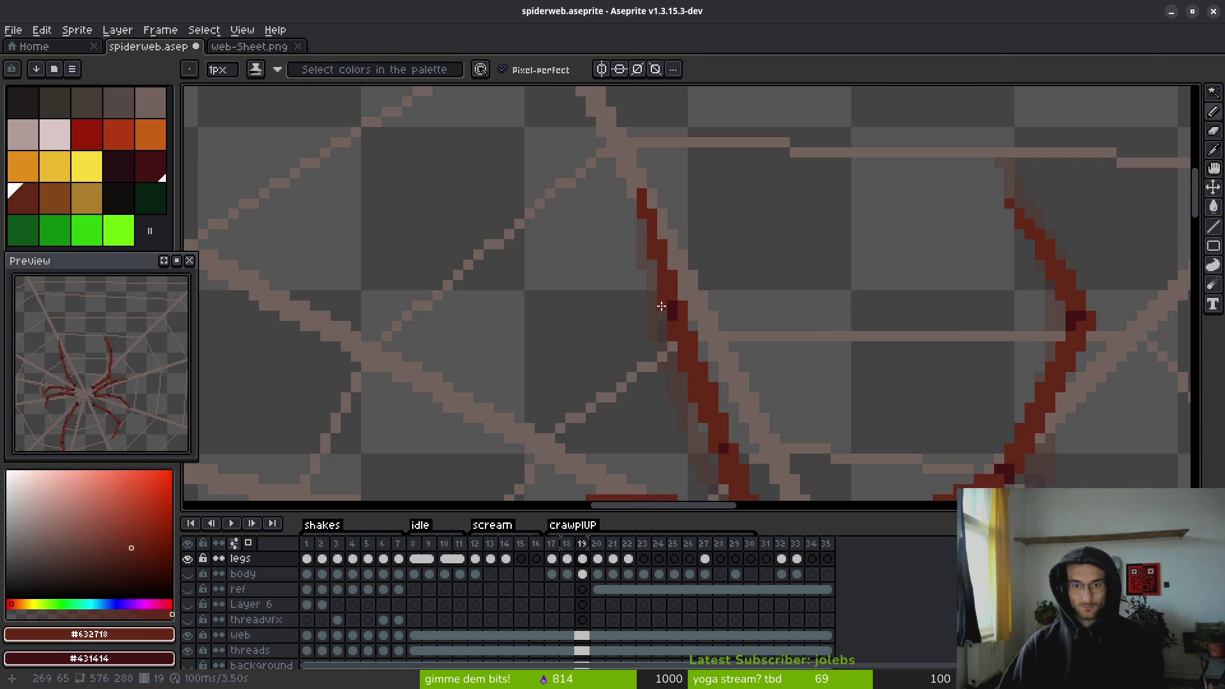
{"action": "scroll", "coordinate": [662, 306], "scroll_direction": "down", "scroll_amount": 3}
{"action": "key", "text": "i"}
{"action": "key", "text": "comma"}
{"action": "key", "text": "comma"}
{"action": "key", "text": "period"}
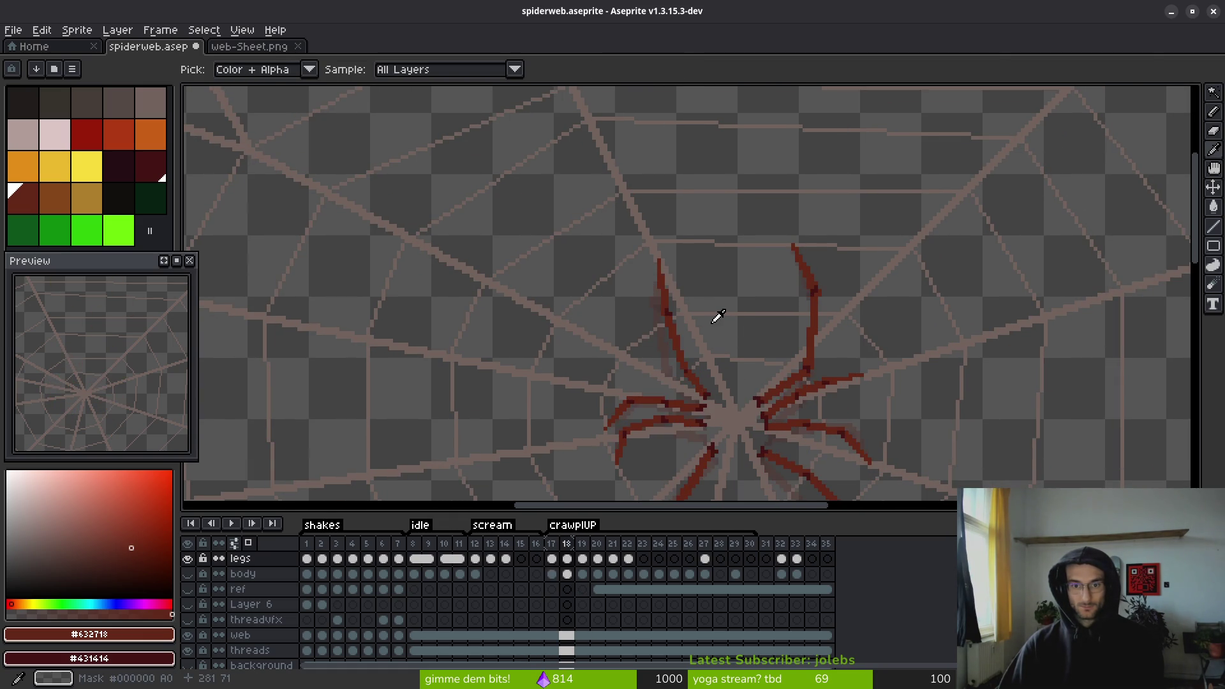
{"action": "key", "text": "comma"}
{"action": "key", "text": "period"}
{"action": "key", "text": "b"}
{"action": "scroll", "coordinate": [687, 315], "scroll_direction": "up", "scroll_amount": 3}
{"action": "scroll", "coordinate": [677, 318], "scroll_direction": "down", "scroll_amount": 3}
{"action": "key", "text": "i"}
{"action": "key", "text": "period"}
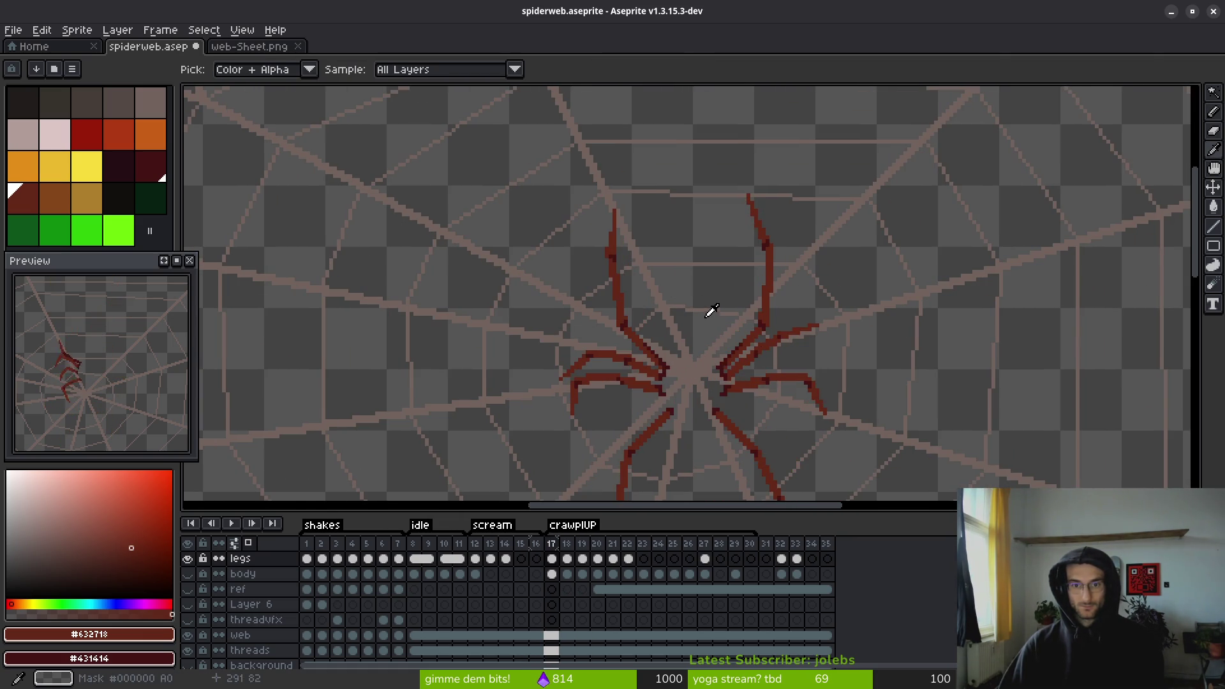
{"action": "key", "text": "comma"}
{"action": "key", "text": "period"}
{"action": "key", "text": "b"}
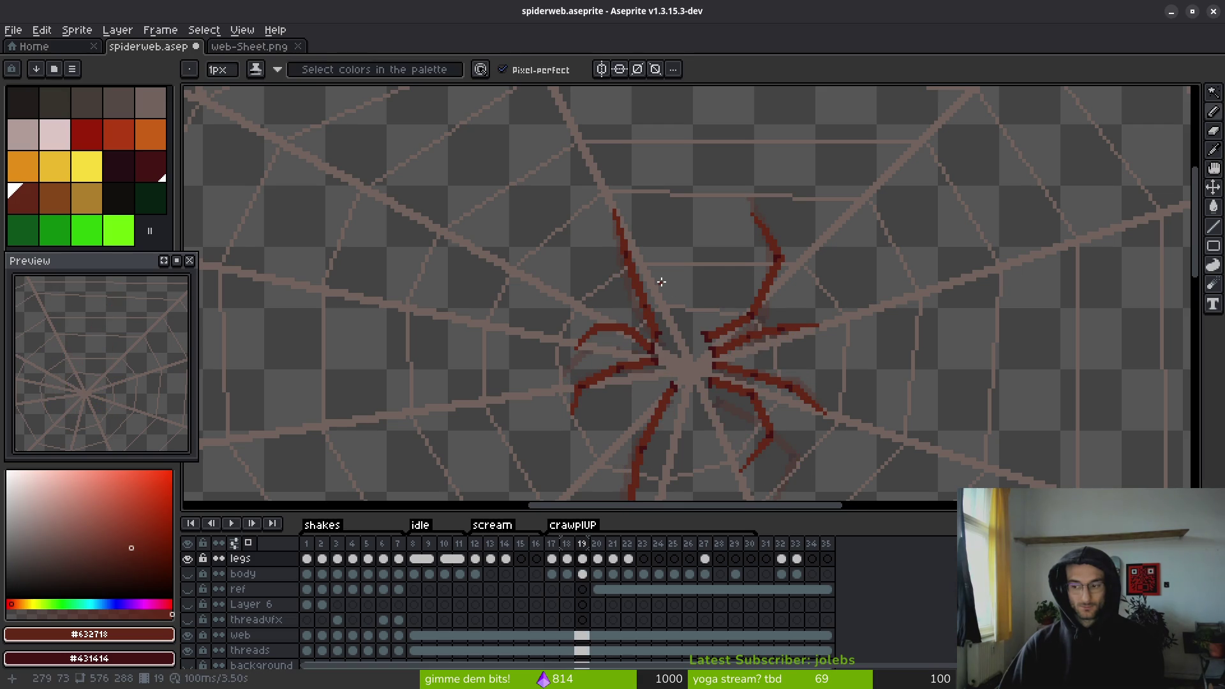
- Clean up frame 19's upper-left leg with Eraser and Pencil, checking it against frame 18
{"action": "scroll", "coordinate": [650, 283], "scroll_direction": "up", "scroll_amount": 3}
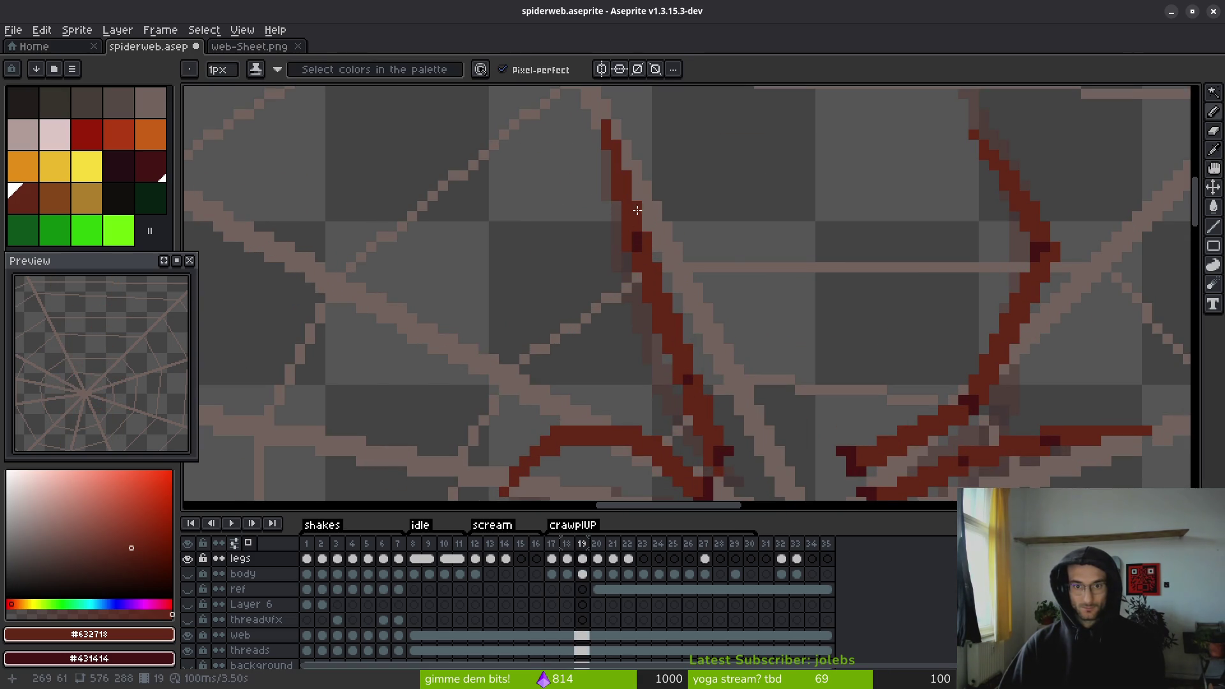
{"action": "scroll", "coordinate": [673, 252], "scroll_direction": "up", "scroll_amount": 2}
{"action": "key", "text": "e"}
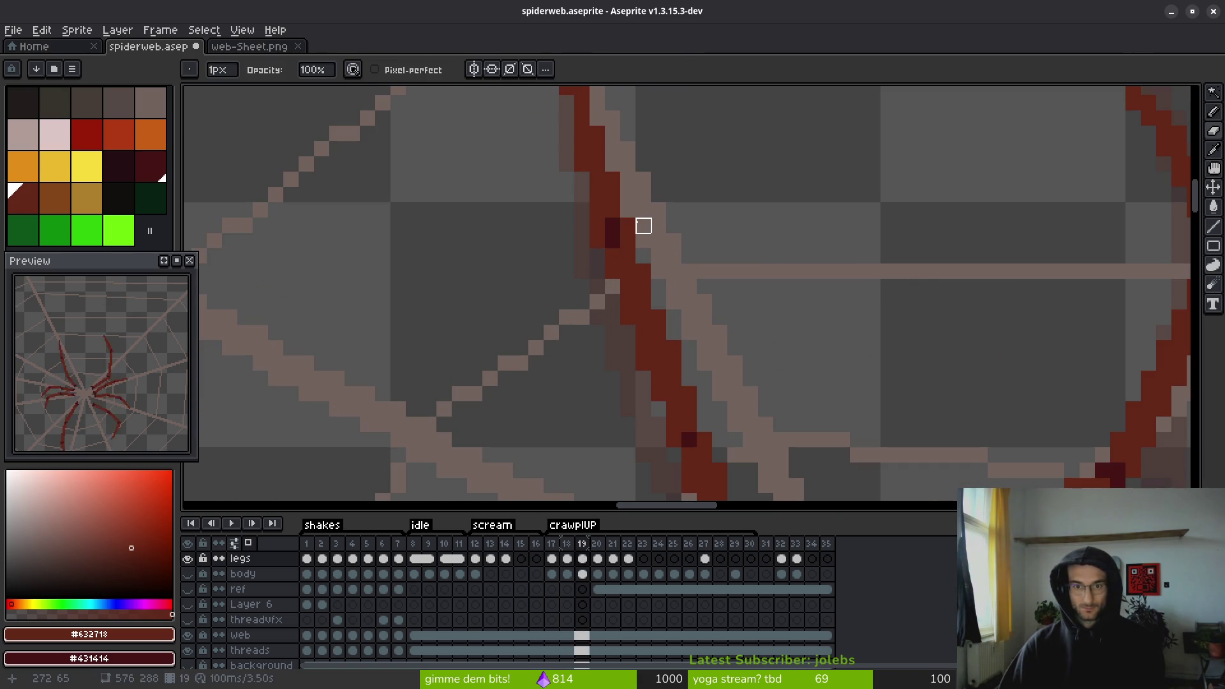
{"action": "scroll", "coordinate": [676, 256], "scroll_direction": "down", "scroll_amount": 3}
{"action": "key", "text": "b"}
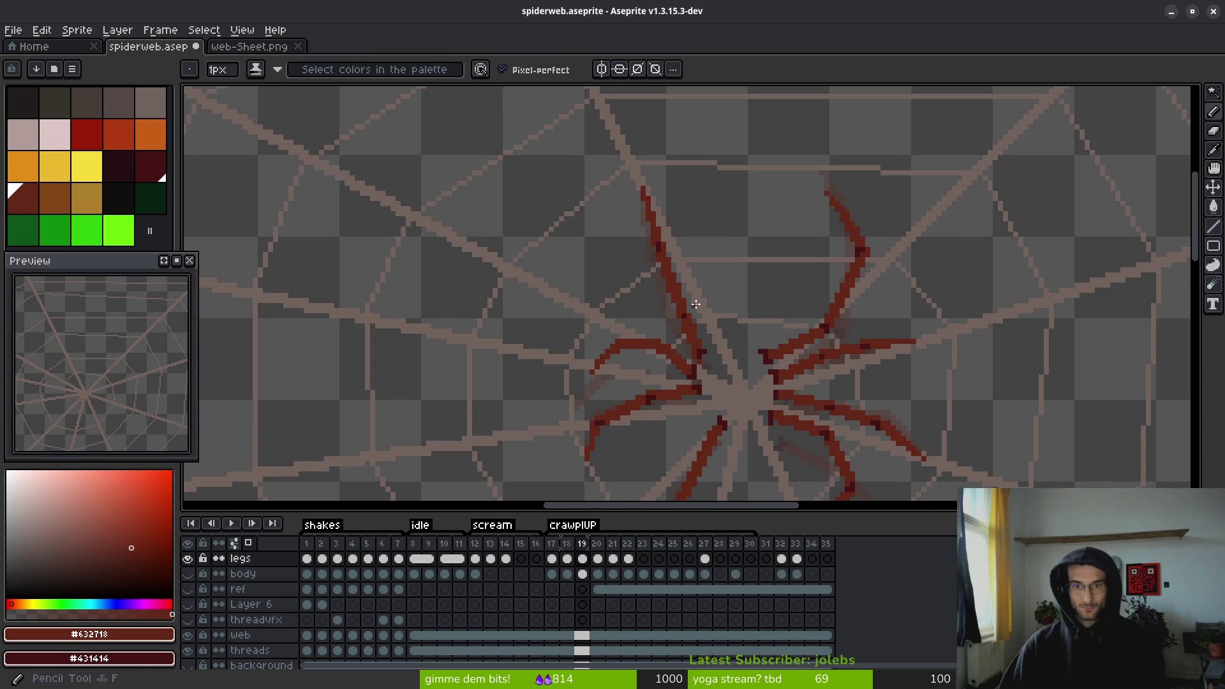
{"action": "scroll", "coordinate": [703, 299], "scroll_direction": "up", "scroll_amount": 1}
{"action": "key", "text": "Left"}
{"action": "key", "text": "i"}
{"action": "key", "text": "Right"}
{"action": "key", "text": "b"}
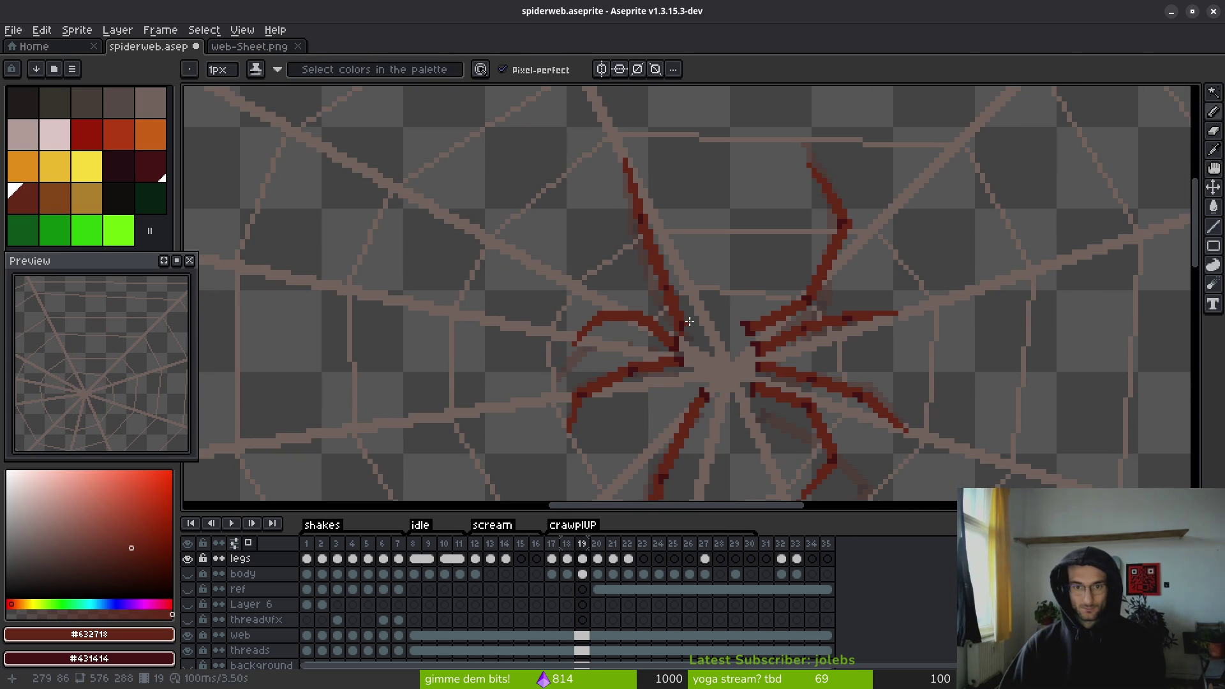
{"action": "key", "text": "i"}
{"action": "scroll", "coordinate": [673, 328], "scroll_direction": "up", "scroll_amount": 3}
{"action": "key", "text": "e"}
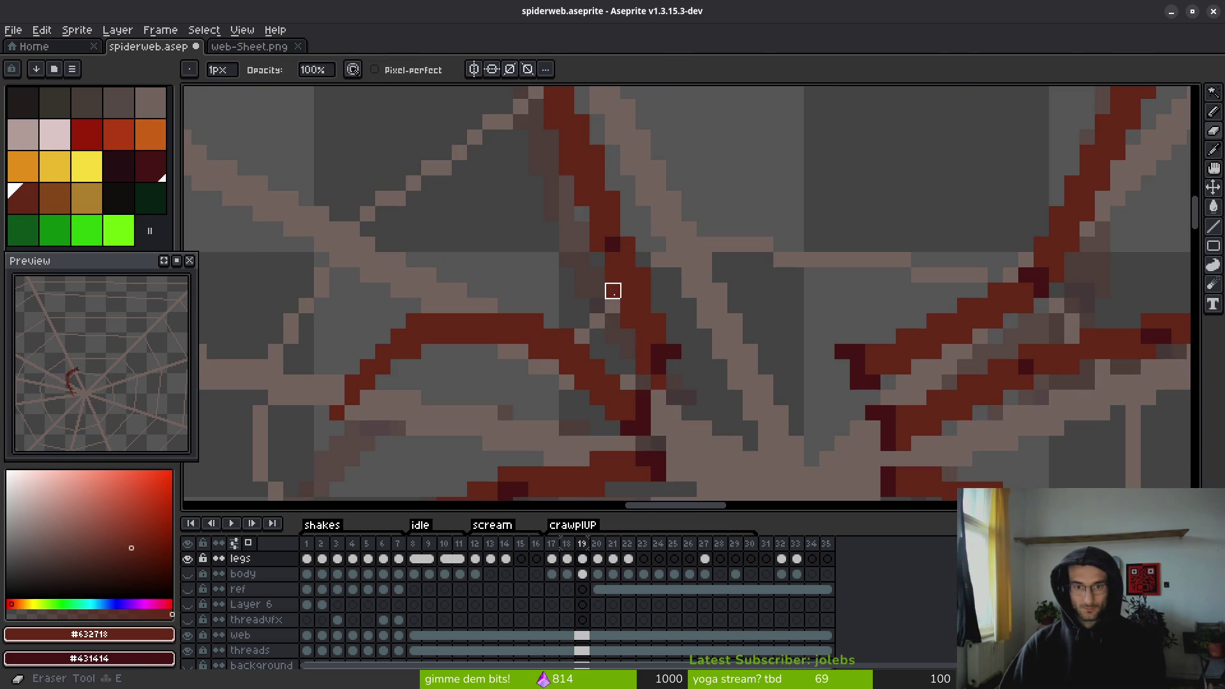
{"action": "key", "text": "b"}
{"action": "scroll", "coordinate": [705, 312], "scroll_direction": "down", "scroll_amount": 3}
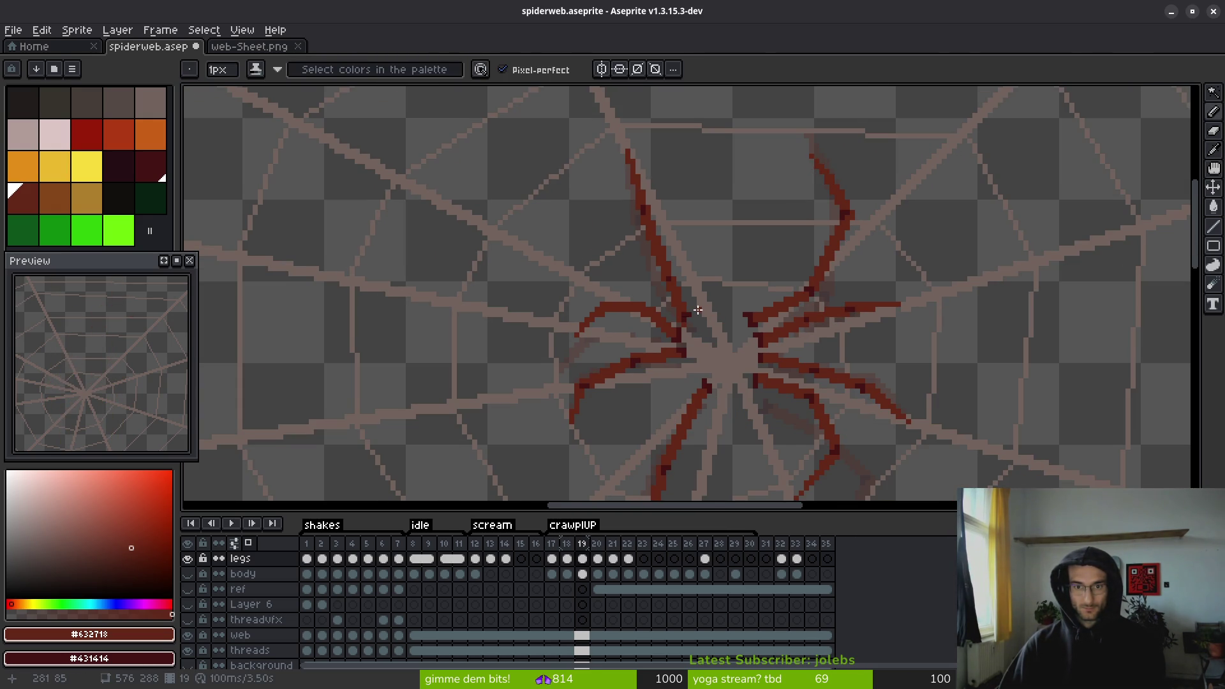
{"action": "key", "text": "i"}
- Advance to frame 20 and compare its spread legs with frame 19
{"action": "key", "text": "Right"}
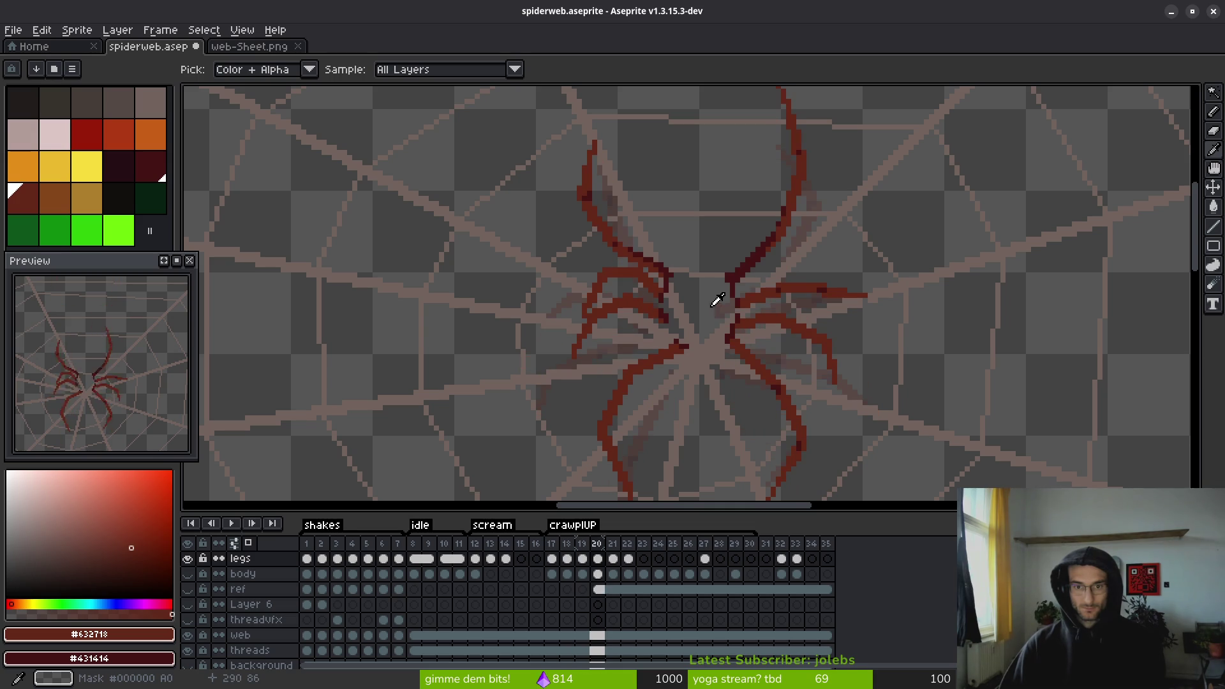
{"action": "key", "text": "Return"}
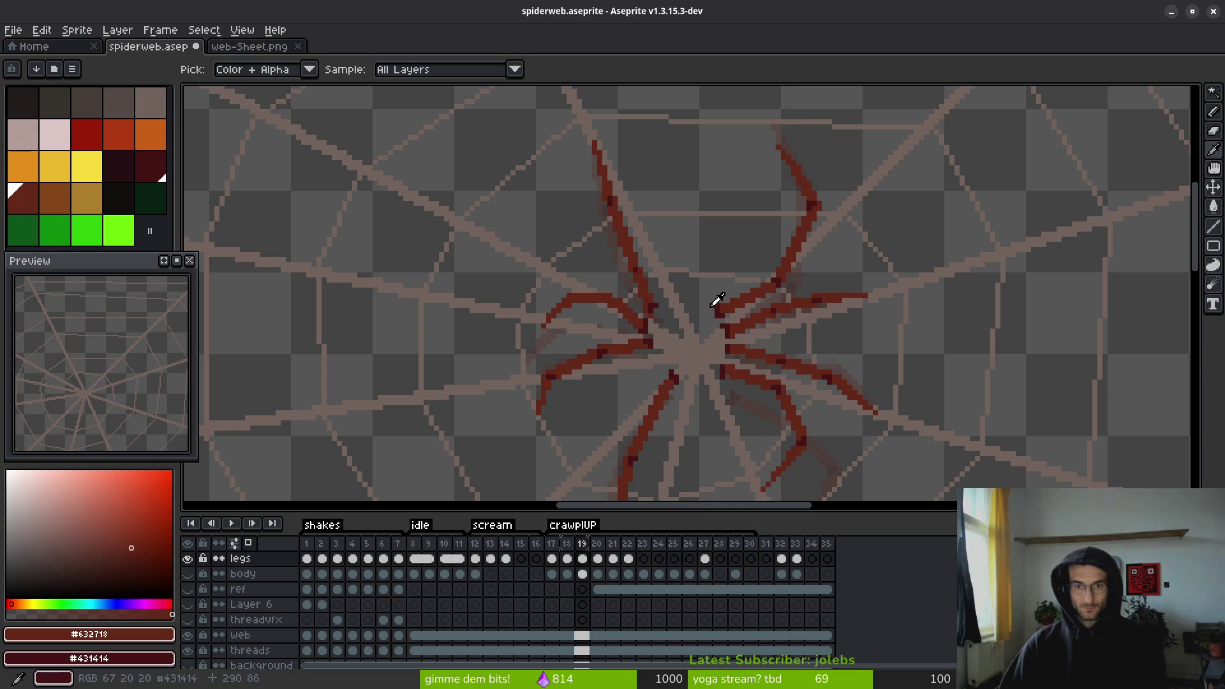
{"action": "key", "text": "Return"}
{"action": "key", "text": "Return"}
{"action": "key", "text": "Return"}
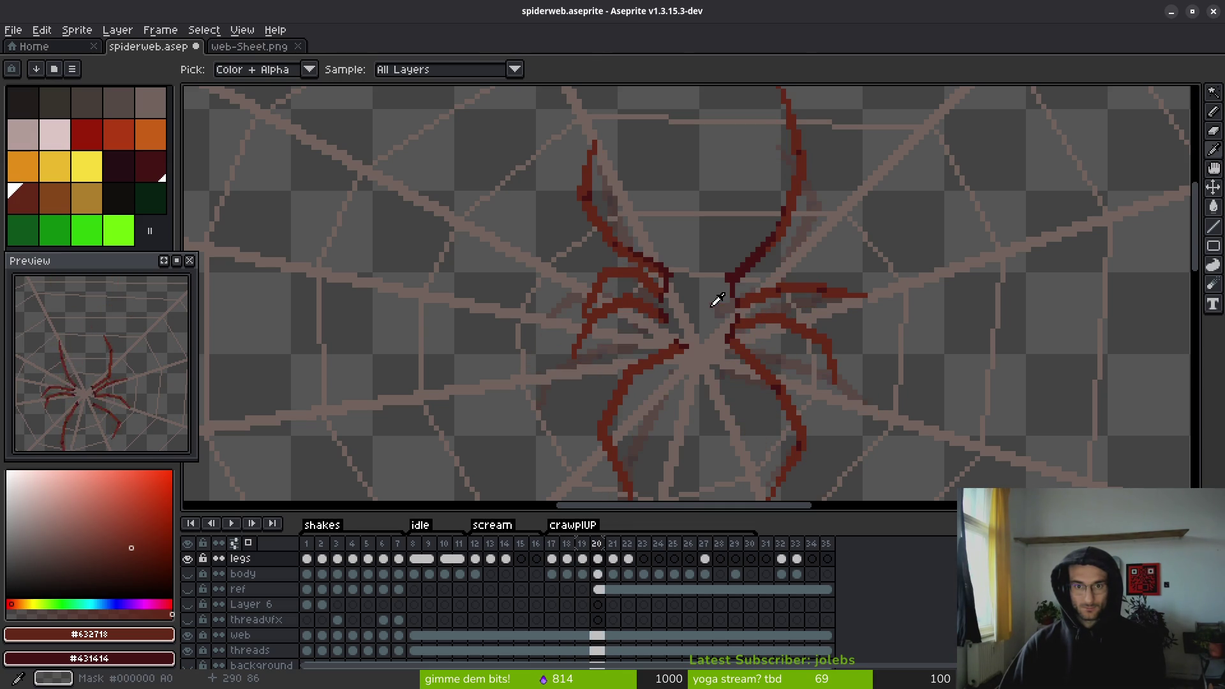
{"action": "key", "text": "b"}
{"action": "scroll", "coordinate": [711, 354], "scroll_direction": "up", "scroll_amount": 2}
{"action": "scroll", "coordinate": [711, 354], "scroll_direction": "up", "scroll_amount": 3}
- Erase the old red leg on frame 20 with a 3px eraser, then switch to the Line and Pencil tools
{"action": "key", "text": "e"}
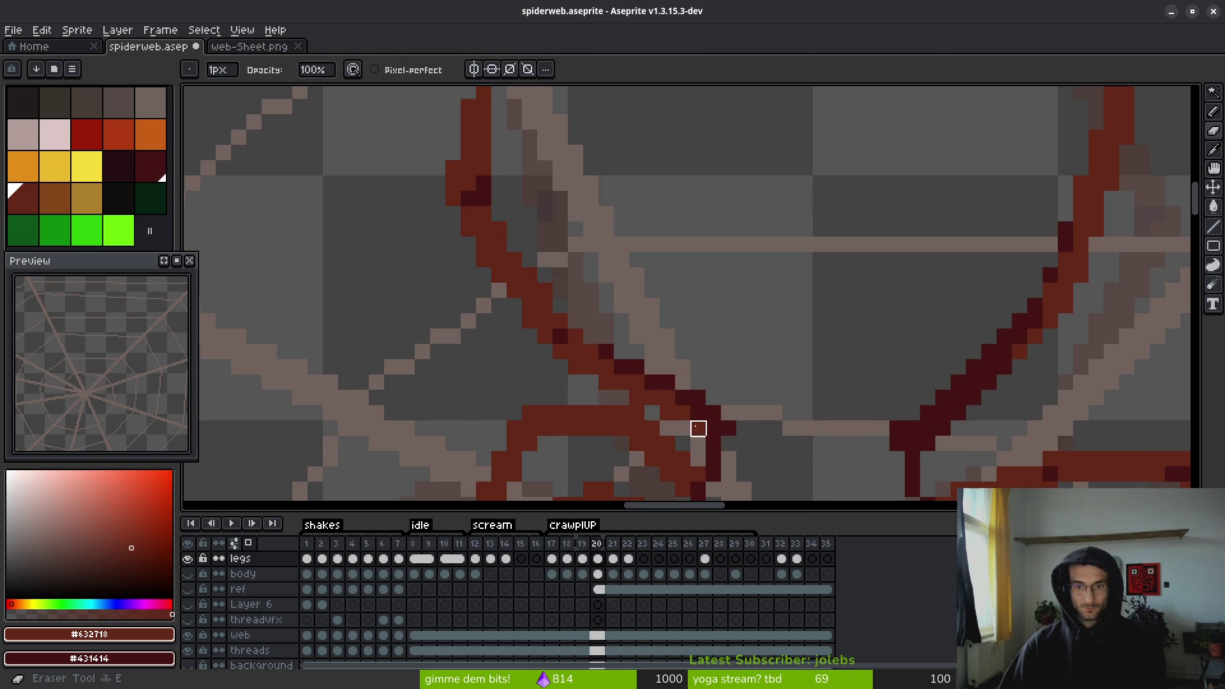
{"action": "mouse_move", "coordinate": [682, 397]}
{"action": "left_mouse_down"}
{"action": "mouse_move", "coordinate": [635, 364]}
{"action": "mouse_move", "coordinate": [637, 381]}
{"action": "mouse_move", "coordinate": [468, 166]}
{"action": "left_mouse_up"}
{"action": "key", "text": "plus"}
{"action": "key", "text": "plus"}
{"action": "scroll", "coordinate": [511, 264], "scroll_direction": "down", "scroll_amount": 2}
{"action": "left_click_drag", "start_coordinate": [511, 265], "coordinate": [558, 238]}
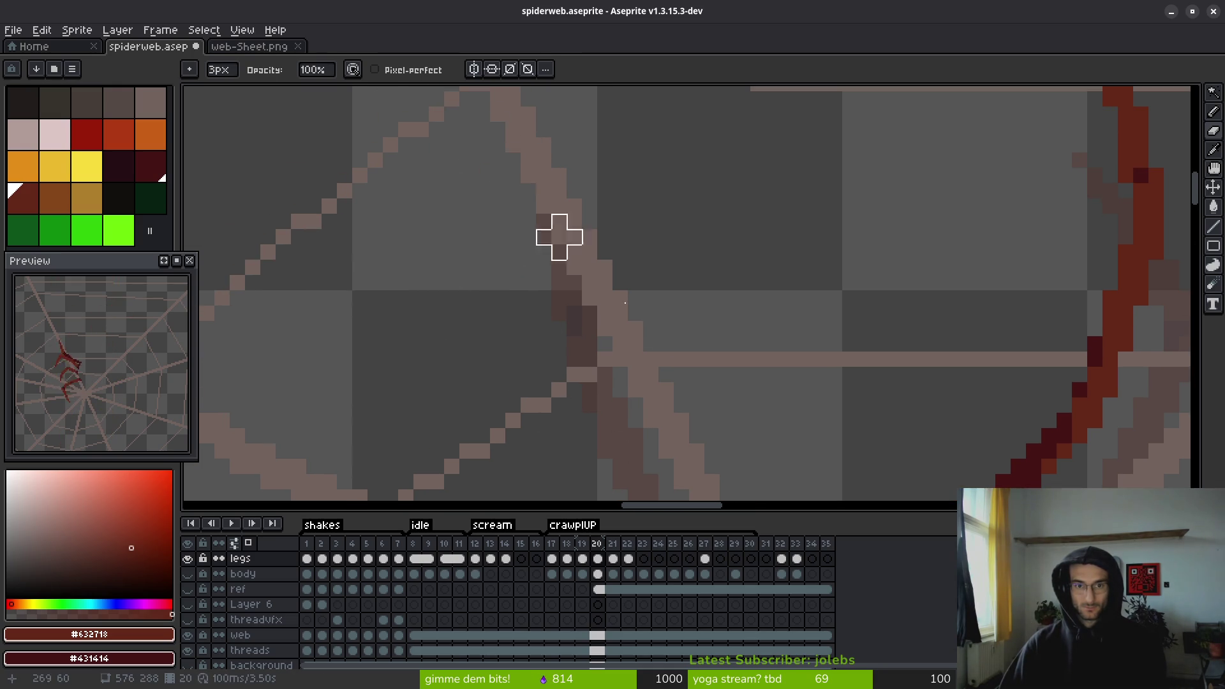
{"action": "scroll", "coordinate": [558, 238], "scroll_direction": "down", "scroll_amount": 2}
{"action": "scroll", "coordinate": [703, 293], "scroll_direction": "up", "scroll_amount": 4}
{"action": "key", "text": "l"}
{"action": "scroll", "coordinate": [668, 276], "scroll_direction": "down", "scroll_amount": 4}
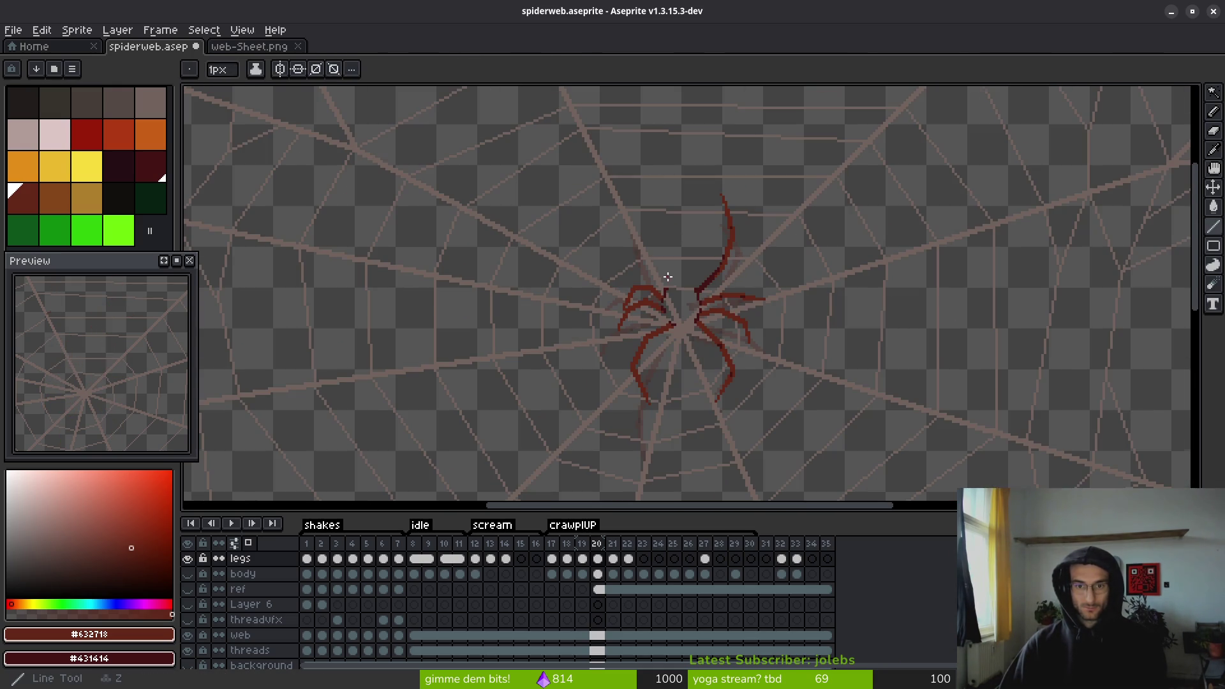
{"action": "key", "text": "b"}
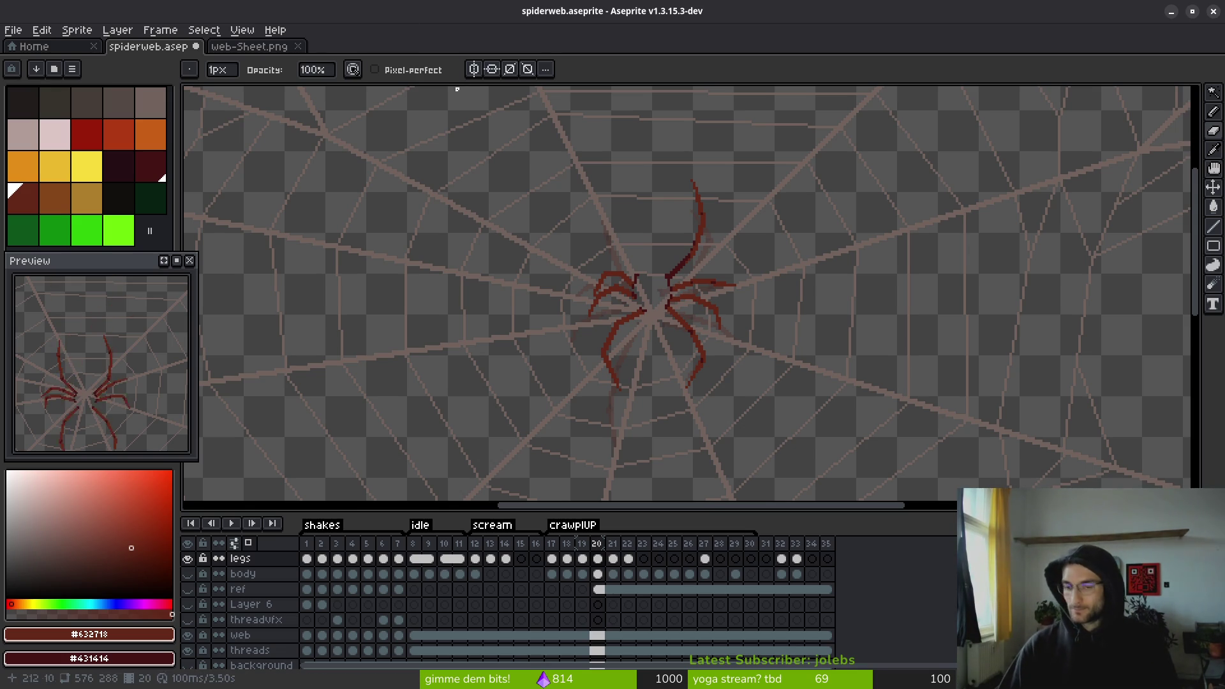
{"action": "scroll", "coordinate": [690, 319], "scroll_direction": "up", "scroll_amount": 5}
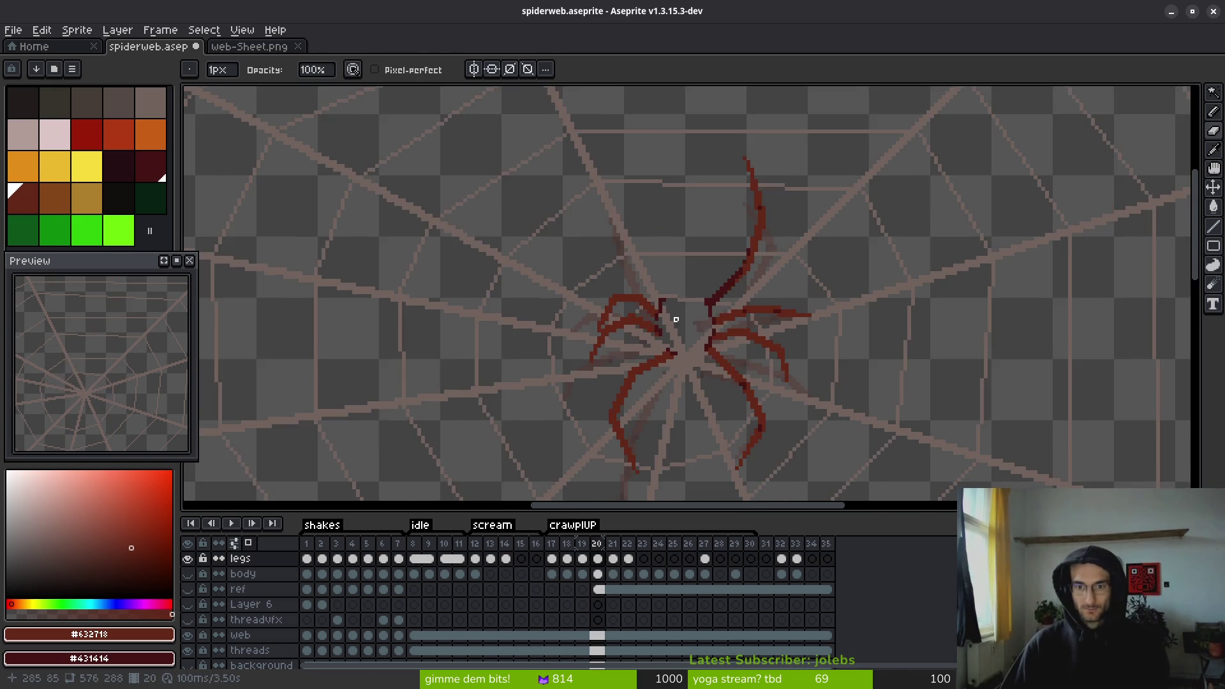
{"action": "left_click_drag", "start_coordinate": [689, 319], "coordinate": [694, 328]}
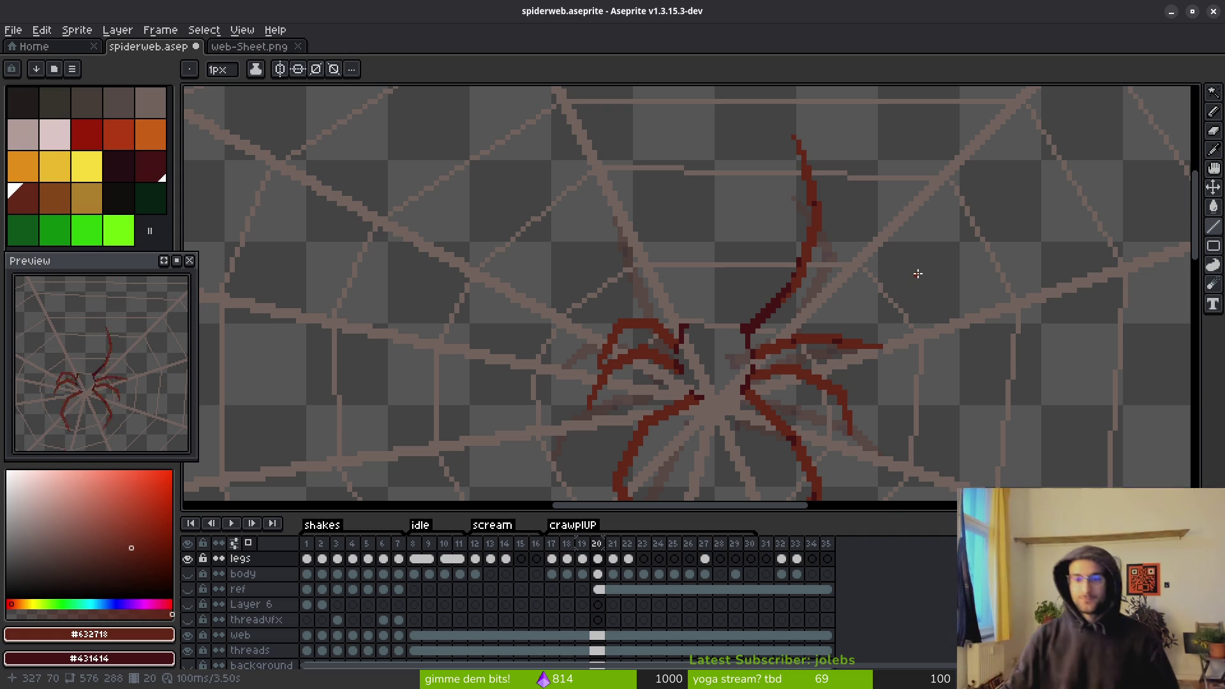
- Show the body layer again and go back to frame 19
{"action": "left_click", "coordinate": [187, 574]}
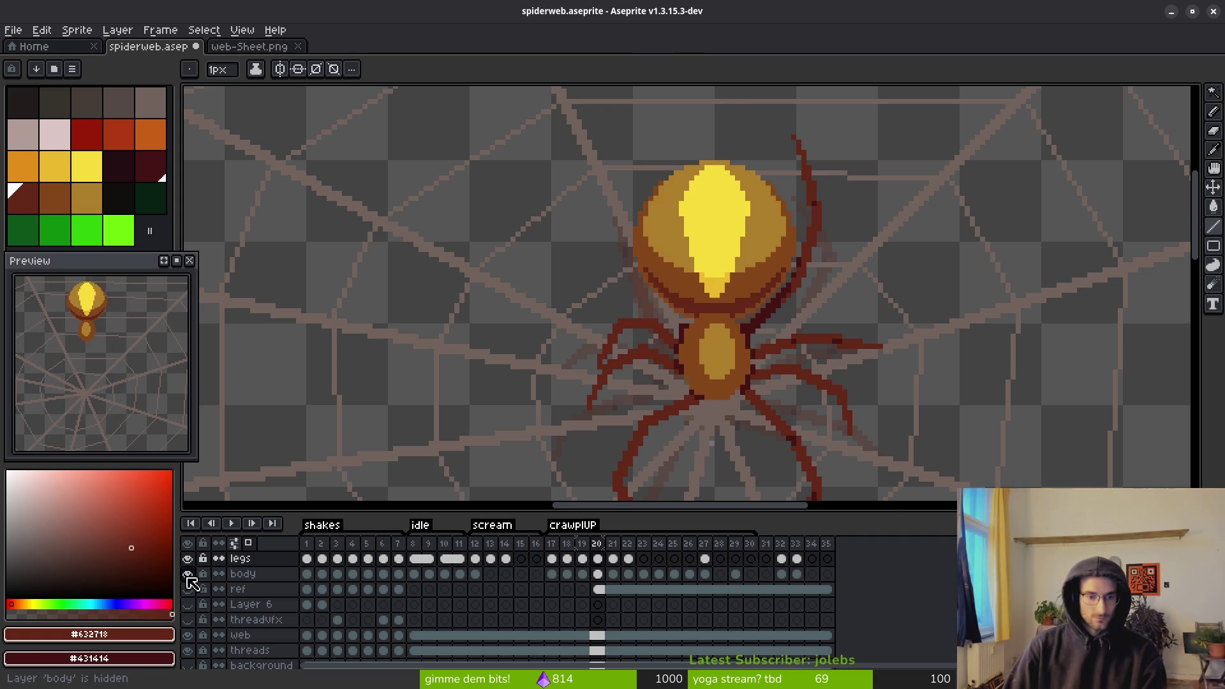
{"action": "key", "text": "comma"}
{"action": "scroll", "coordinate": [711, 335], "scroll_direction": "down", "scroll_amount": 1}
- Bucket-fill the two leg segments beside the body and a small spot in bright green
{"action": "key", "text": "alt"}
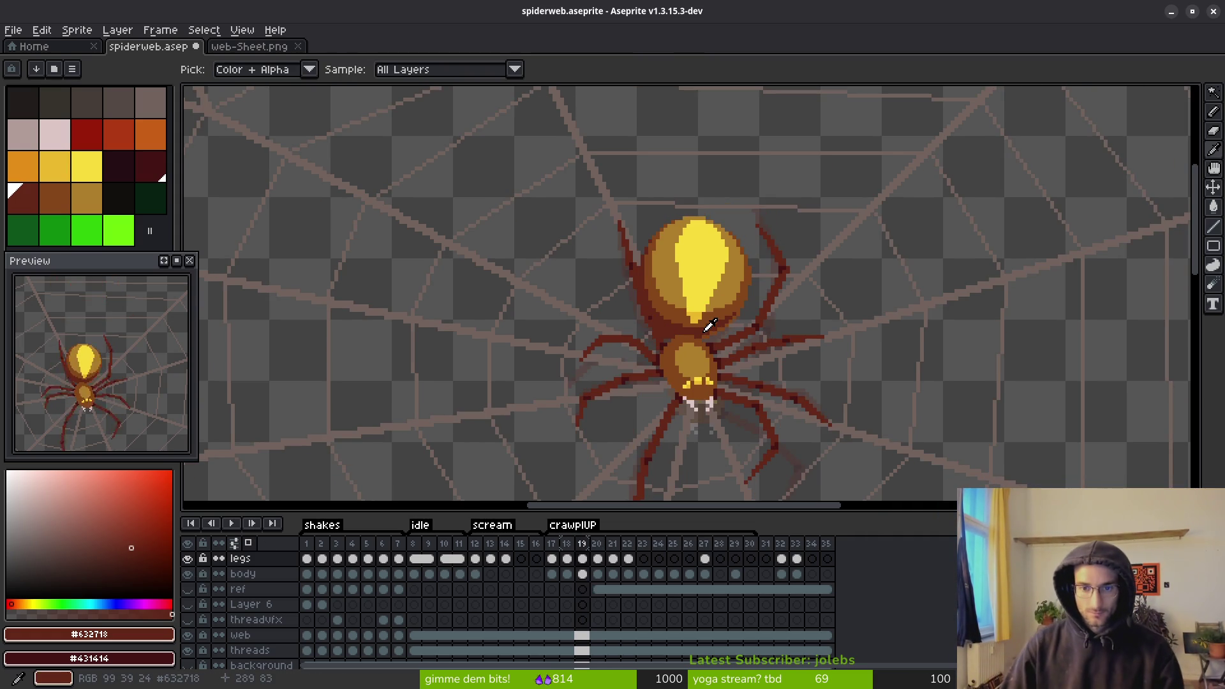
{"action": "scroll", "coordinate": [650, 326], "scroll_direction": "up", "scroll_amount": 3}
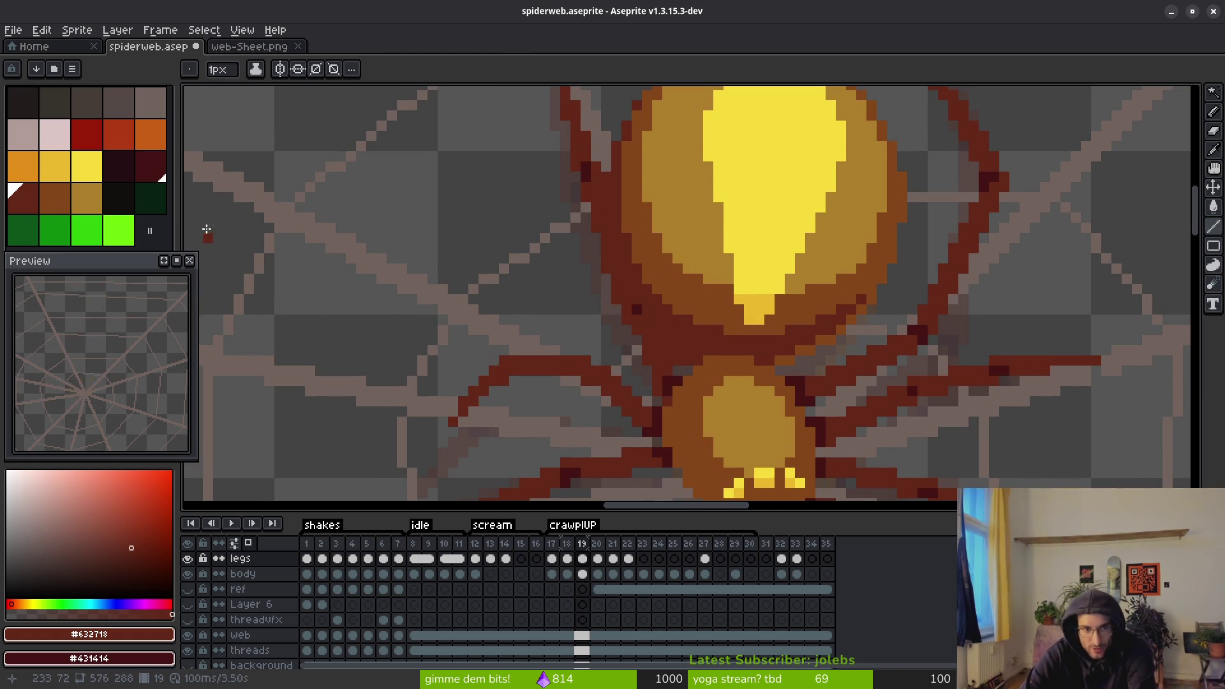
{"action": "left_click", "coordinate": [118, 230]}
{"action": "key", "text": "g"}
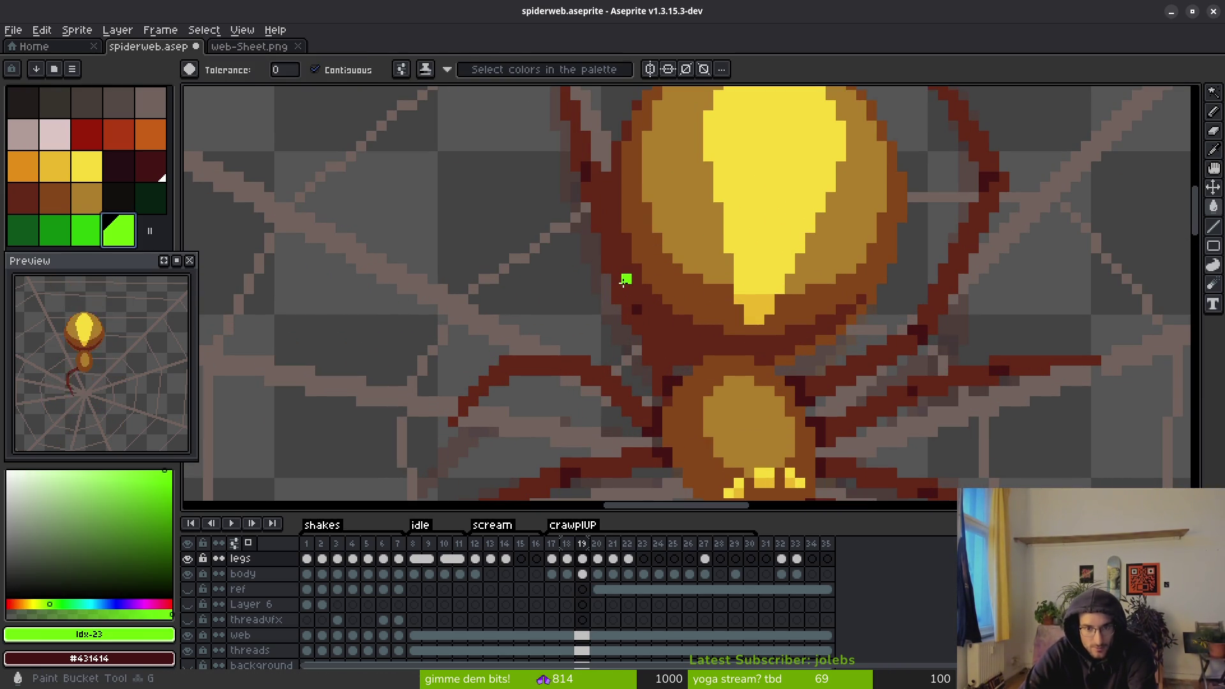
{"action": "left_click", "coordinate": [623, 287]}
{"action": "left_click", "coordinate": [647, 330]}
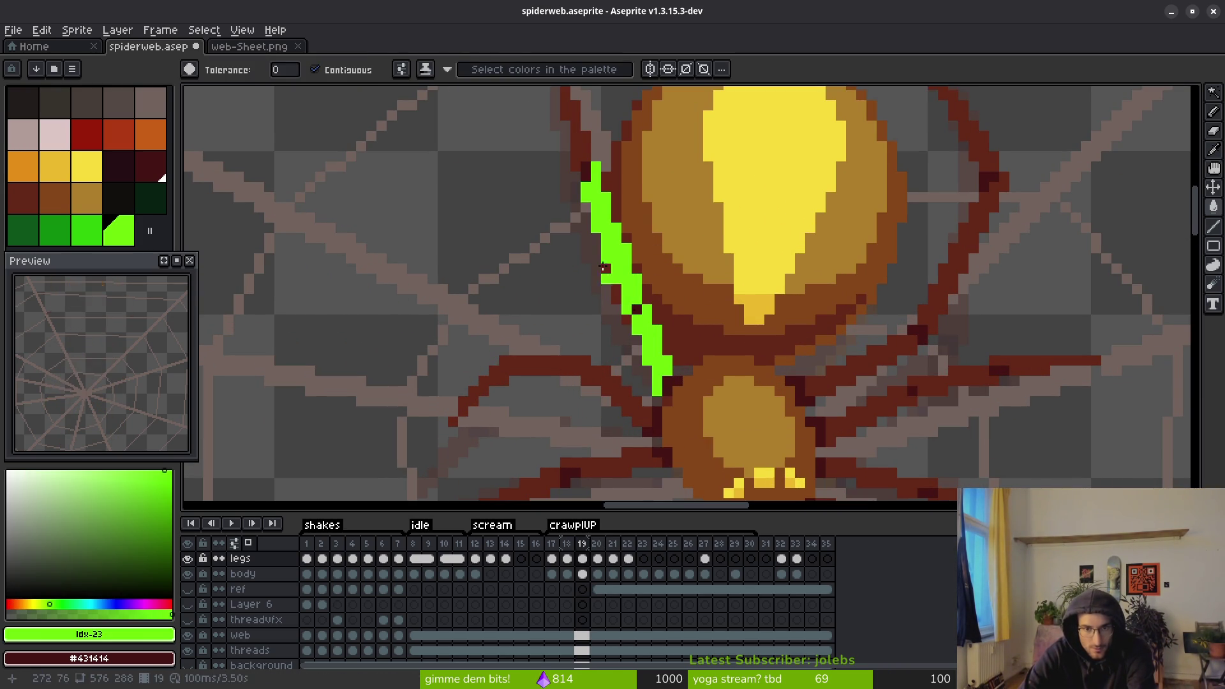
{"action": "scroll", "coordinate": [618, 213], "scroll_direction": "down", "scroll_amount": 1}
{"action": "left_click", "coordinate": [675, 319]}
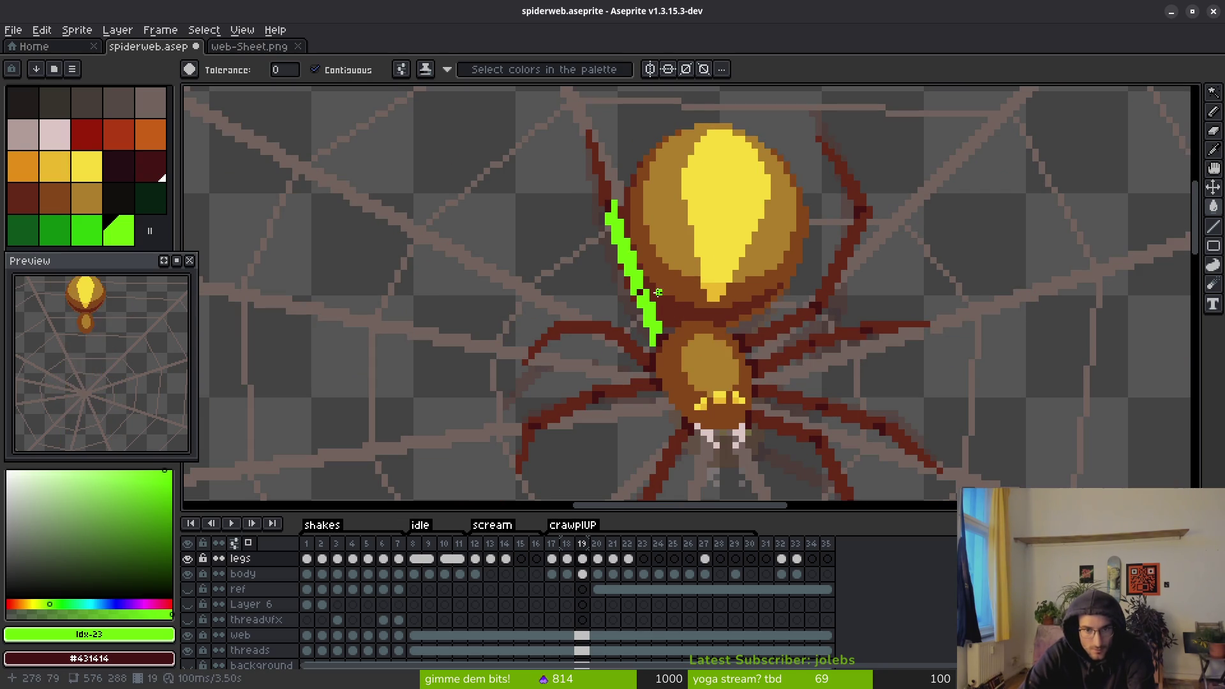
{"action": "scroll", "coordinate": [660, 329], "scroll_direction": "down", "scroll_amount": 2}
- Undo the green leg fills and toggle the legs layer off and back on
{"action": "key", "text": "ctrl+z"}
{"action": "key", "text": "ctrl+z"}
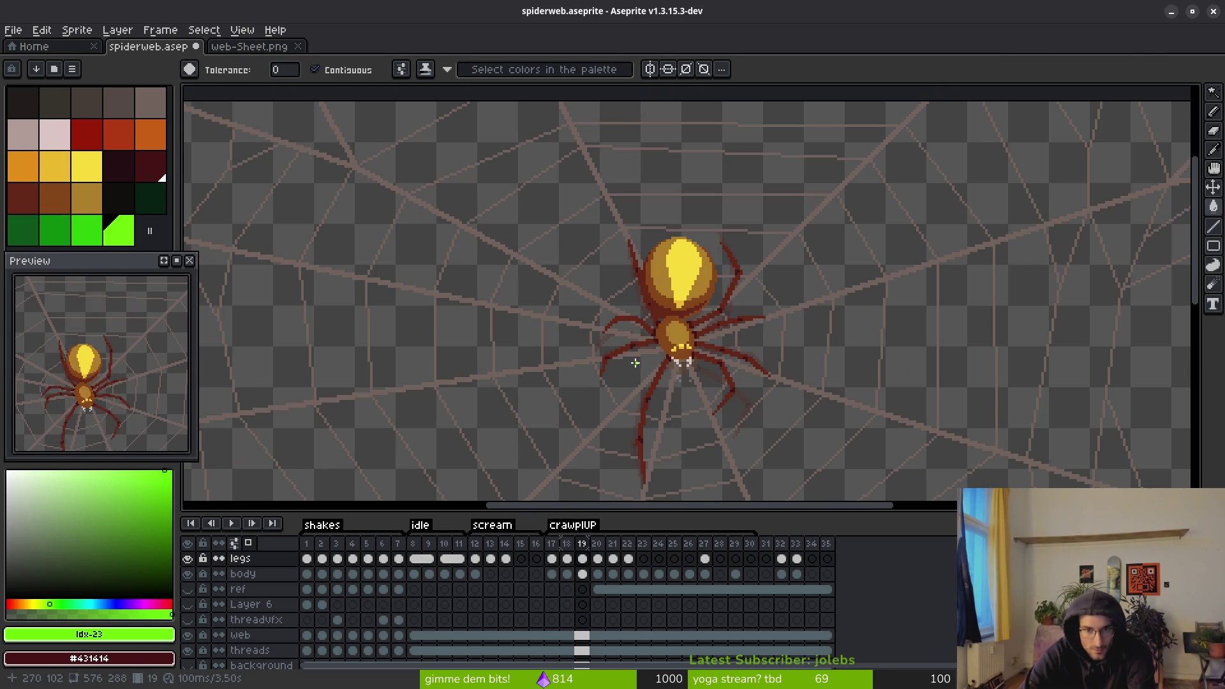
{"action": "key", "text": "ctrl+y"}
{"action": "key", "text": "ctrl+y"}
{"action": "key", "text": "ctrl+z"}
{"action": "key", "text": "ctrl+z"}
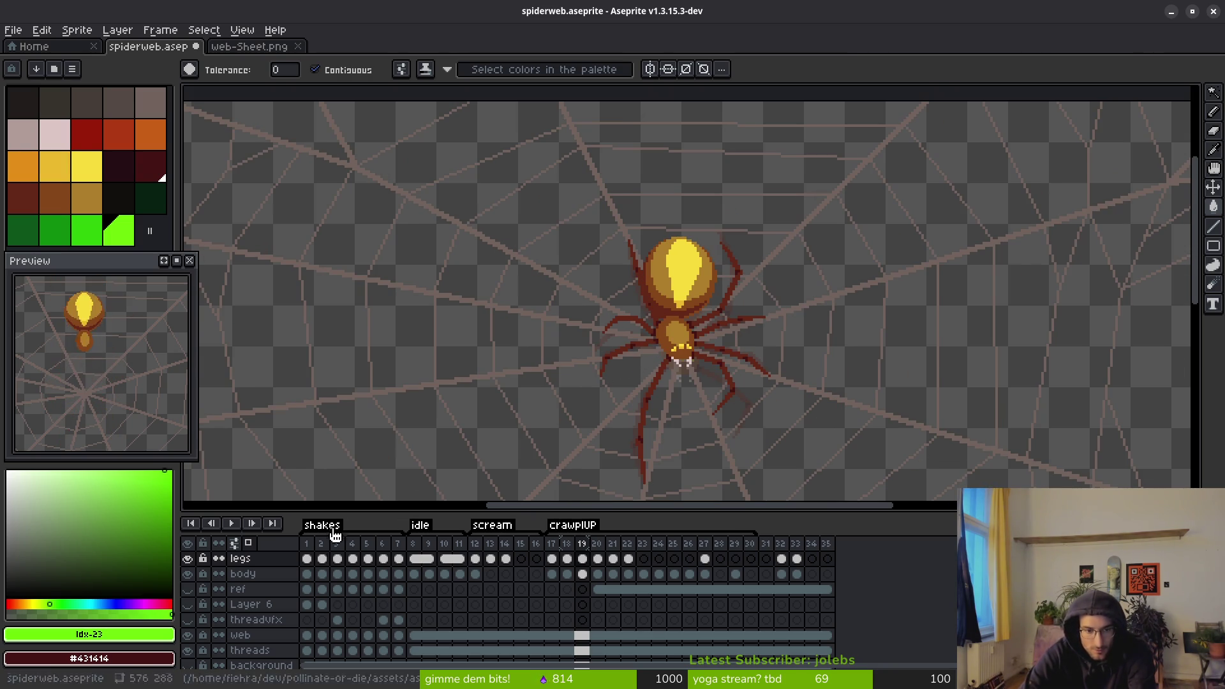
{"action": "left_click", "coordinate": [188, 560]}
{"action": "left_click", "coordinate": [189, 559]}
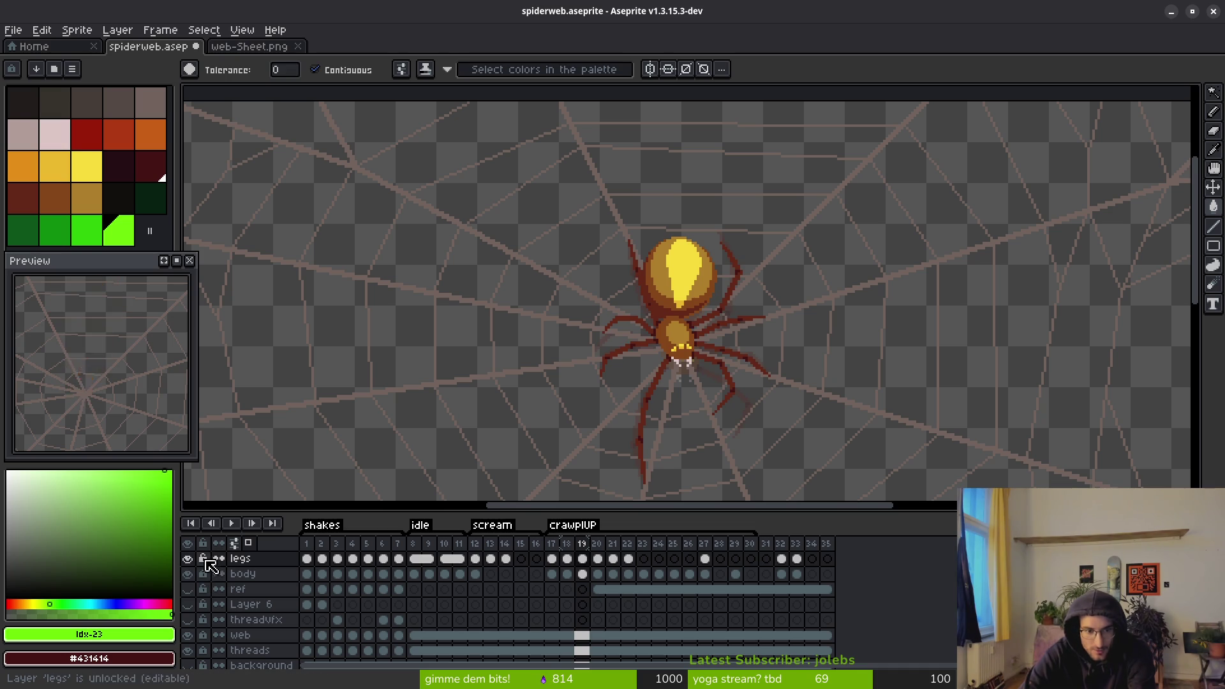
- Select the legs cel on frame 19 and eyedrop the dark leg red
{"action": "left_click", "coordinate": [582, 559]}
{"action": "left_click_drag", "start_coordinate": [693, 290], "coordinate": [669, 328]}
{"action": "left_click", "coordinate": [611, 338], "text": "alt"}
{"action": "scroll", "coordinate": [610, 338], "scroll_direction": "up", "scroll_amount": 3}
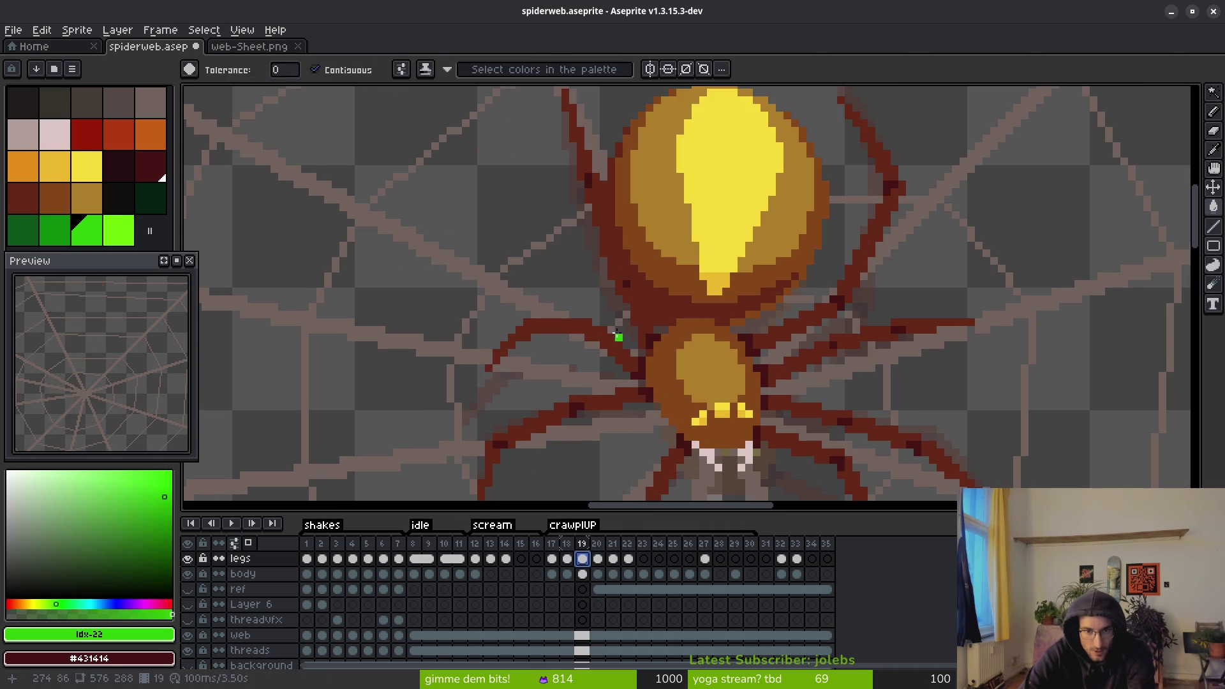
- Repaint a few upper-left leg pixels and add a single red leg pixel on frame 19
{"action": "scroll", "coordinate": [610, 375], "scroll_direction": "up", "scroll_amount": 2}
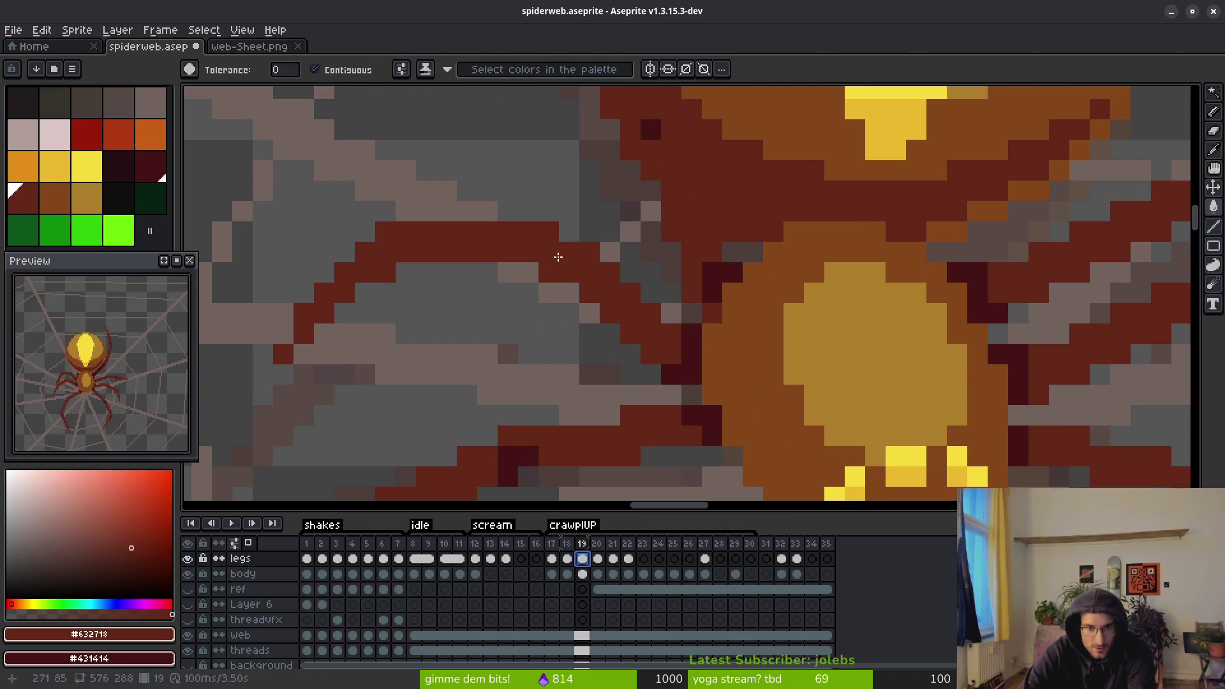
{"action": "key", "text": "b"}
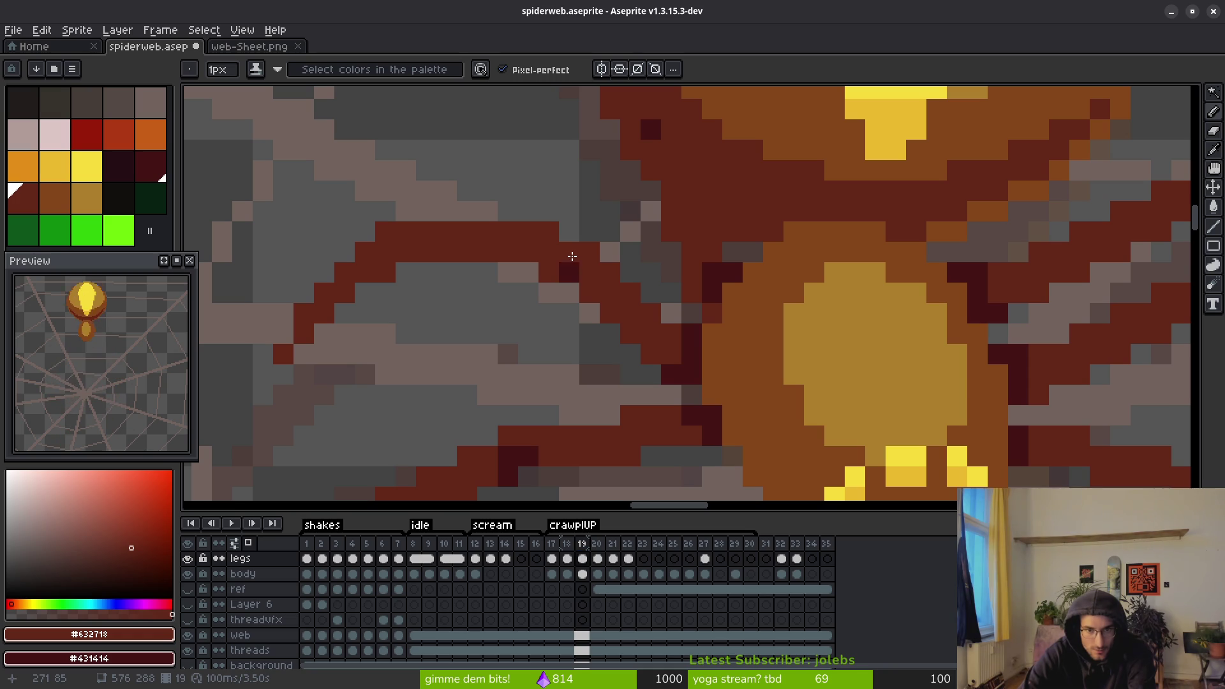
{"action": "left_click_drag", "start_coordinate": [557, 257], "coordinate": [570, 266]}
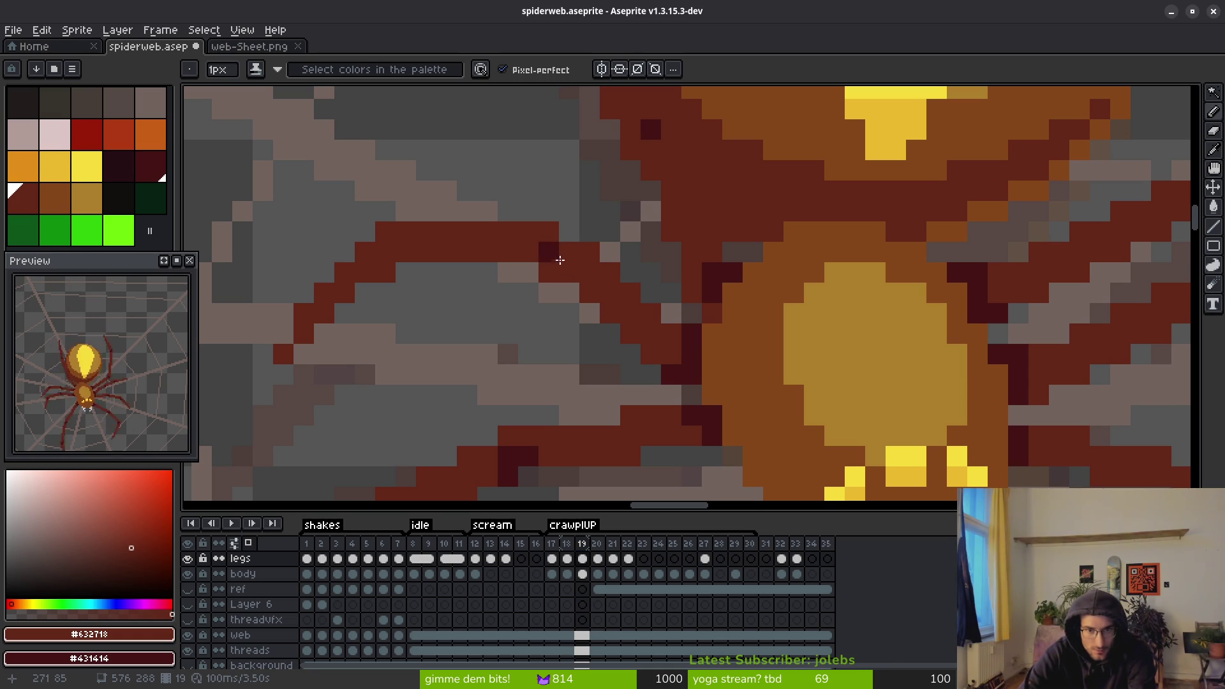
{"action": "scroll", "coordinate": [601, 314], "scroll_direction": "down", "scroll_amount": 2}
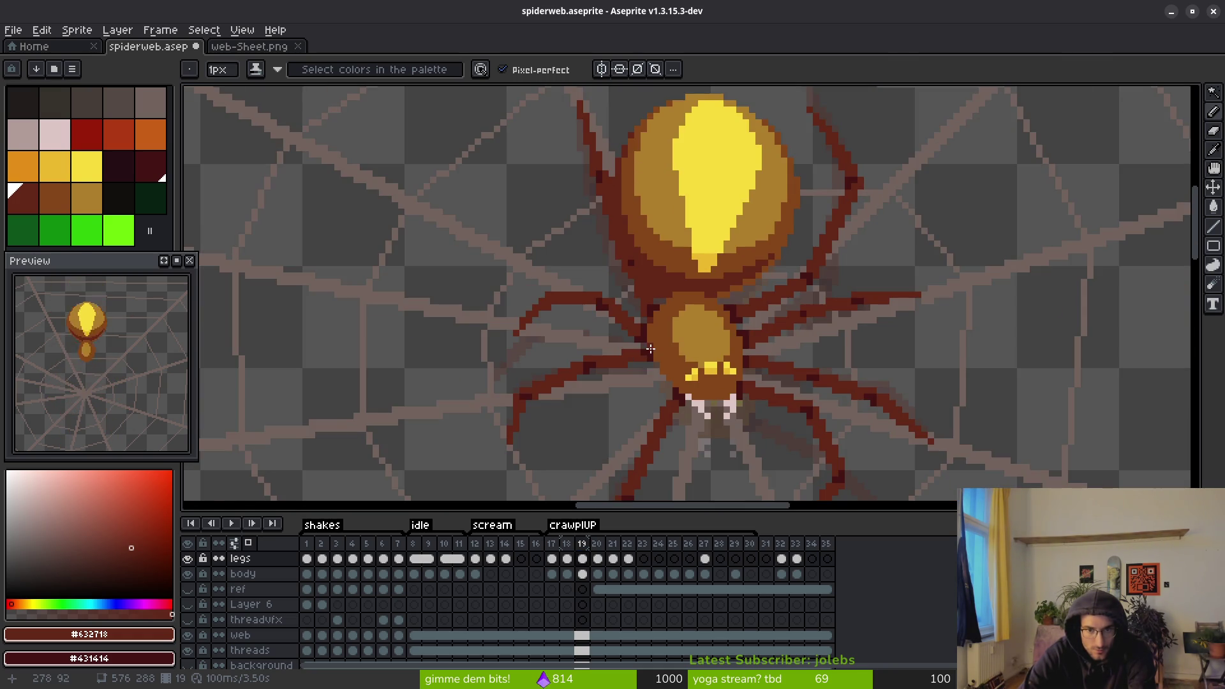
{"action": "scroll", "coordinate": [627, 339], "scroll_direction": "up", "scroll_amount": 2}
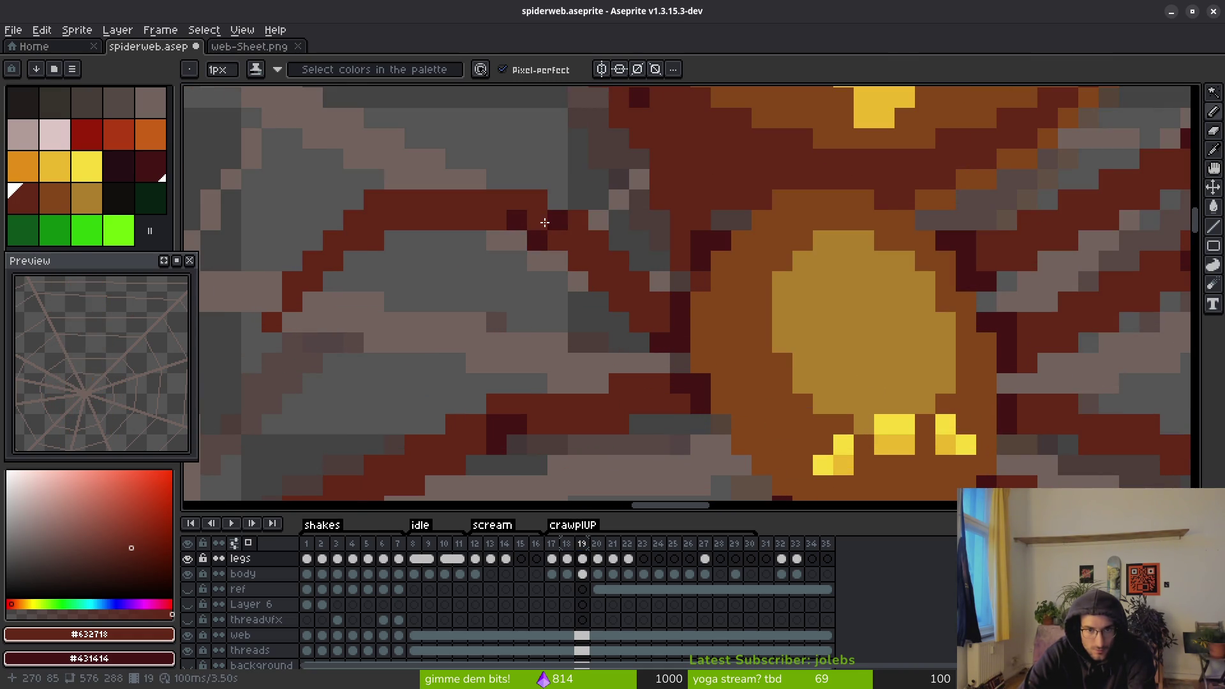
{"action": "scroll", "coordinate": [590, 298], "scroll_direction": "down", "scroll_amount": 2}
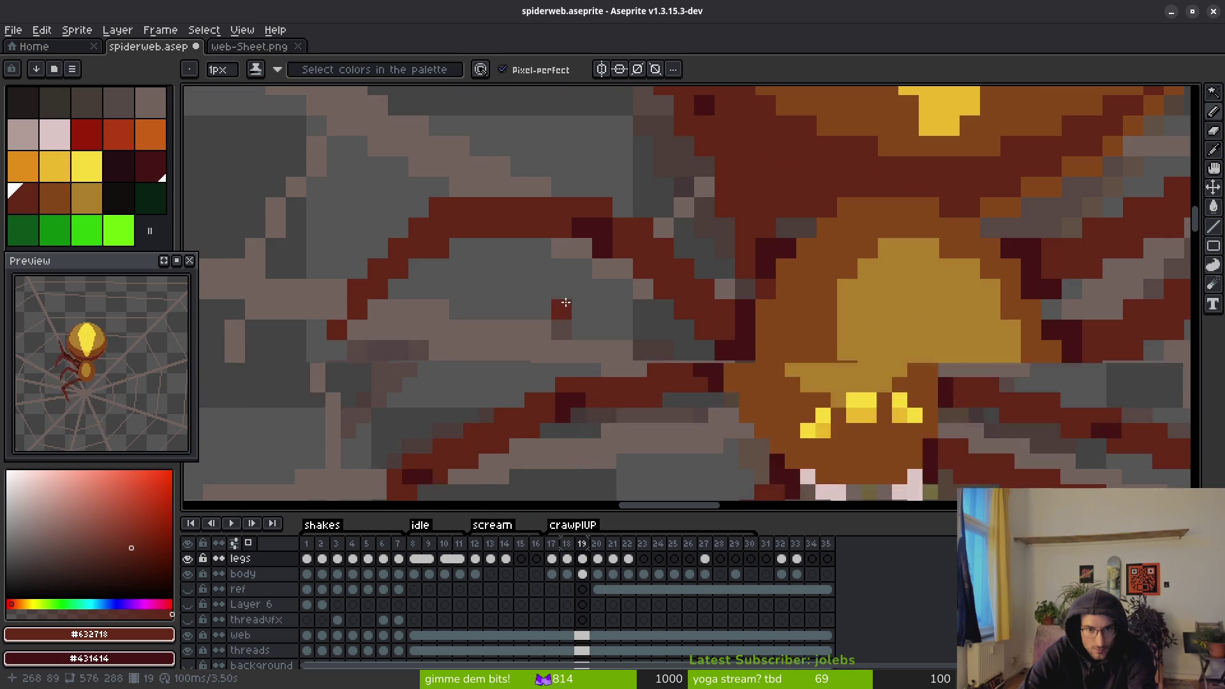
{"action": "scroll", "coordinate": [593, 331], "scroll_direction": "up", "scroll_amount": 2}
{"action": "left_click", "coordinate": [500, 288]}
{"action": "scroll", "coordinate": [511, 282], "scroll_direction": "down", "scroll_amount": 2}
- Flip between frames 18 and 19 to compare the leg poses
{"action": "key", "text": "Left"}
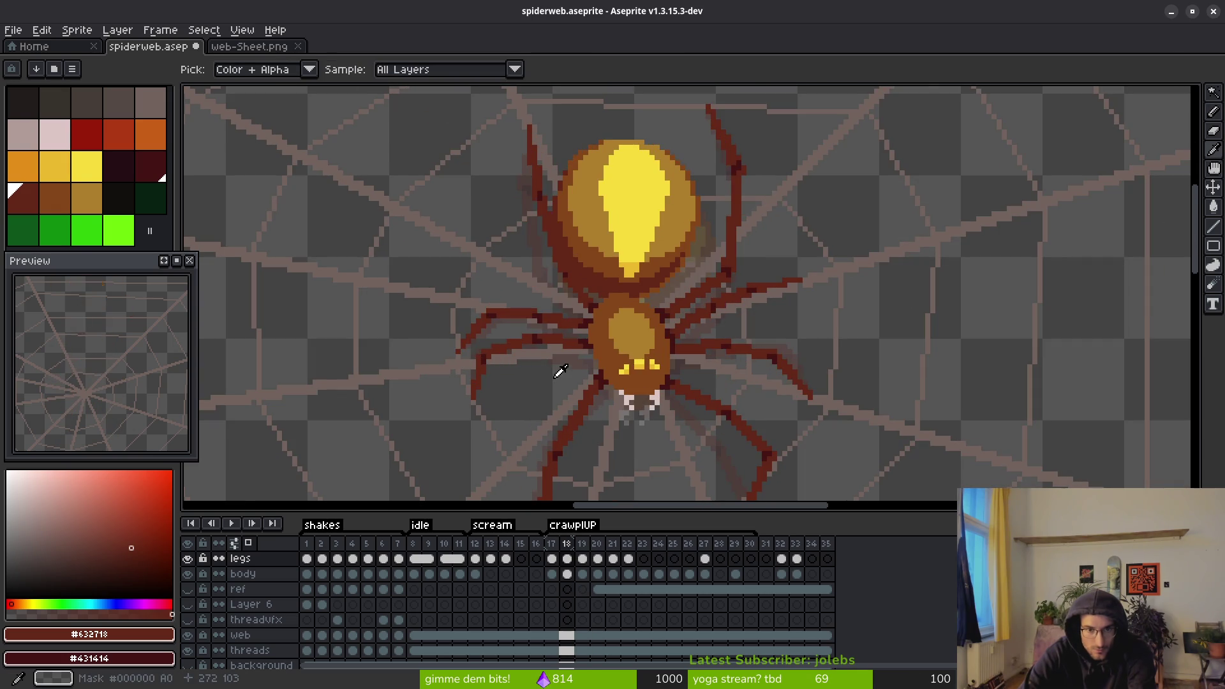
{"action": "key", "text": "Right"}
{"action": "key", "text": "Left"}
{"action": "key", "text": "Right"}
{"action": "key", "text": "b"}
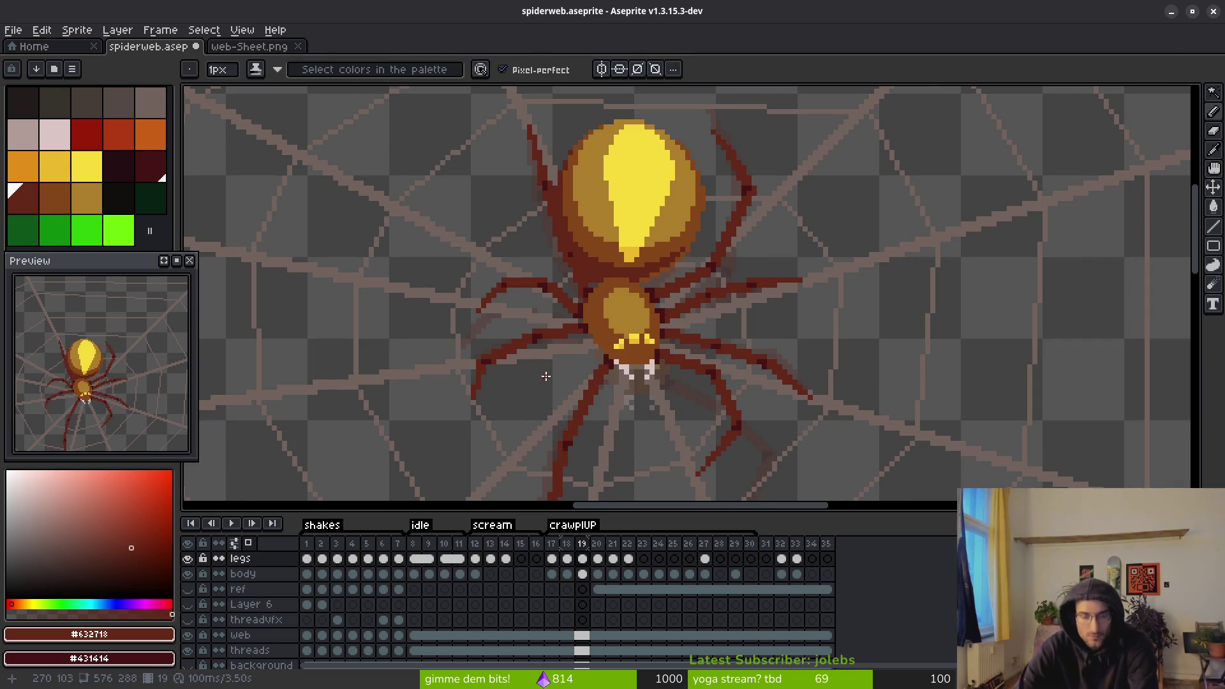
{"action": "key", "text": "Left"}
{"action": "key", "text": "i"}
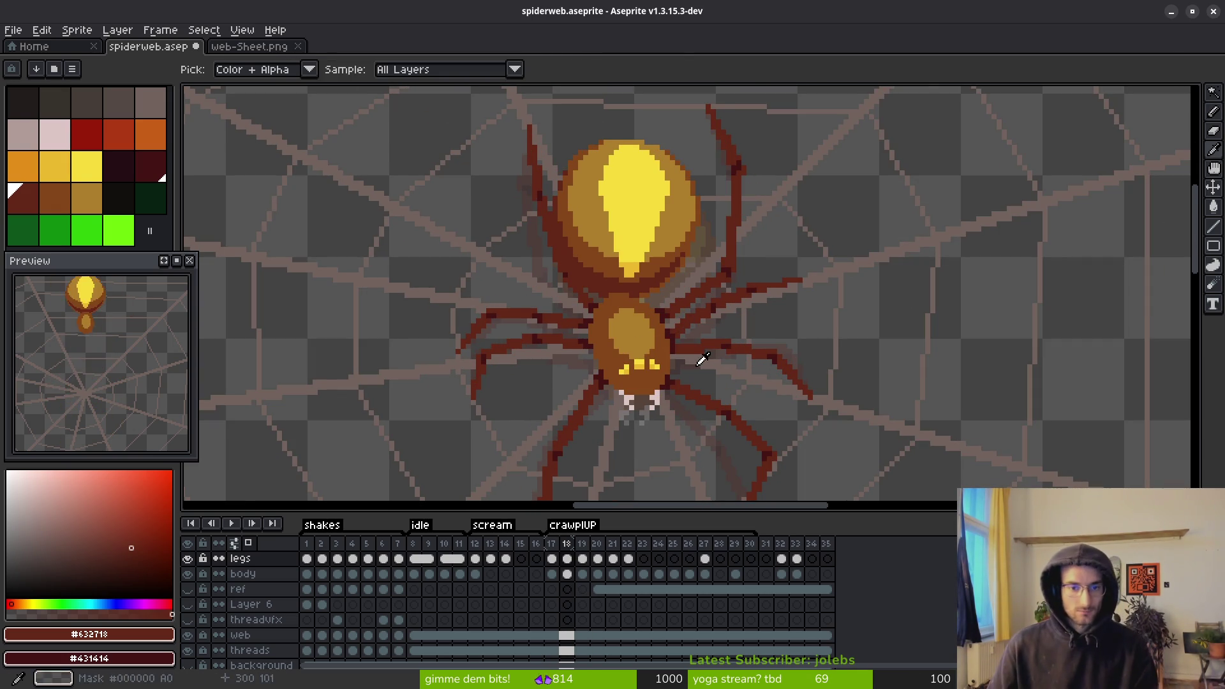
{"action": "key", "text": "Right"}
- Flip repeatedly between frames 19 and 20 to check leg motion, ending on crawl-up frame 20
{"action": "scroll", "coordinate": [755, 293], "scroll_direction": "down", "scroll_amount": 2}
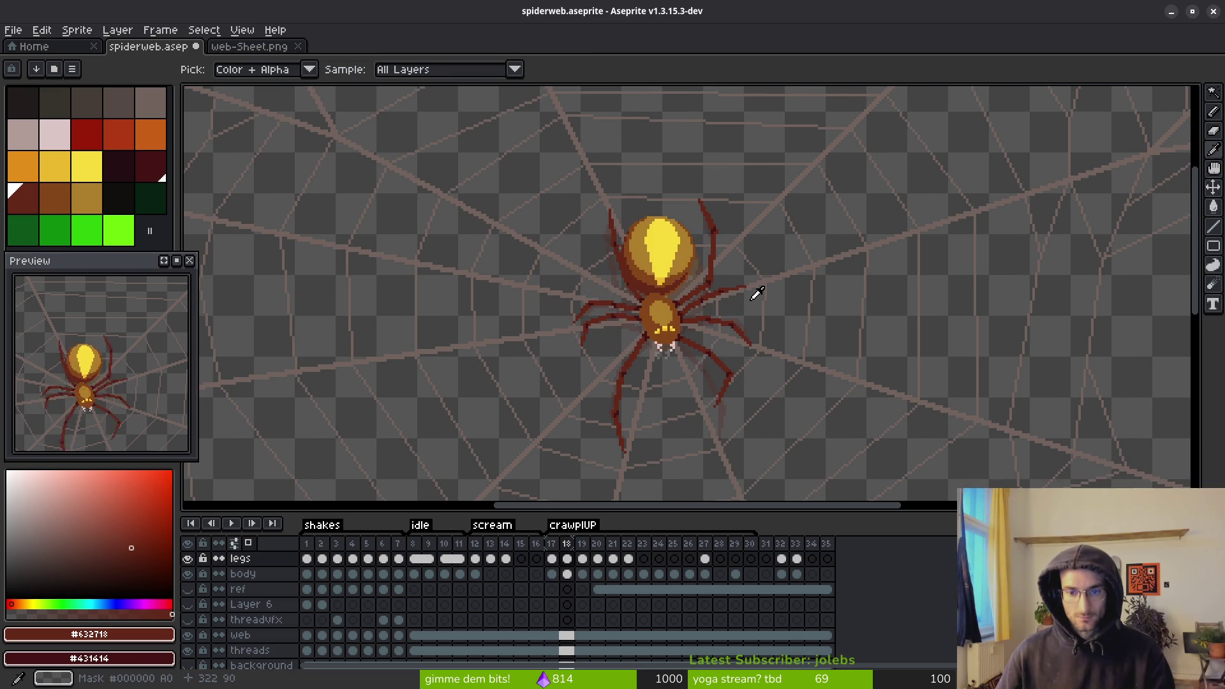
{"action": "key", "text": "Right"}
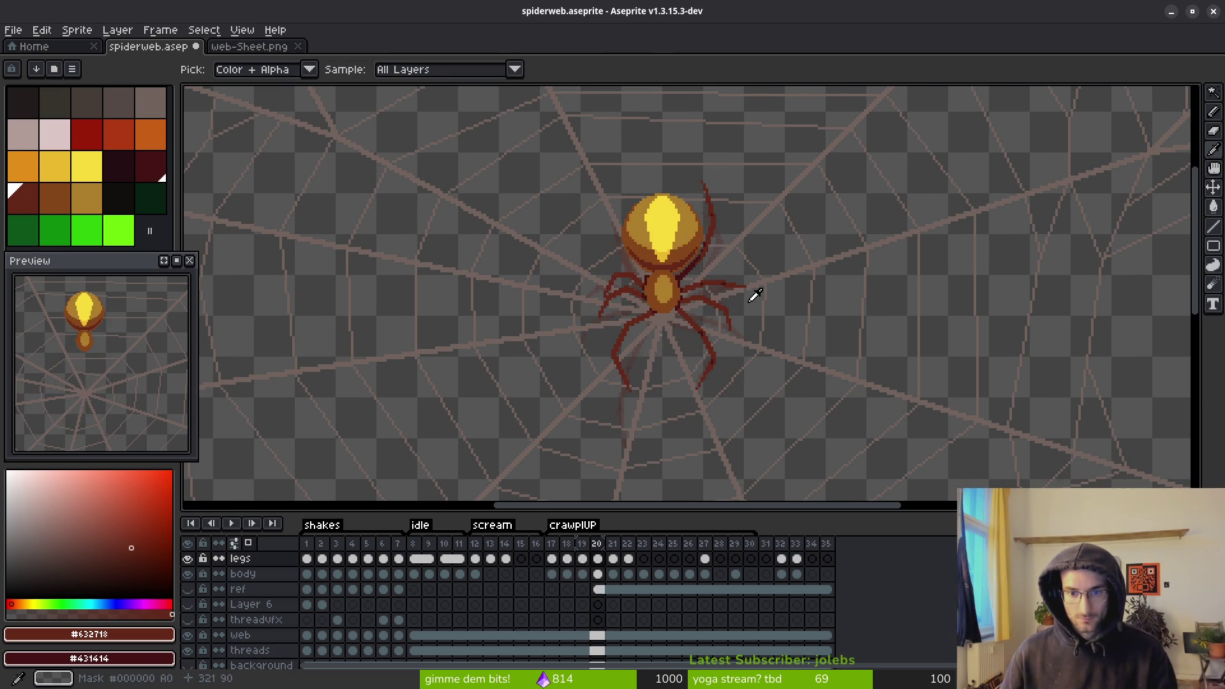
{"action": "key", "text": "Left"}
{"action": "key", "text": "Right"}
{"action": "key", "text": "Left"}
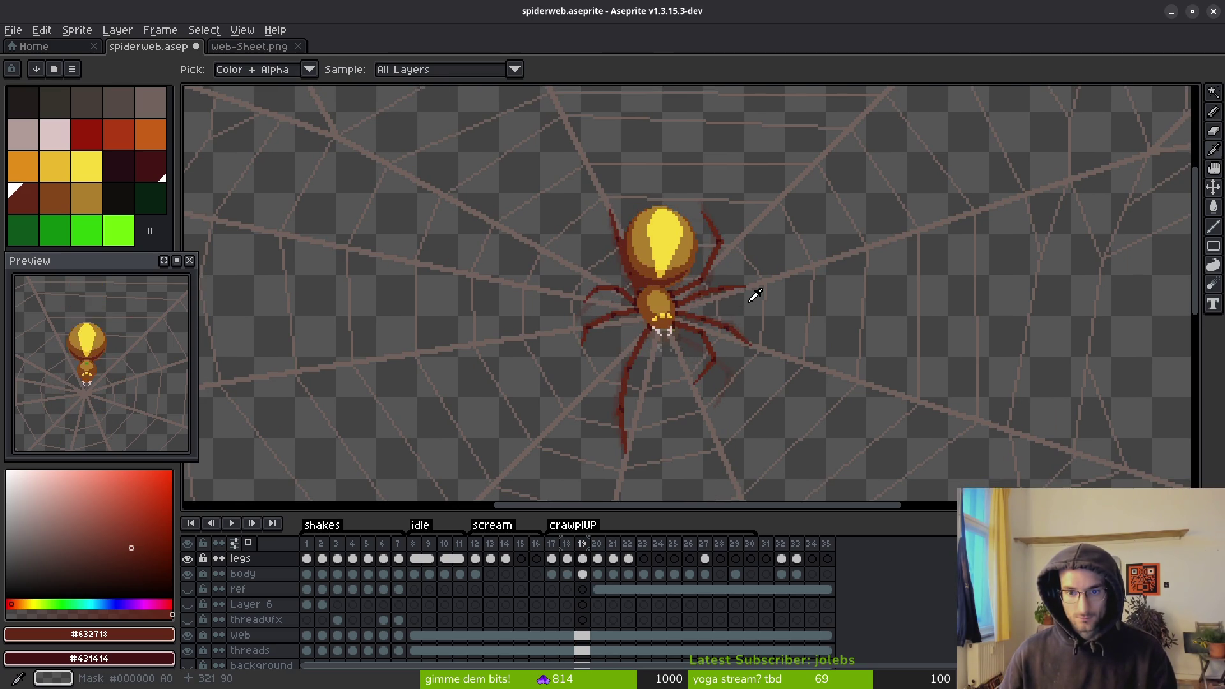
{"action": "key", "text": "Right"}
{"action": "key", "text": "Left"}
{"action": "key", "text": "Left"}
{"action": "key", "text": "Right"}
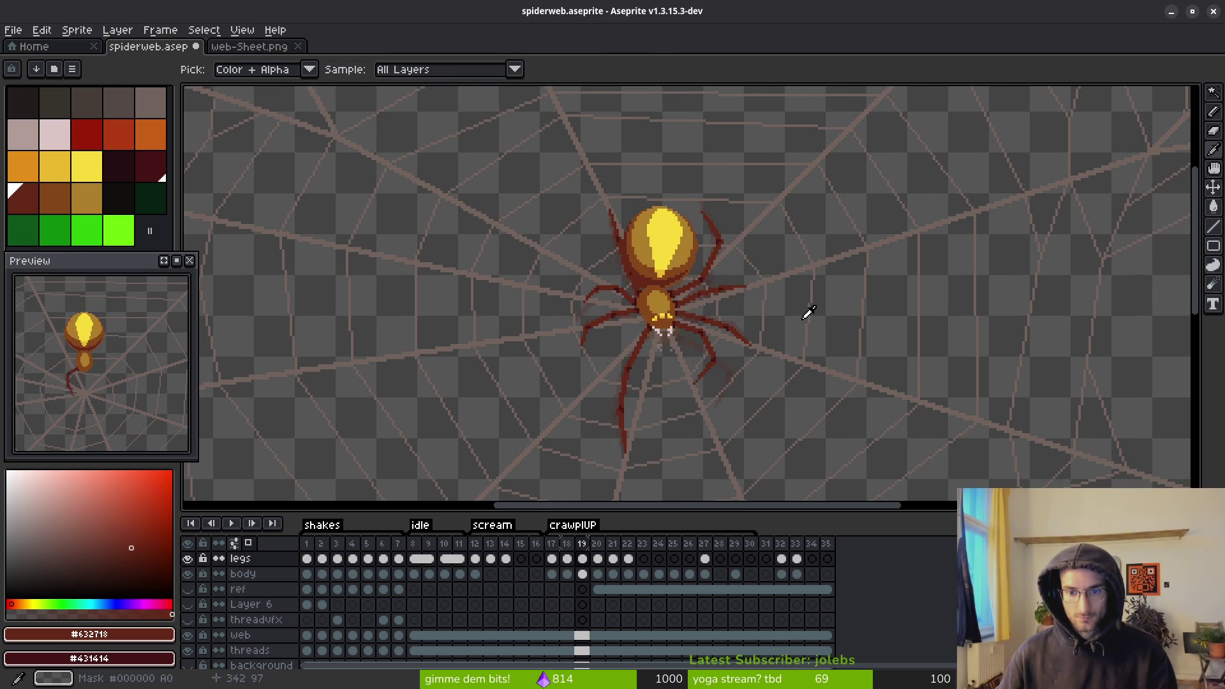
{"action": "key", "text": "Right"}
{"action": "key", "text": "Left"}
{"action": "key", "text": "Right"}
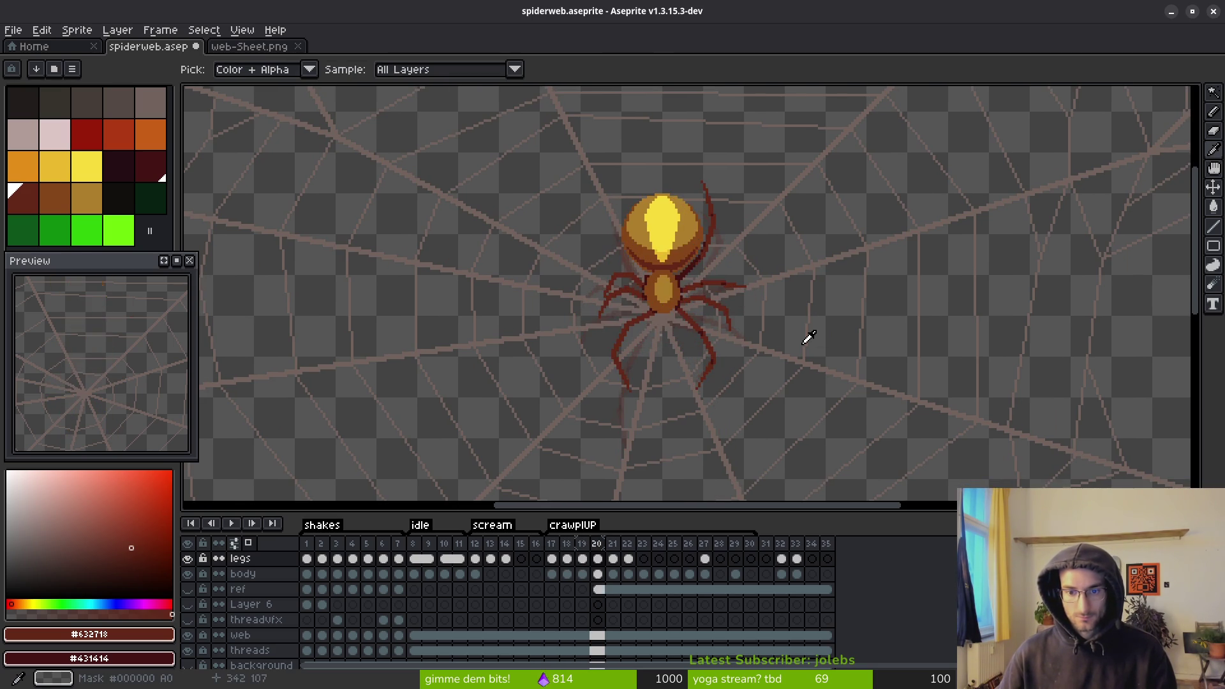
{"action": "key", "text": "Left"}
{"action": "key", "text": "Right"}
{"action": "key", "text": "Left"}
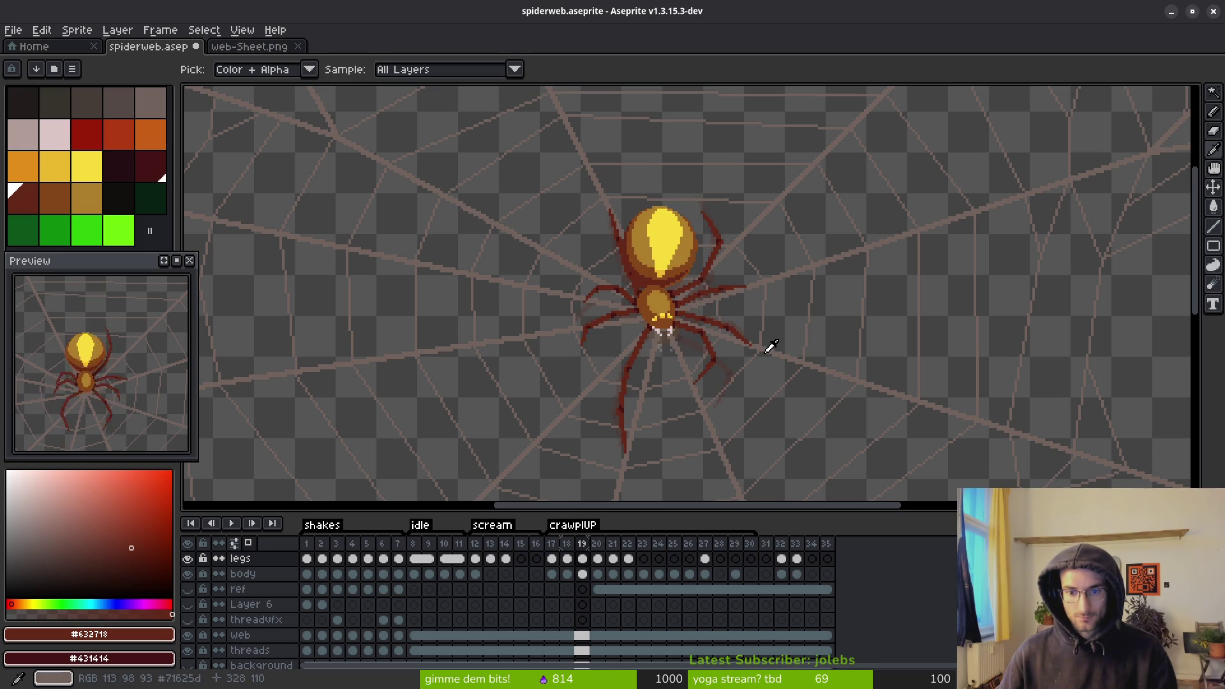
{"action": "key", "text": "Right"}
{"action": "key", "text": "Left"}
{"action": "key", "text": "Right"}
{"action": "key", "text": "Left"}
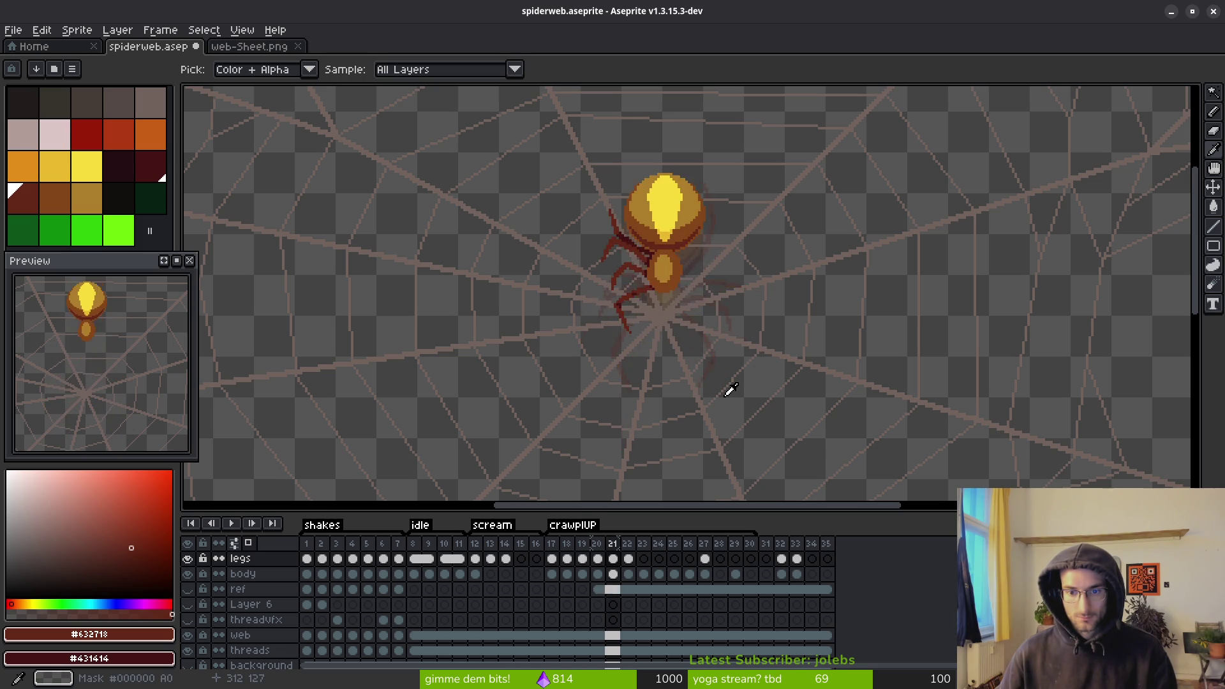
{"action": "key", "text": "Right"}
{"action": "key", "text": "Left"}
{"action": "key", "text": "Right"}
{"action": "scroll", "coordinate": [706, 287], "scroll_direction": "up", "scroll_amount": 3}
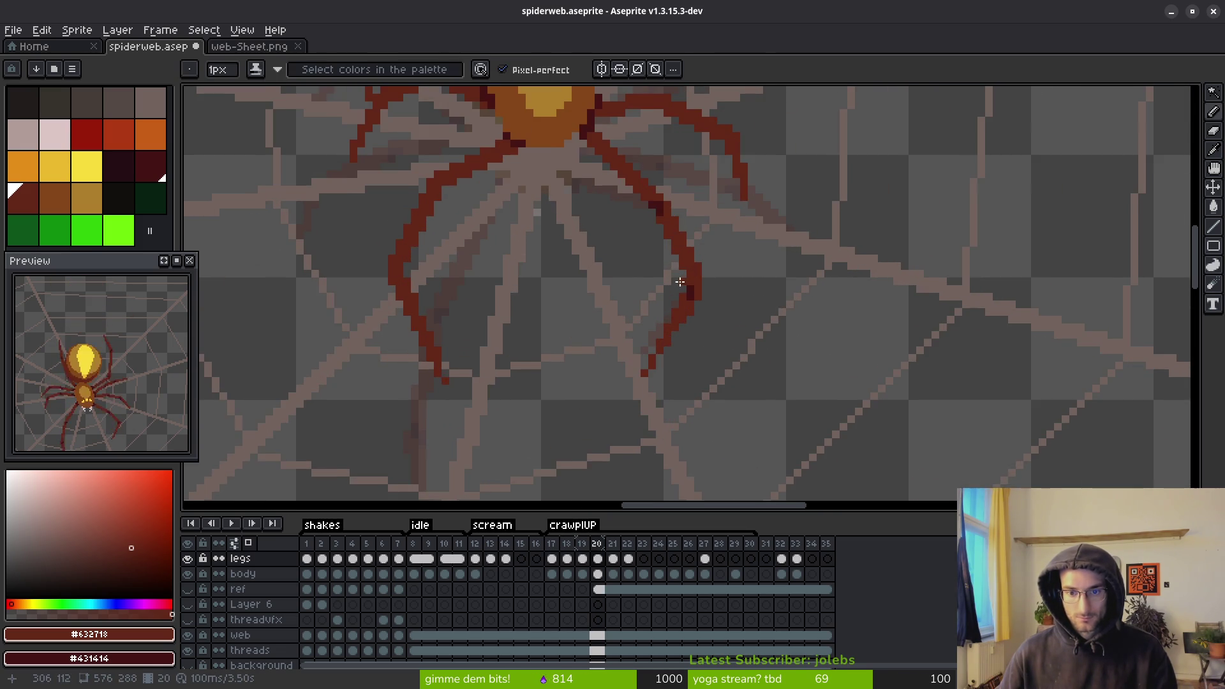
- Marquee-select the area around the lower-right leg, then drop the selection
{"action": "key", "text": "m"}
{"action": "left_click_drag", "start_coordinate": [629, 183], "coordinate": [710, 421]}
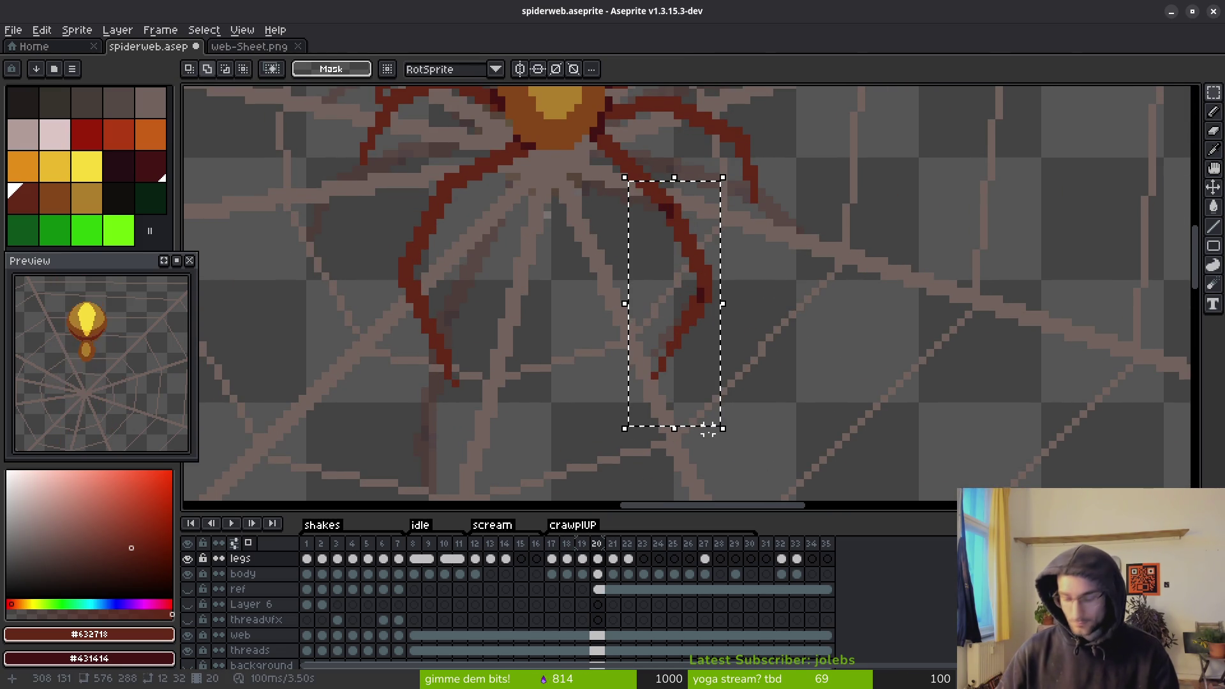
{"action": "left_click", "coordinate": [708, 434]}
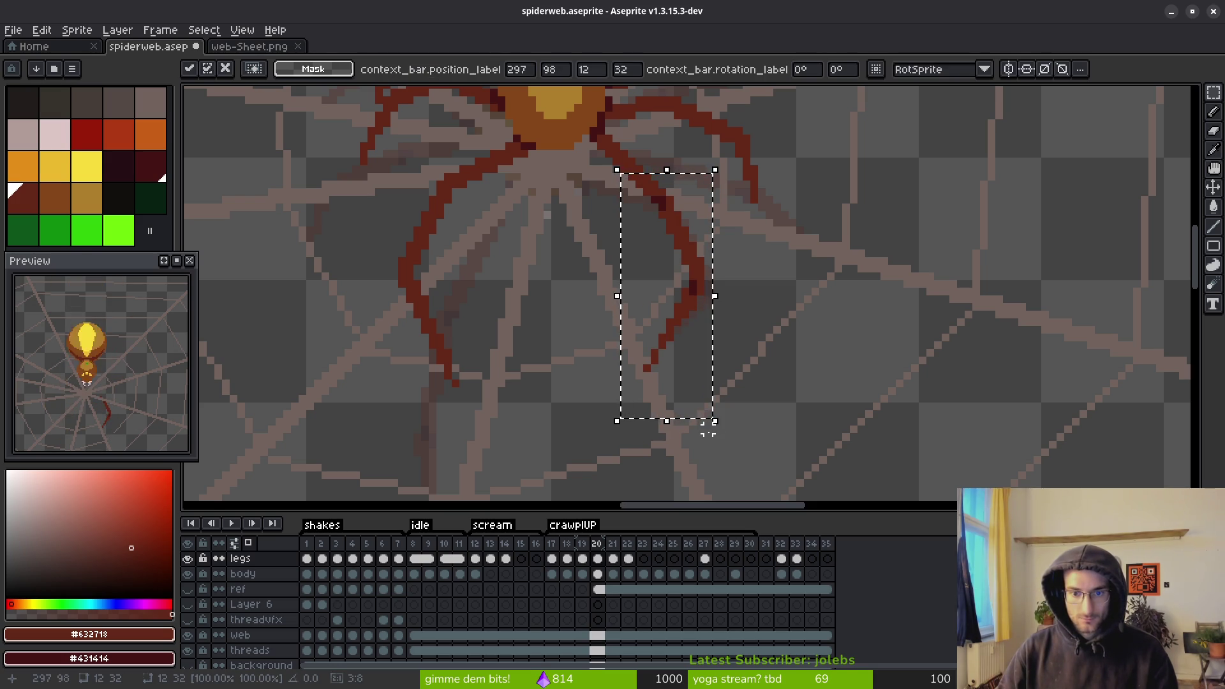
{"action": "left_click", "coordinate": [708, 430]}
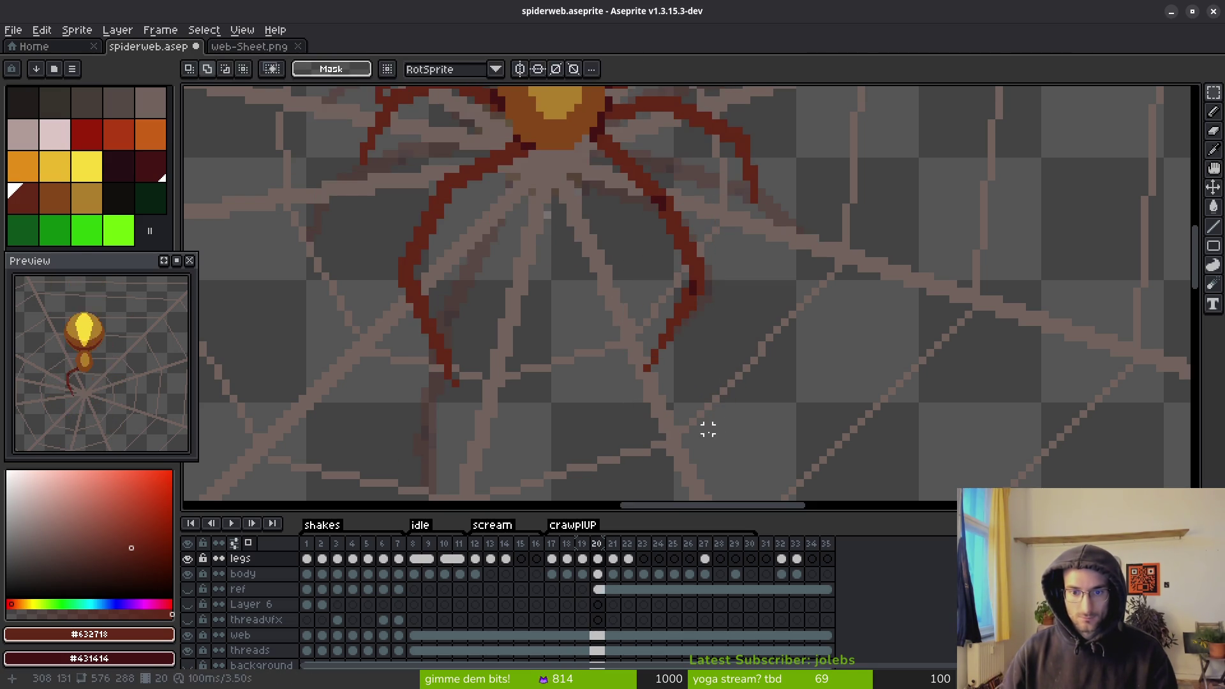
- Redraw the lower-right leg tip higher and to the left with the Pencil
{"action": "key", "text": "b"}
{"action": "scroll", "coordinate": [660, 346], "scroll_direction": "up", "scroll_amount": 2}
{"action": "key", "text": "ctrl+z"}
{"action": "left_click_drag", "start_coordinate": [643, 350], "coordinate": [663, 322]}
{"action": "scroll", "coordinate": [666, 306], "scroll_direction": "down", "scroll_amount": 3}
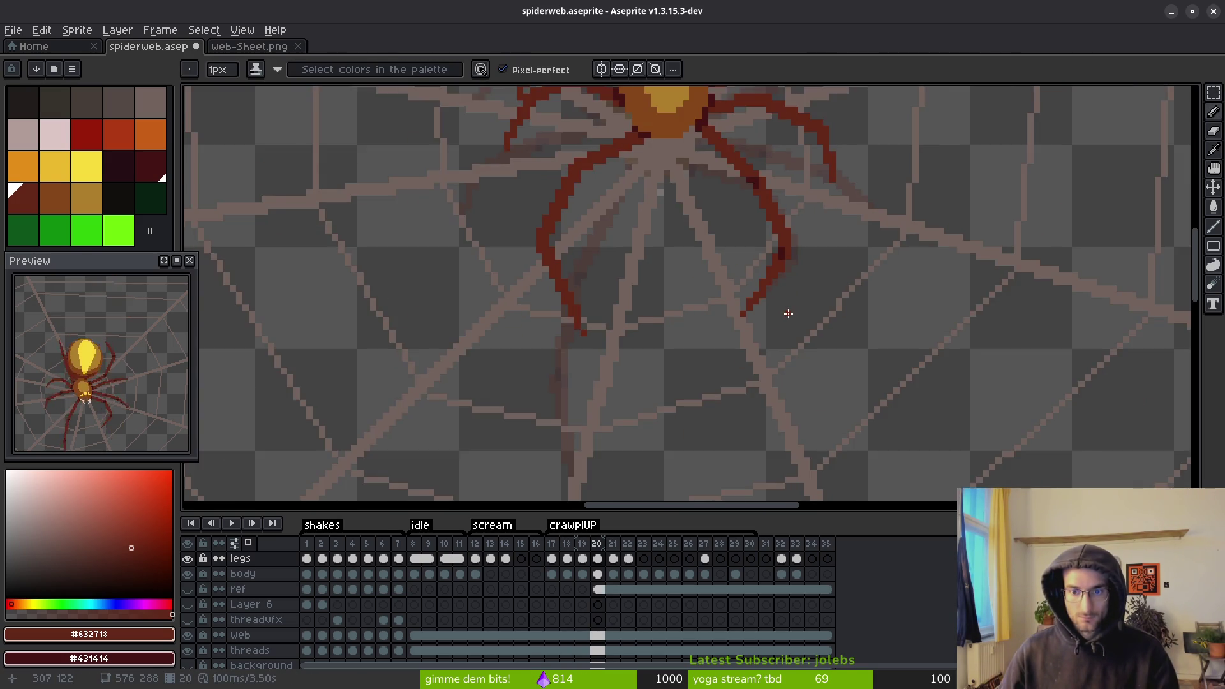
{"action": "scroll", "coordinate": [747, 287], "scroll_direction": "up", "scroll_amount": 2}
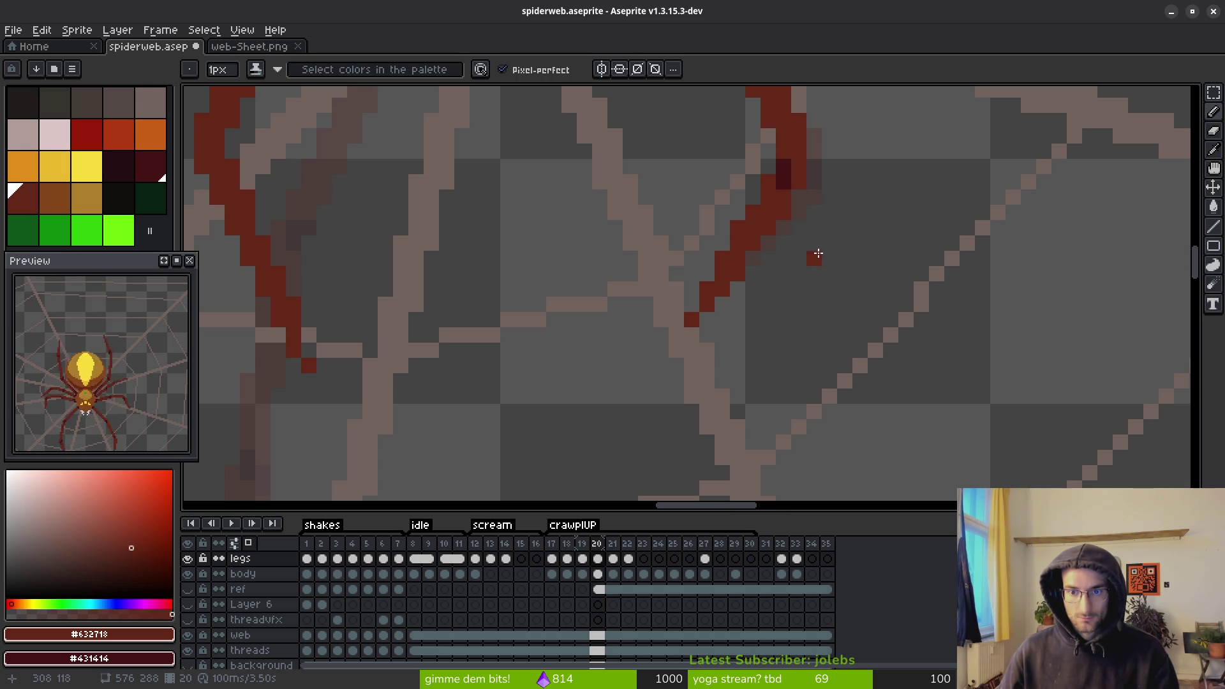
{"action": "scroll", "coordinate": [817, 251], "scroll_direction": "down", "scroll_amount": 3}
{"action": "scroll", "coordinate": [812, 273], "scroll_direction": "up", "scroll_amount": 1}
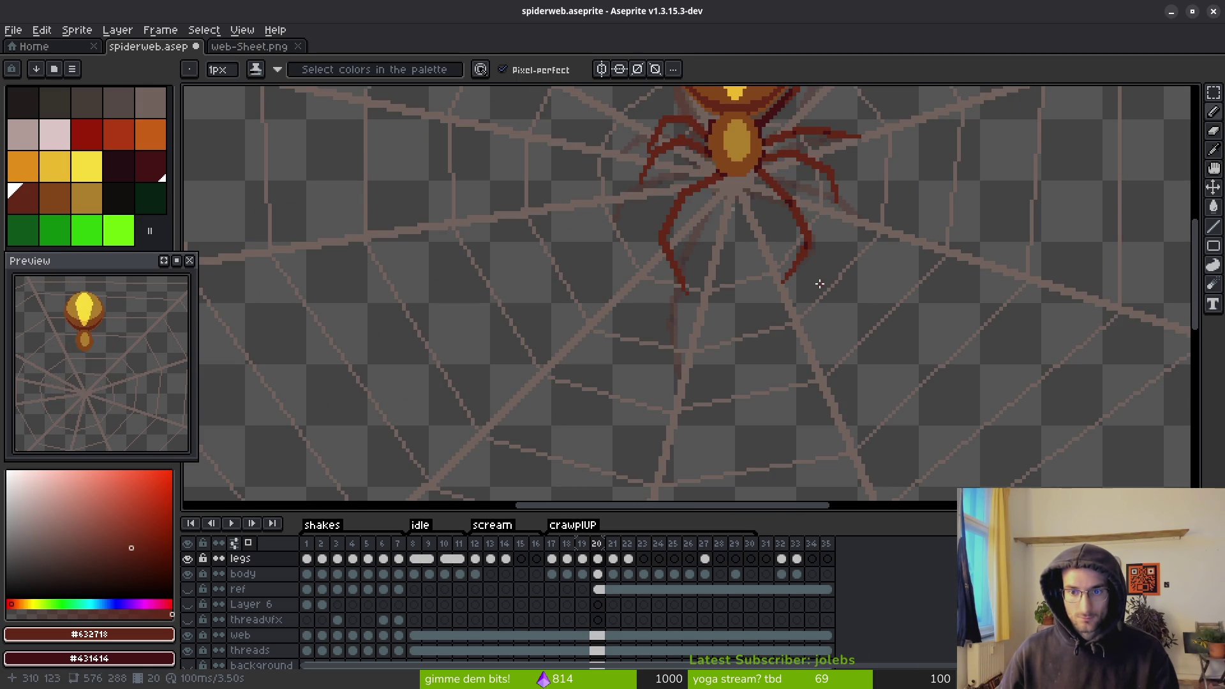
- Add red pixels at the leg tip and darken two leg pixels for shading
{"action": "scroll", "coordinate": [820, 283], "scroll_direction": "up", "scroll_amount": 3}
{"action": "left_click", "coordinate": [780, 165]}
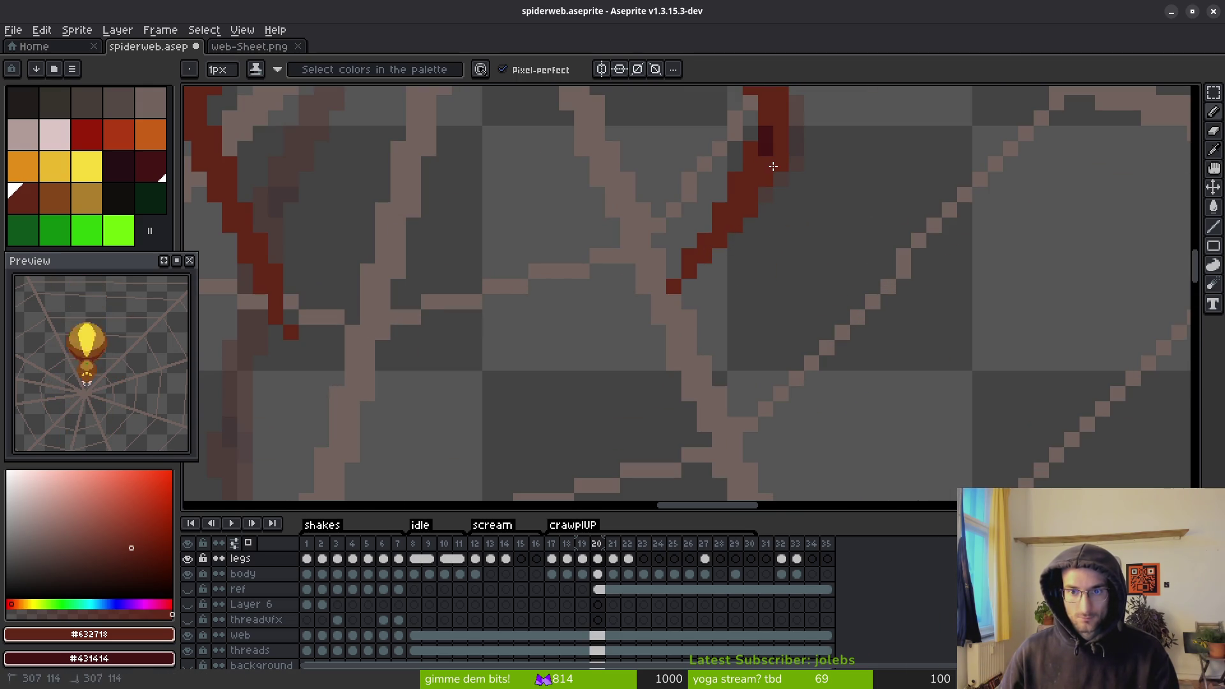
{"action": "left_click", "coordinate": [777, 252]}
{"action": "key", "text": "b"}
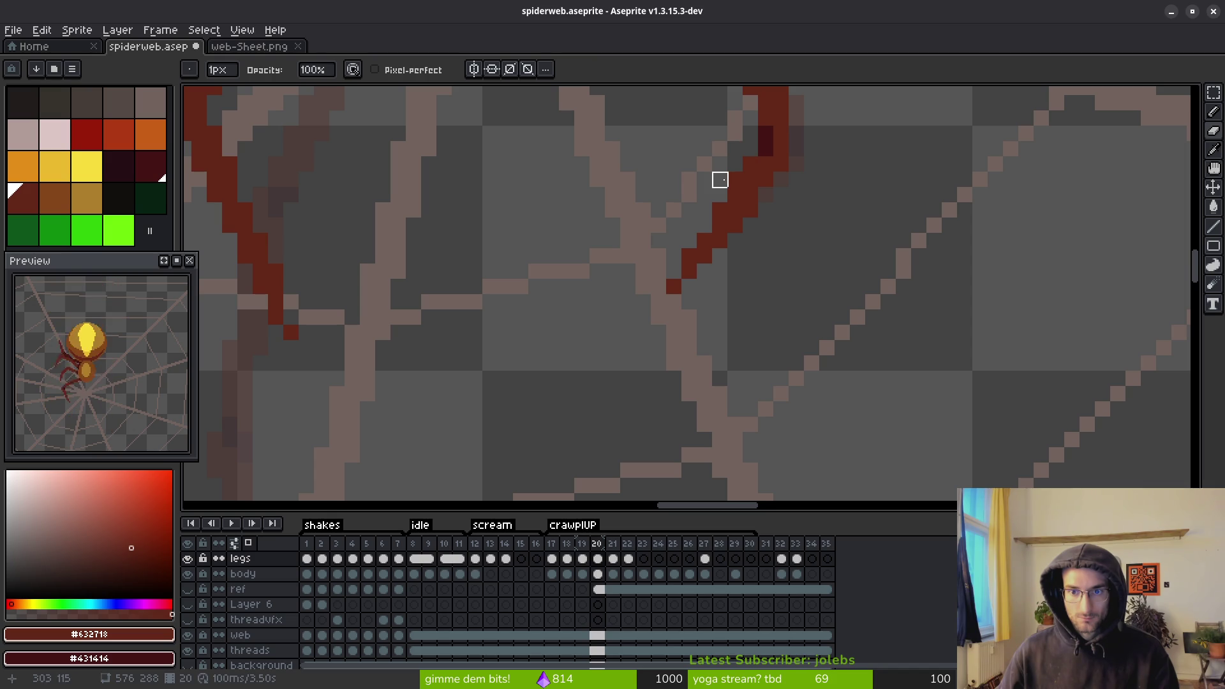
{"action": "scroll", "coordinate": [813, 213], "scroll_direction": "up", "scroll_amount": 1}
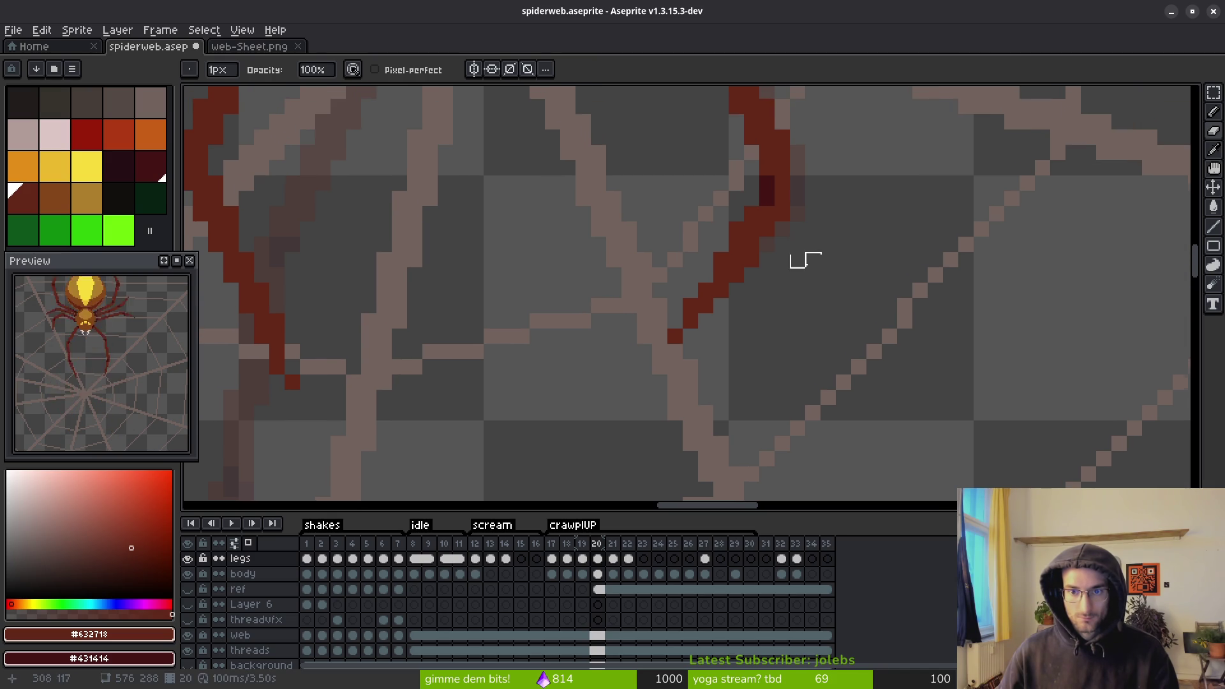
{"action": "scroll", "coordinate": [812, 213], "scroll_direction": "up", "scroll_amount": 1}
{"action": "left_click", "coordinate": [765, 195]}
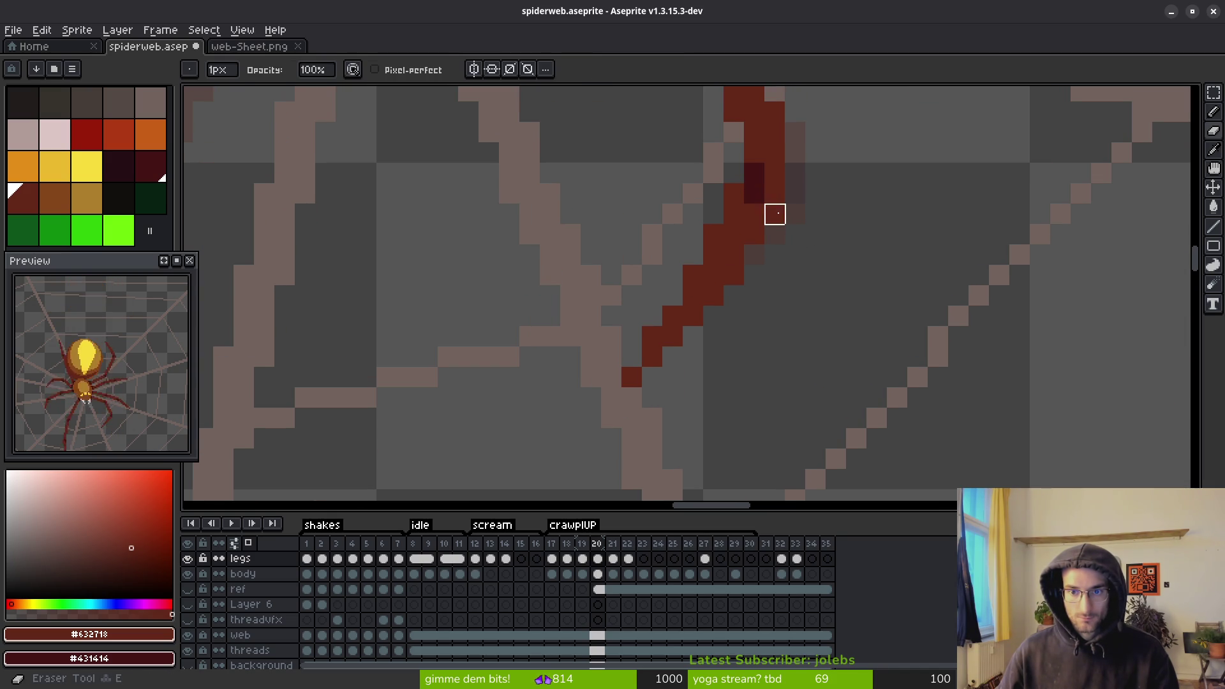
{"action": "left_click", "coordinate": [737, 195]}
{"action": "scroll", "coordinate": [829, 256], "scroll_direction": "down", "scroll_amount": 5}
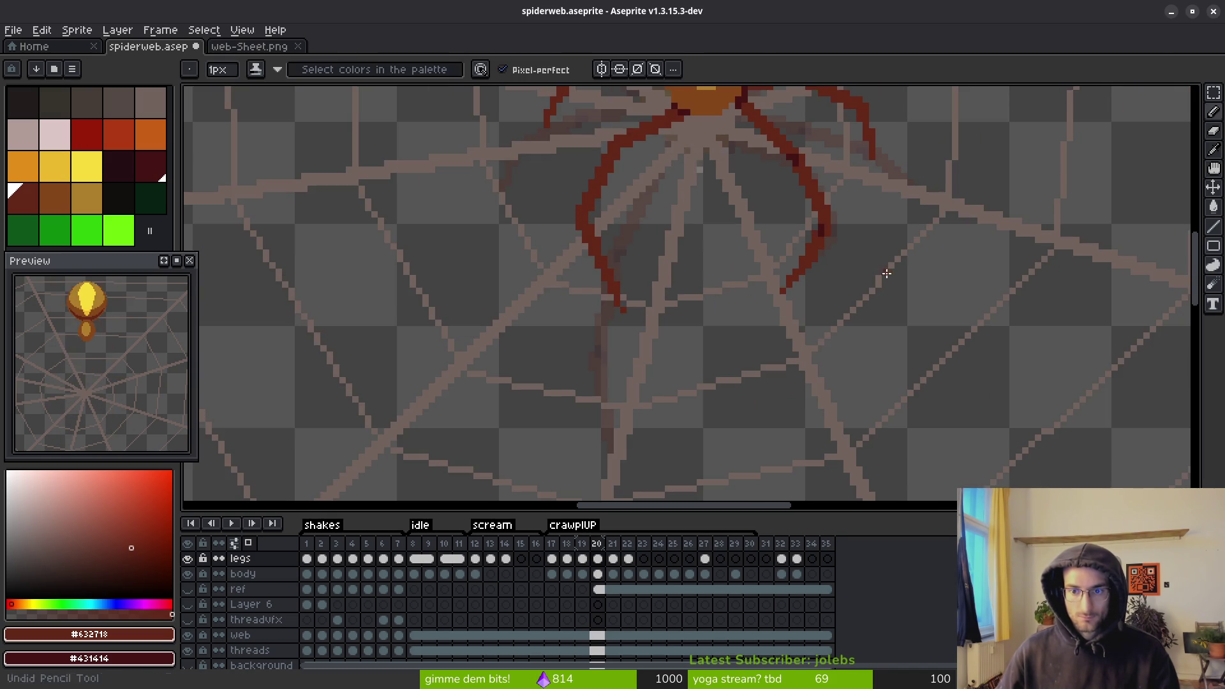
{"action": "scroll", "coordinate": [864, 295], "scroll_direction": "down", "scroll_amount": 2}
{"action": "scroll", "coordinate": [837, 276], "scroll_direction": "up", "scroll_amount": 3}
{"action": "left_click_drag", "start_coordinate": [837, 276], "coordinate": [817, 334]}
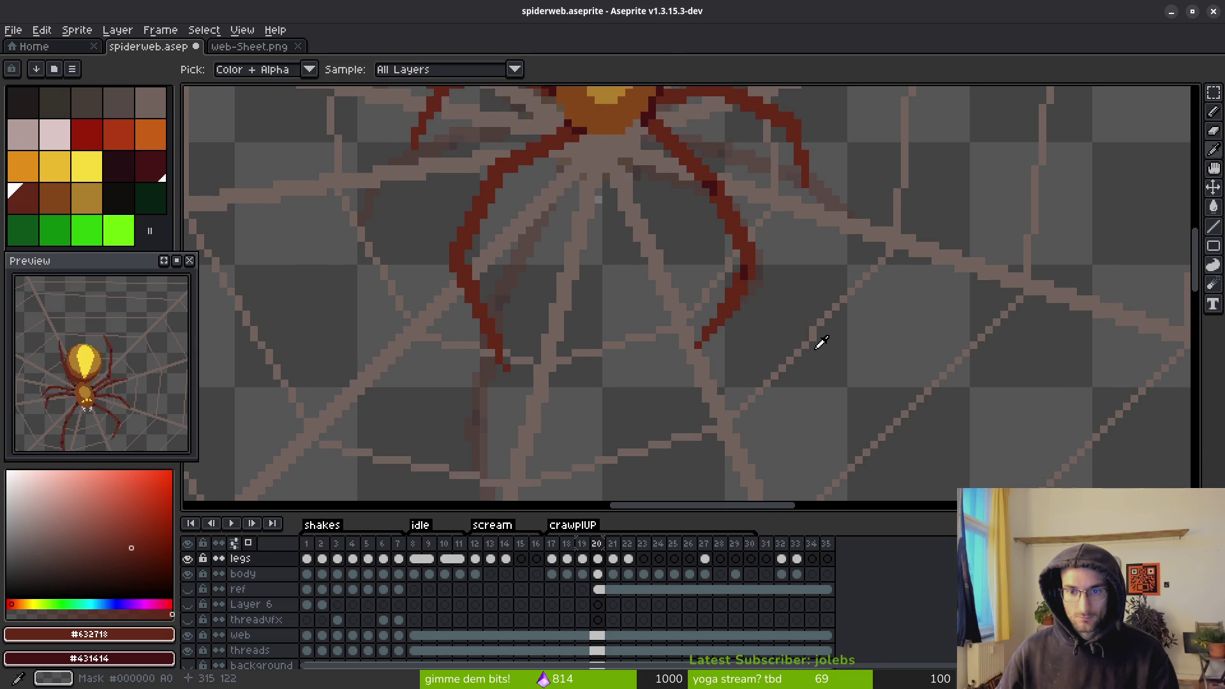
{"action": "scroll", "coordinate": [817, 334], "scroll_direction": "down", "scroll_amount": 2}
{"action": "key", "text": "i"}
{"action": "key", "text": "comma"}
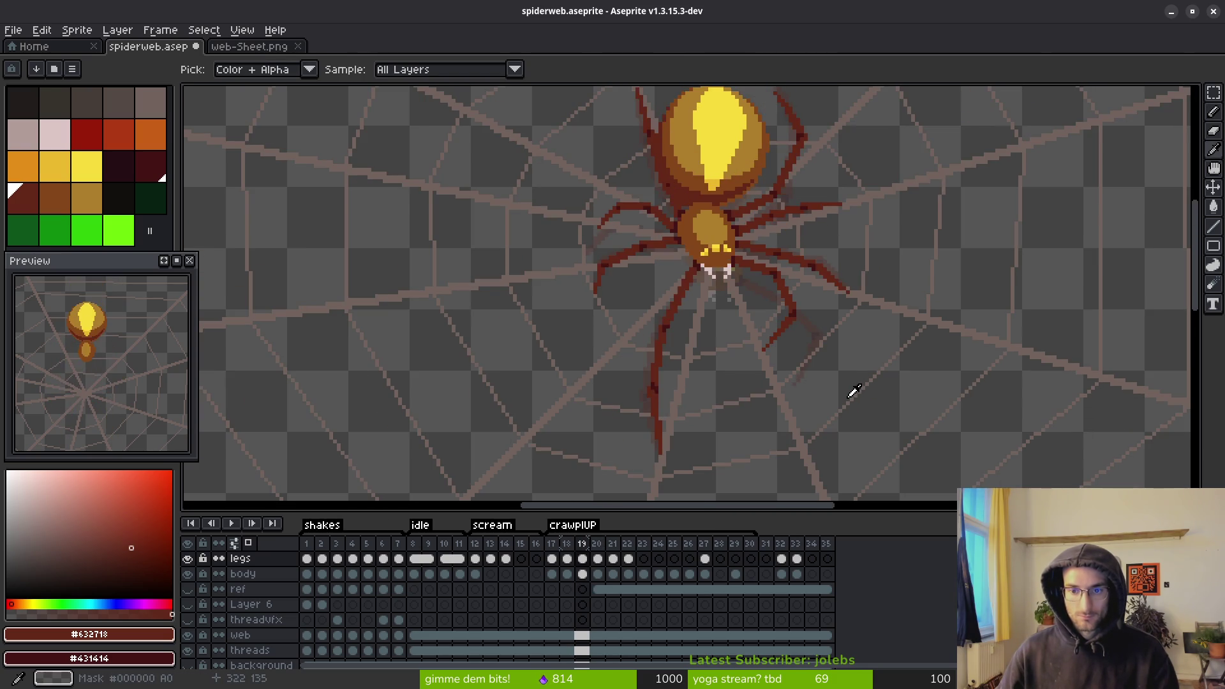
{"action": "key", "text": "period"}
{"action": "key", "text": "comma"}
{"action": "key", "text": "period"}
{"action": "key", "text": "b"}
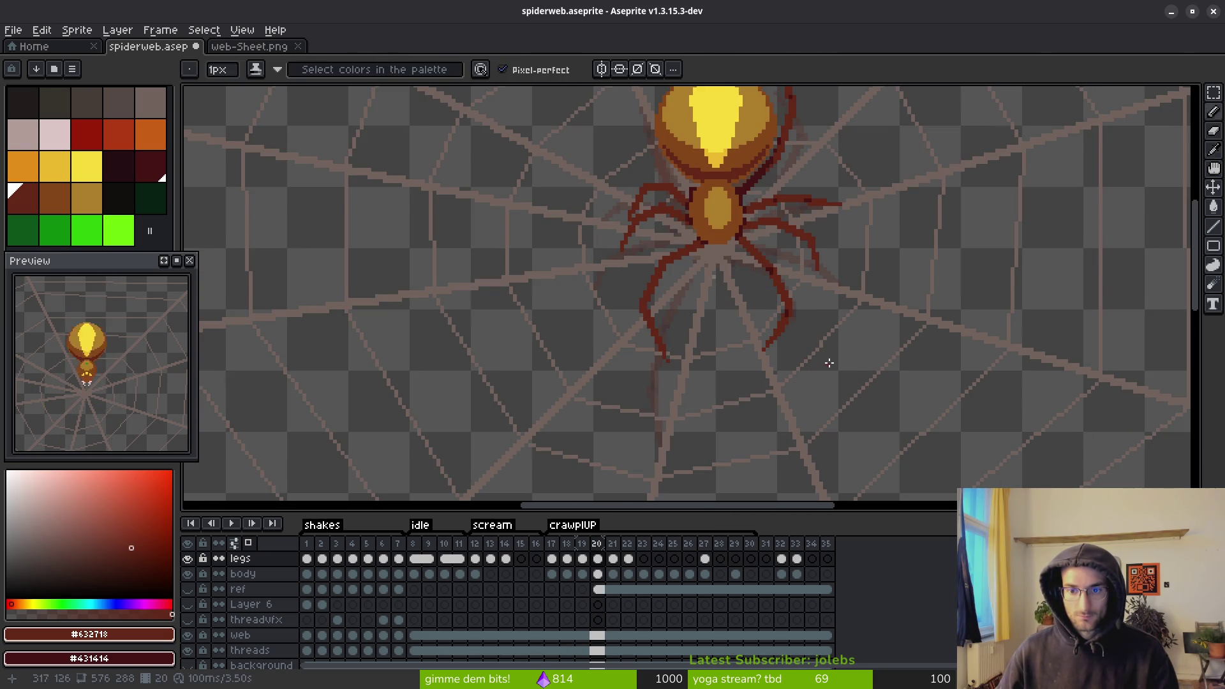
{"action": "key", "text": "i"}
{"action": "key", "text": "comma"}
{"action": "key", "text": "period"}
{"action": "key", "text": "comma"}
{"action": "key", "text": "b"}
{"action": "scroll", "coordinate": [787, 352], "scroll_direction": "up", "scroll_amount": 3}
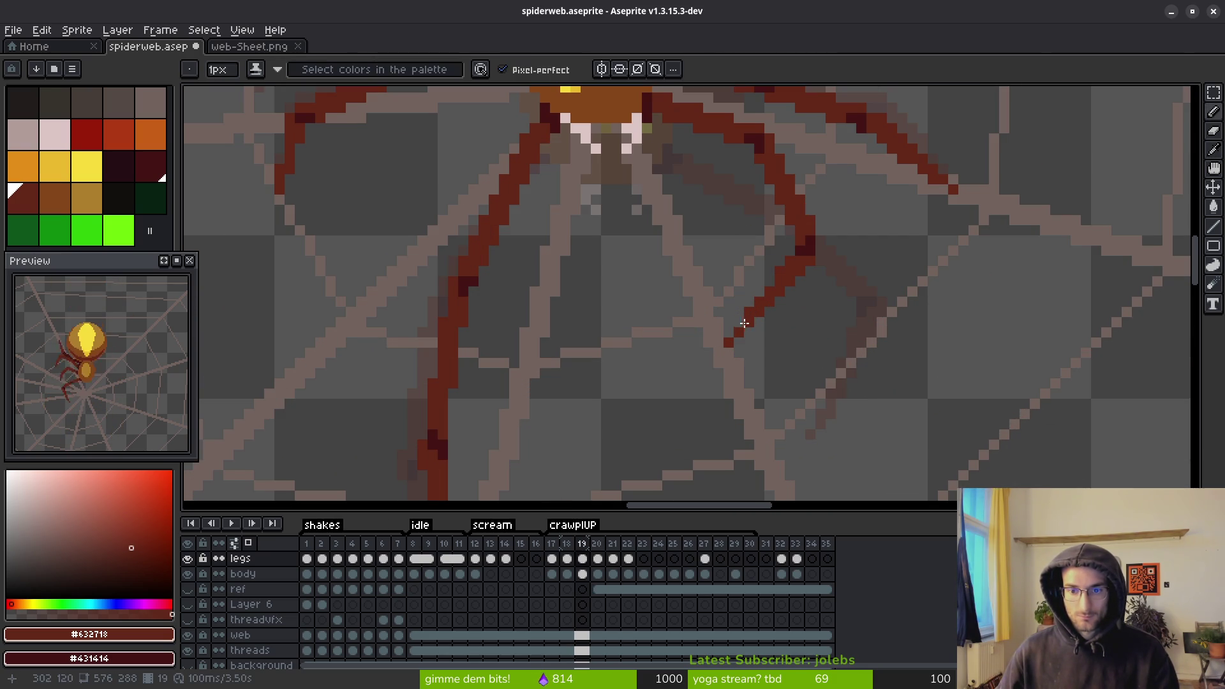
{"action": "scroll", "coordinate": [744, 324], "scroll_direction": "down", "scroll_amount": 3}
{"action": "key", "text": "i"}
{"action": "key", "text": "period"}
{"action": "key", "text": "comma"}
{"action": "key", "text": "period"}
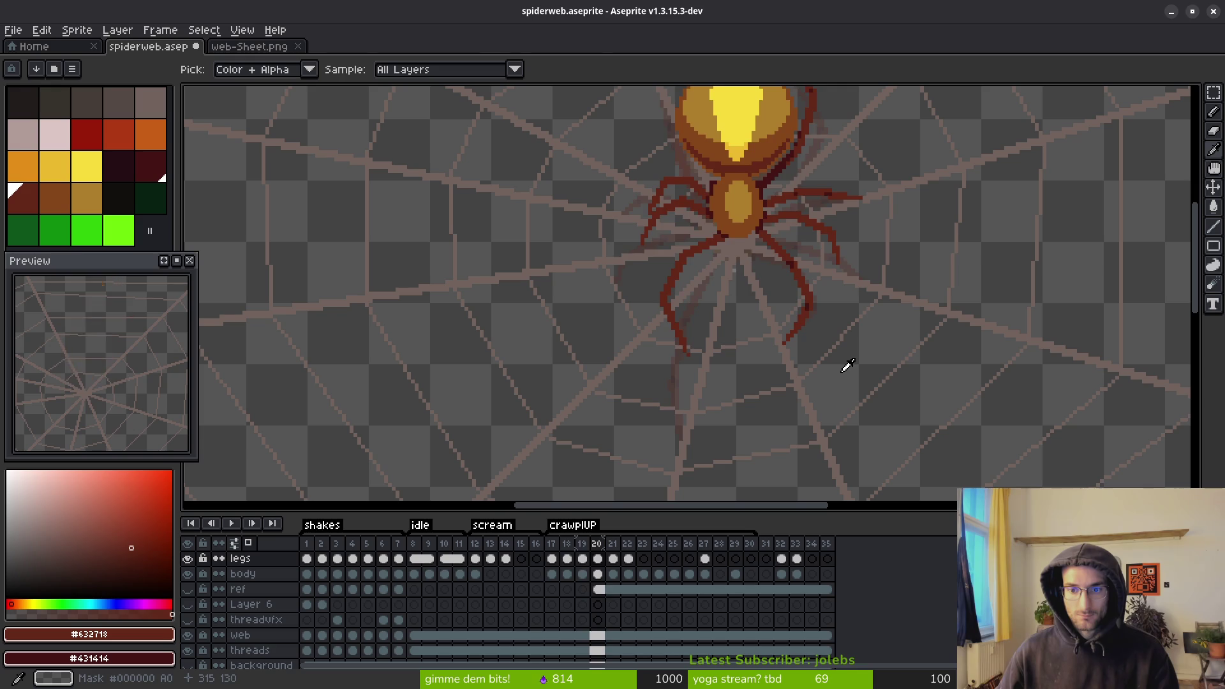
{"action": "key", "text": "comma"}
{"action": "key", "text": "period"}
{"action": "key", "text": "b"}
{"action": "scroll", "coordinate": [823, 344], "scroll_direction": "up", "scroll_amount": 3}
{"action": "key", "text": "i"}
{"action": "key", "text": "comma"}
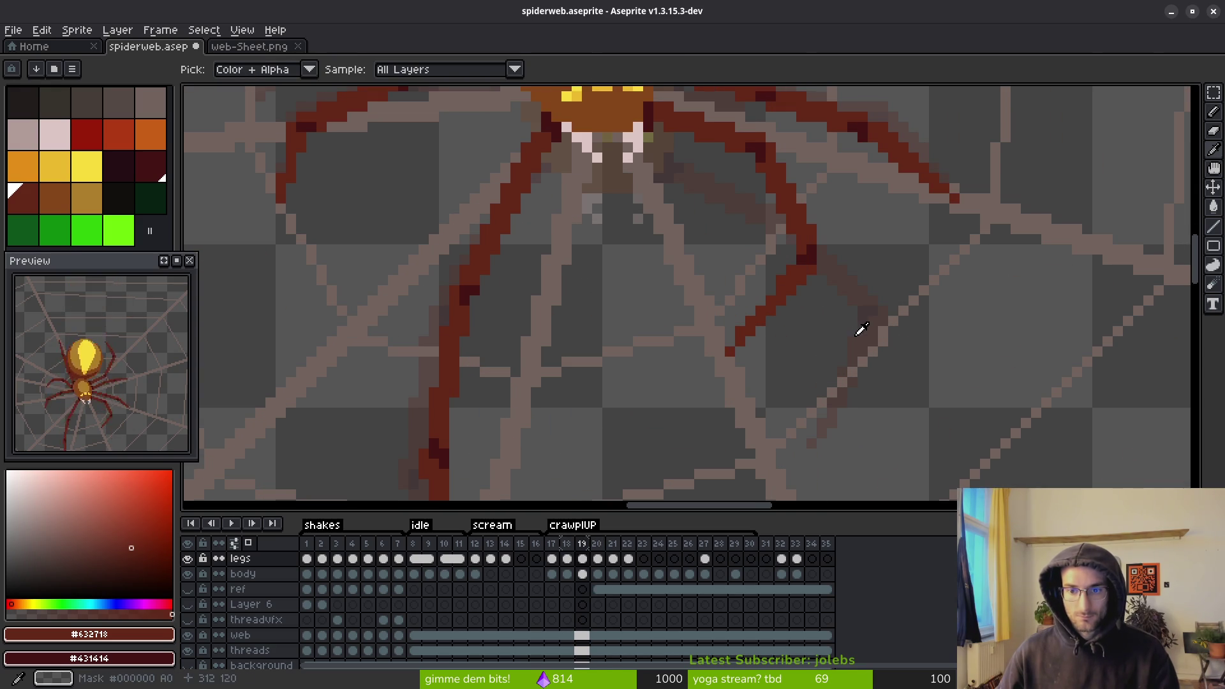
{"action": "key", "text": "period"}
{"action": "key", "text": "comma"}
{"action": "key", "text": "period"}
{"action": "key", "text": "b"}
{"action": "scroll", "coordinate": [849, 296], "scroll_direction": "down", "scroll_amount": 3}
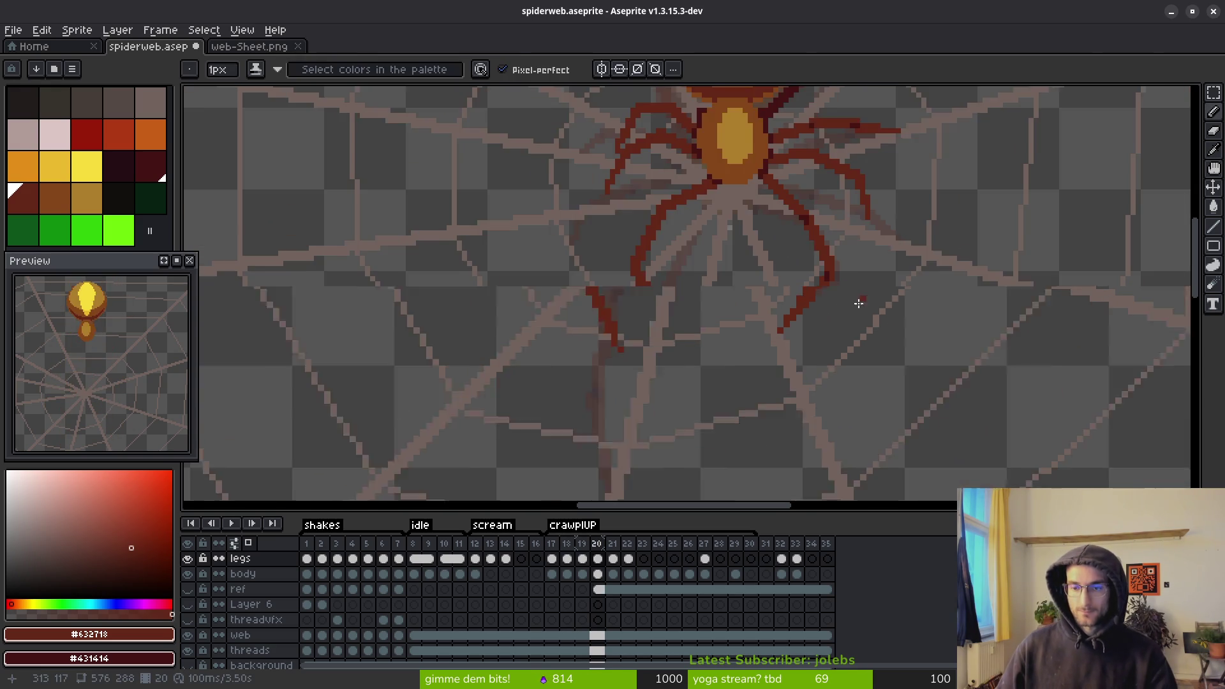
{"action": "scroll", "coordinate": [798, 374], "scroll_direction": "up", "scroll_amount": 1}
{"action": "key", "text": "i"}
{"action": "key", "text": "comma"}
{"action": "key", "text": "period"}
{"action": "scroll", "coordinate": [798, 364], "scroll_direction": "down", "scroll_amount": 1}
{"action": "key", "text": "comma"}
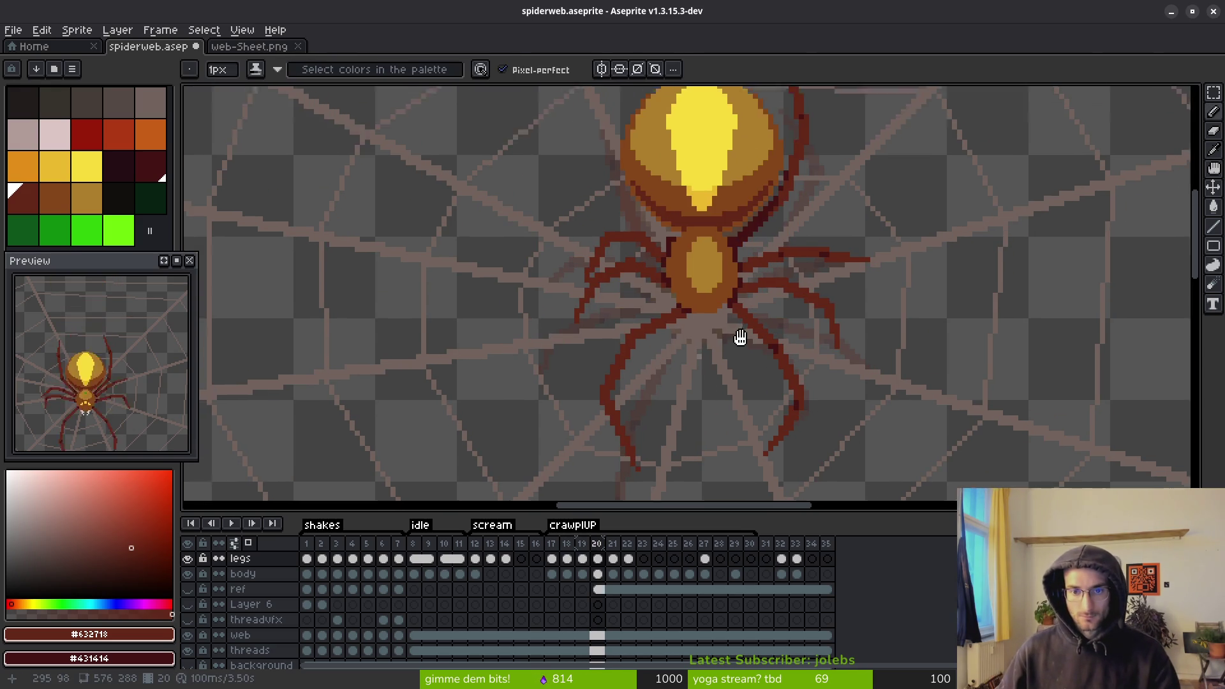
{"action": "scroll", "coordinate": [753, 350], "scroll_direction": "up", "scroll_amount": 1}
{"action": "key", "text": "period"}
{"action": "key", "text": "comma"}
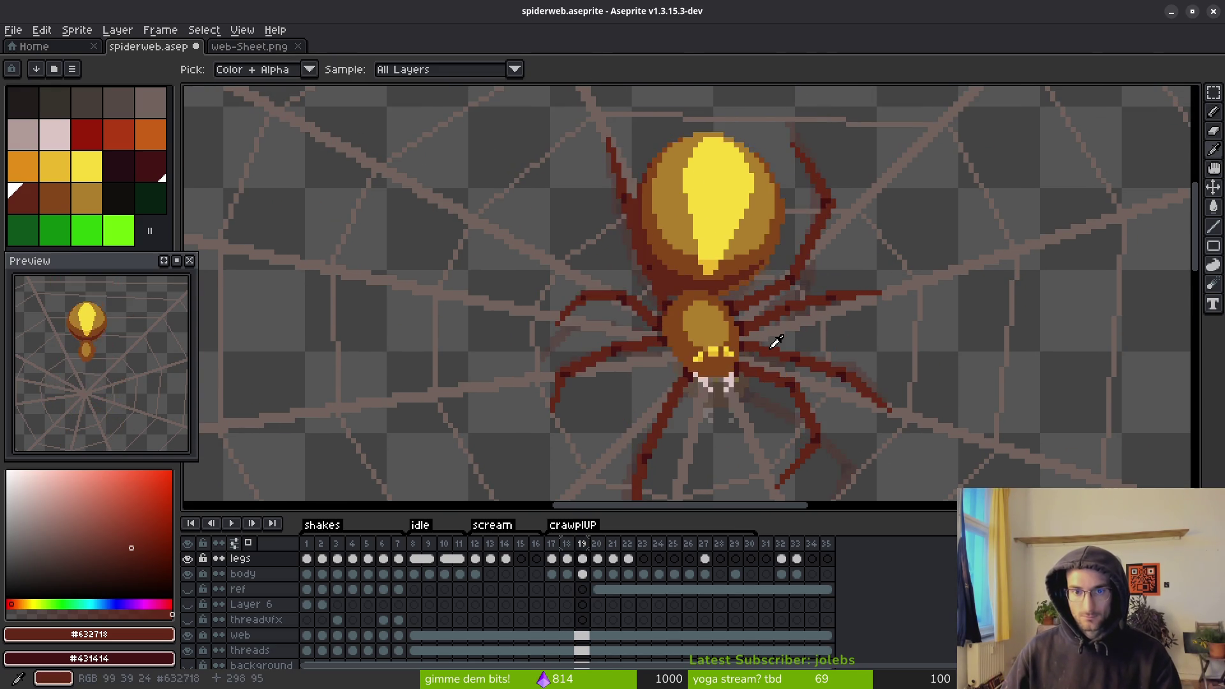
{"action": "key", "text": "period"}
{"action": "key", "text": "comma"}
{"action": "left_click_drag", "start_coordinate": [713, 242], "coordinate": [732, 347]}
{"action": "key", "text": "period"}
{"action": "key", "text": "comma"}
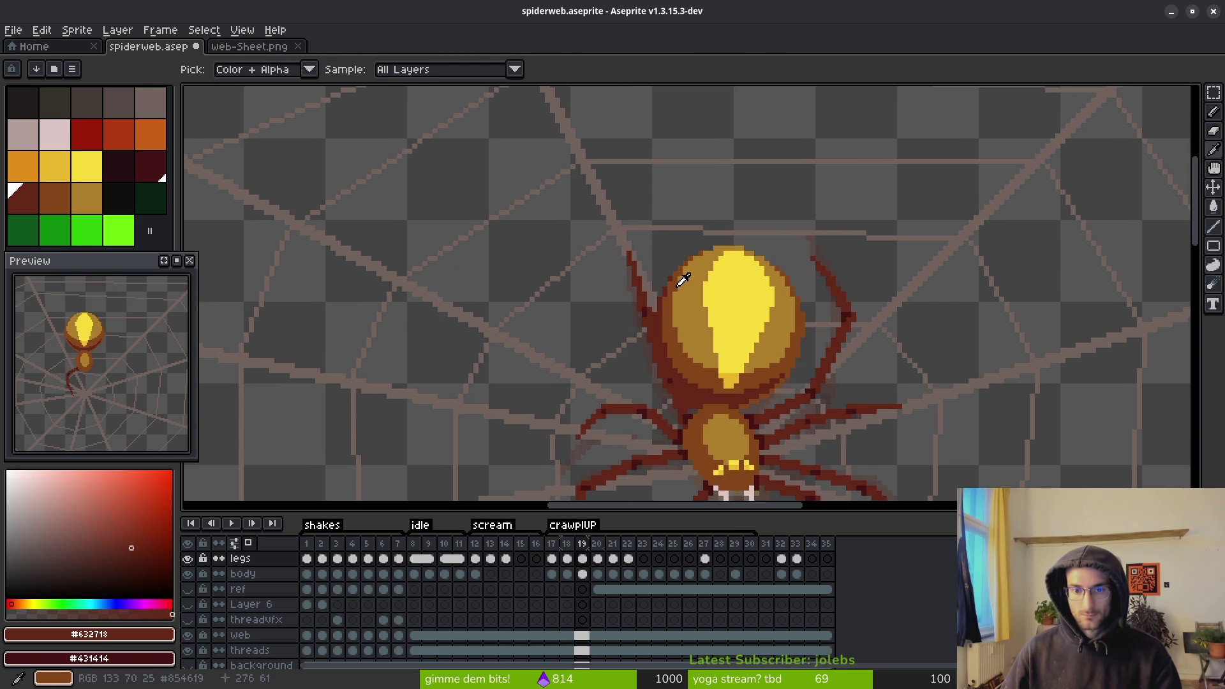
{"action": "key", "text": "period"}
{"action": "key", "text": "comma"}
{"action": "key", "text": "period"}
- Pick bright green and draw a first guide line beside the body on frame 20
{"action": "scroll", "coordinate": [670, 219], "scroll_direction": "up", "scroll_amount": 2}
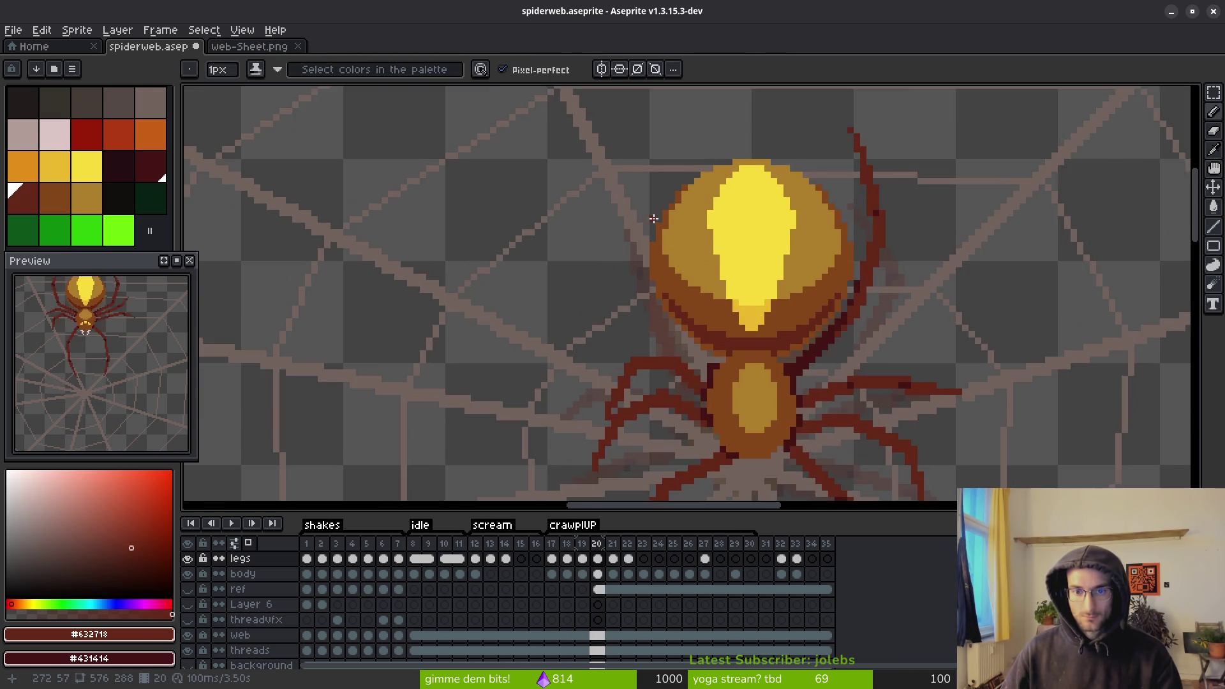
{"action": "left_click", "coordinate": [99, 240]}
{"action": "key", "text": "period"}
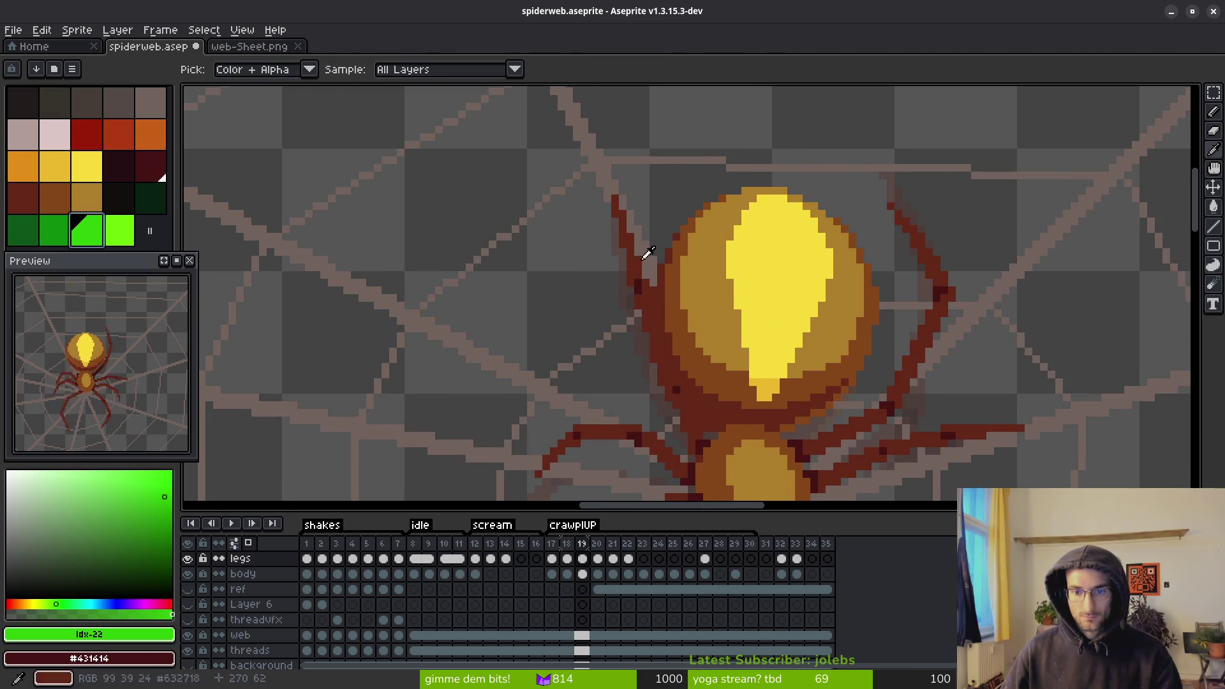
{"action": "key", "text": "comma"}
{"action": "left_click", "coordinate": [615, 199]}
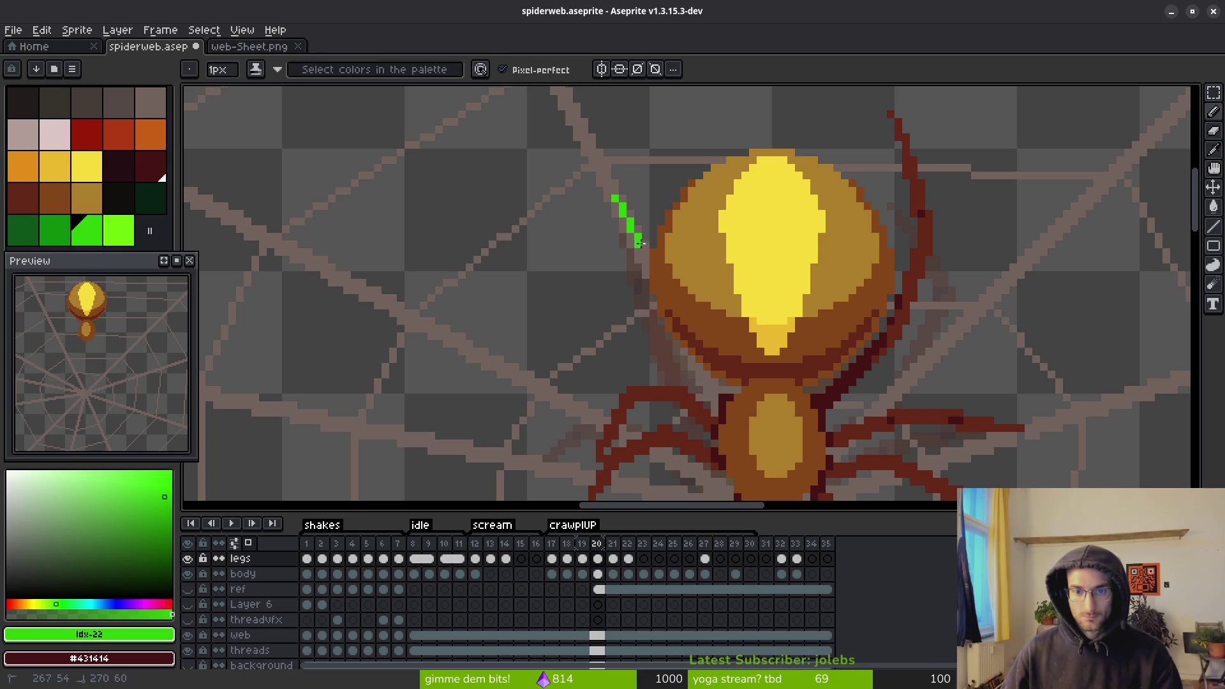
{"action": "mouse_move", "coordinate": [647, 260]}
{"action": "left_mouse_down"}
{"action": "mouse_move", "coordinate": [623, 218]}
{"action": "mouse_move", "coordinate": [664, 205]}
{"action": "mouse_move", "coordinate": [615, 197]}
{"action": "mouse_move", "coordinate": [656, 268]}
{"action": "mouse_move", "coordinate": [663, 260]}
{"action": "left_mouse_up"}
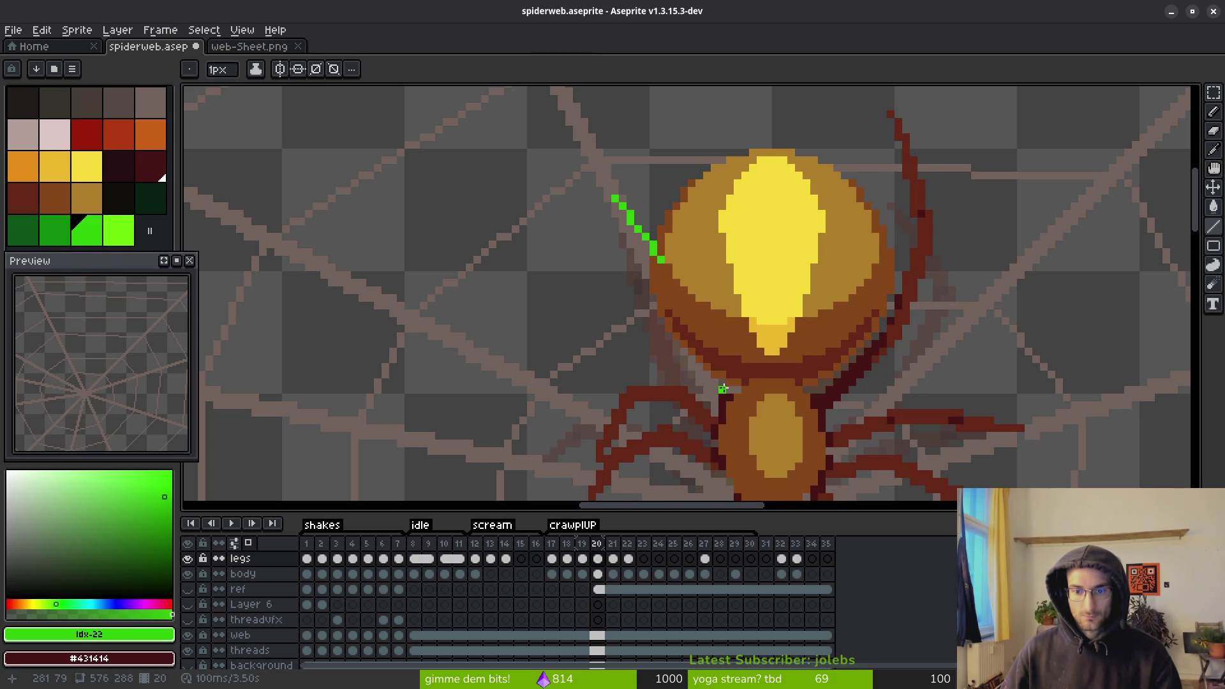
{"action": "mouse_move", "coordinate": [723, 389]}
{"action": "left_mouse_down"}
{"action": "mouse_move", "coordinate": [706, 318]}
{"action": "mouse_move", "coordinate": [667, 266]}
{"action": "mouse_move", "coordinate": [721, 388]}
{"action": "mouse_move", "coordinate": [680, 330]}
{"action": "left_mouse_up"}
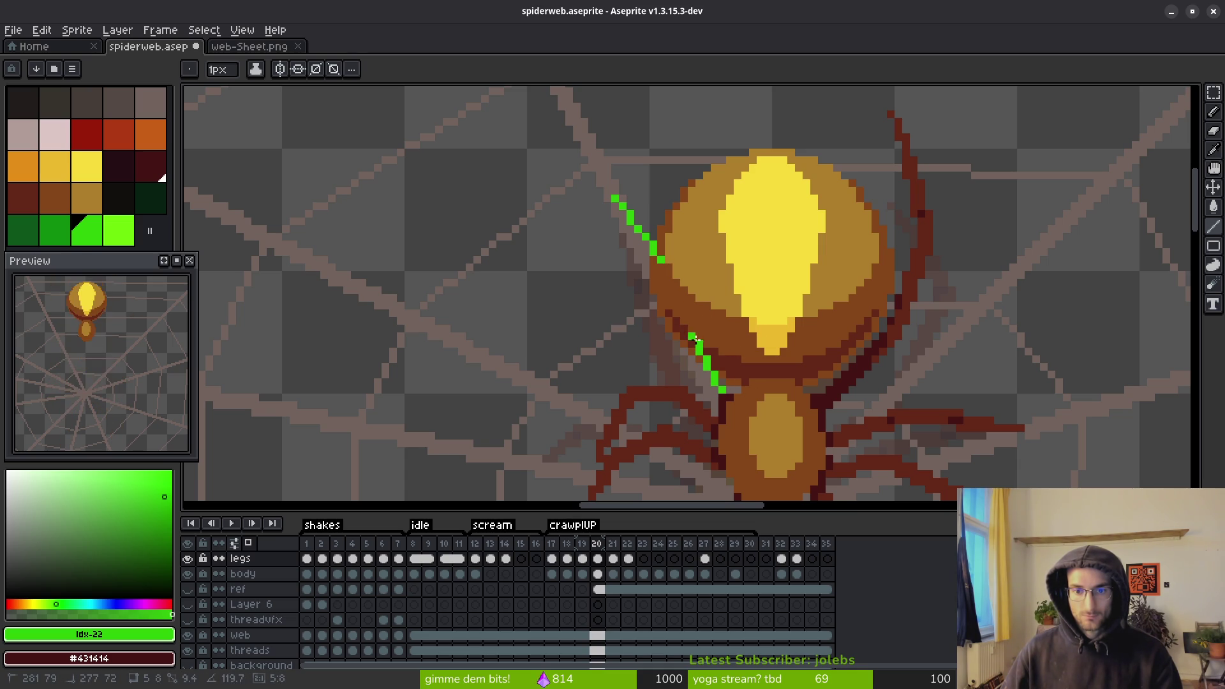
{"action": "left_click_drag", "start_coordinate": [682, 329], "coordinate": [683, 329]}
- Redraw the green line guide along the upper-left leg at a new angle
{"action": "key", "text": "e"}
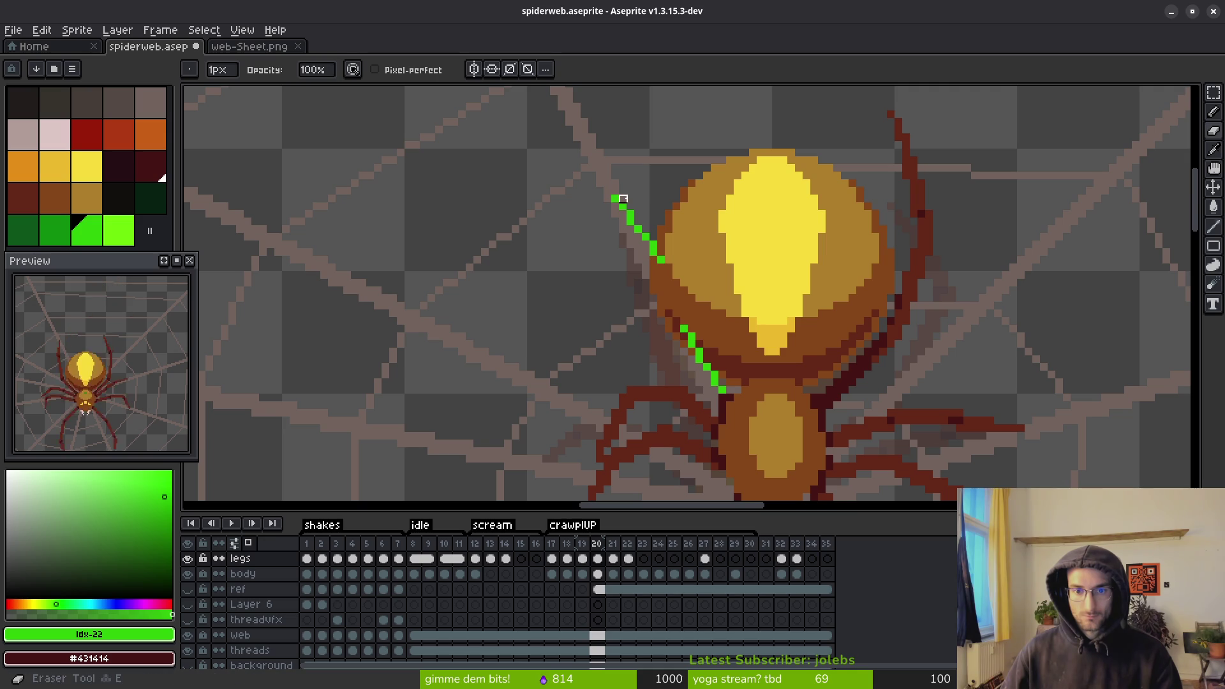
{"action": "key", "text": "l"}
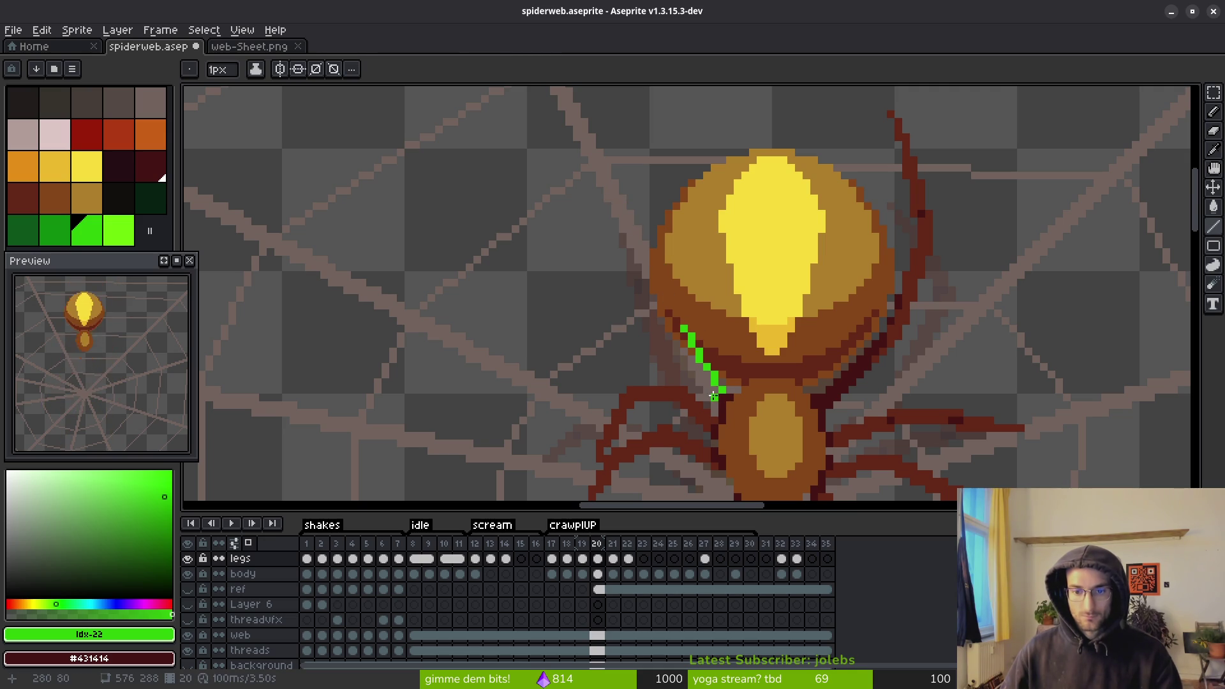
{"action": "mouse_move", "coordinate": [714, 399]}
{"action": "left_mouse_down"}
{"action": "mouse_move", "coordinate": [665, 319]}
{"action": "mouse_move", "coordinate": [715, 394]}
{"action": "left_mouse_up"}
{"action": "left_click_drag", "start_coordinate": [665, 325], "coordinate": [638, 266]}
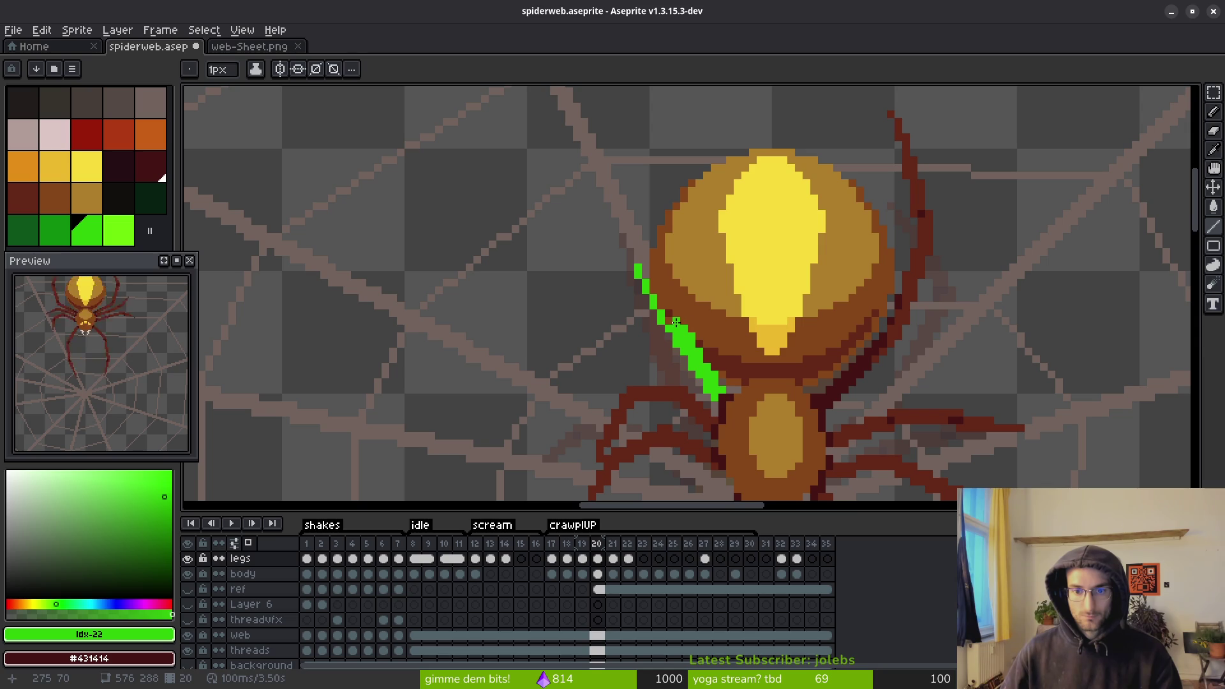
{"action": "left_click_drag", "start_coordinate": [669, 321], "coordinate": [641, 258]}
{"action": "key", "text": "ctrl+z"}
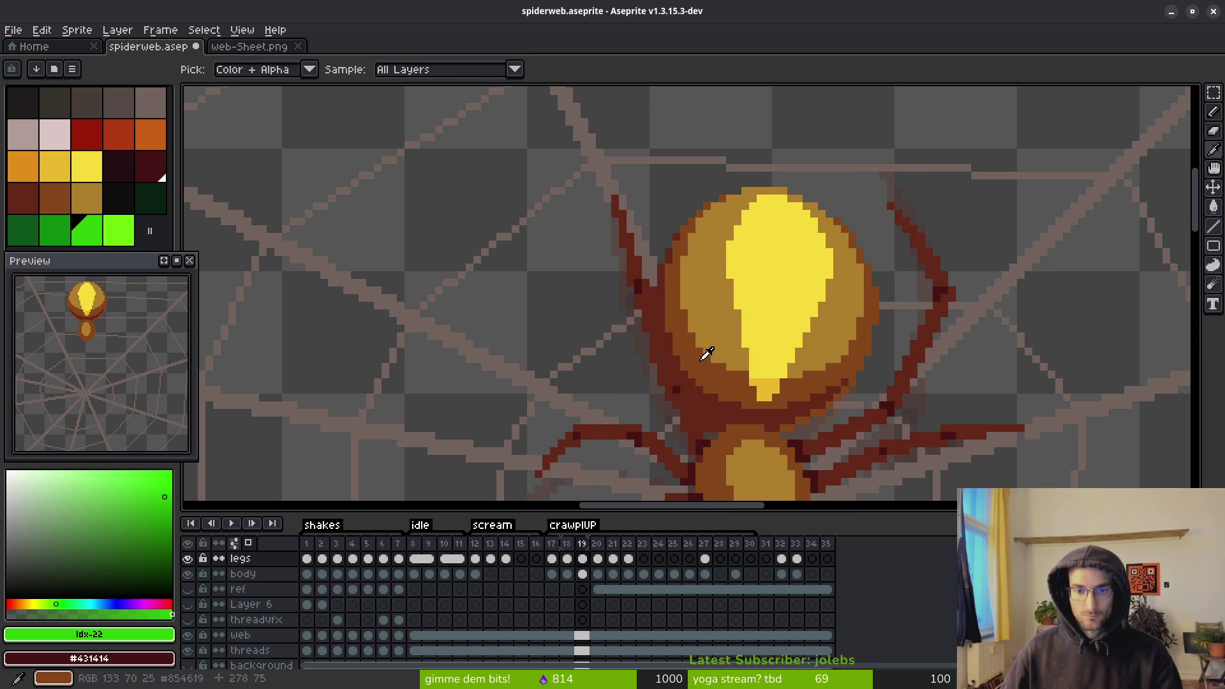
{"action": "key", "text": "ctrl+y"}
{"action": "mouse_move", "coordinate": [616, 196]}
{"action": "left_mouse_down"}
{"action": "mouse_move", "coordinate": [633, 272]}
{"action": "mouse_move", "coordinate": [623, 226]}
{"action": "left_mouse_up"}
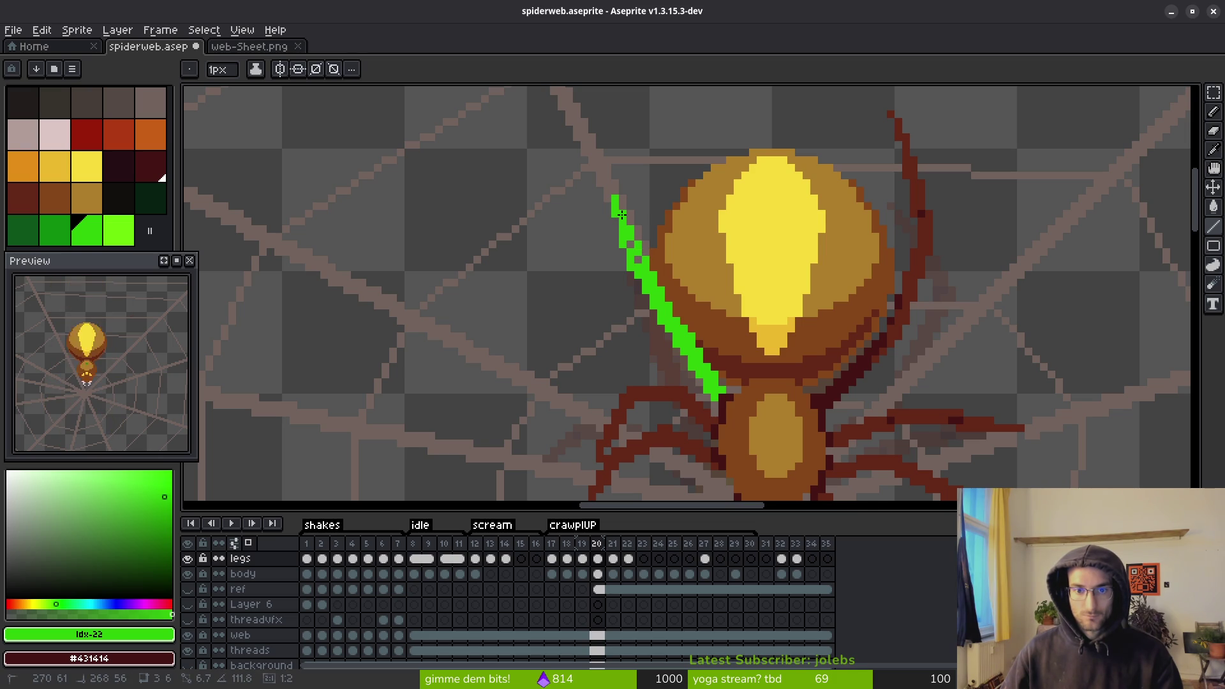
- Flip between frames 19, 20 and 21 to compare the guide against neighbouring poses
{"action": "scroll", "coordinate": [689, 372], "scroll_direction": "down", "scroll_amount": 3}
{"action": "key", "text": "Left"}
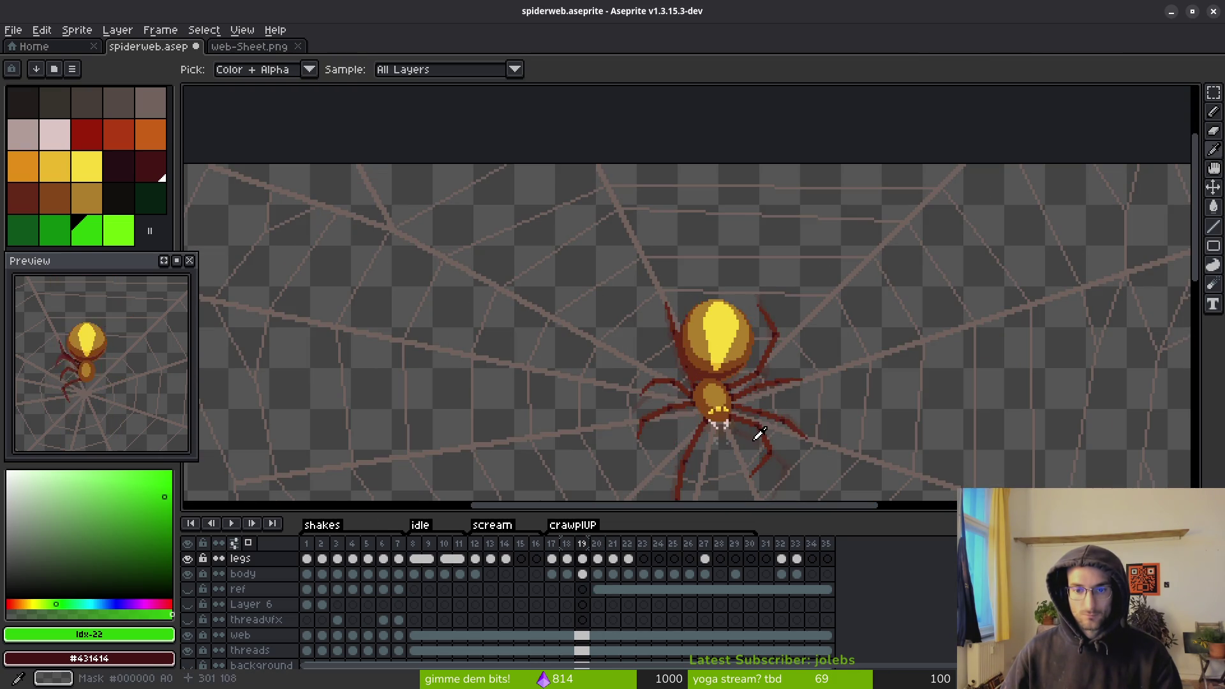
{"action": "key", "text": "Right"}
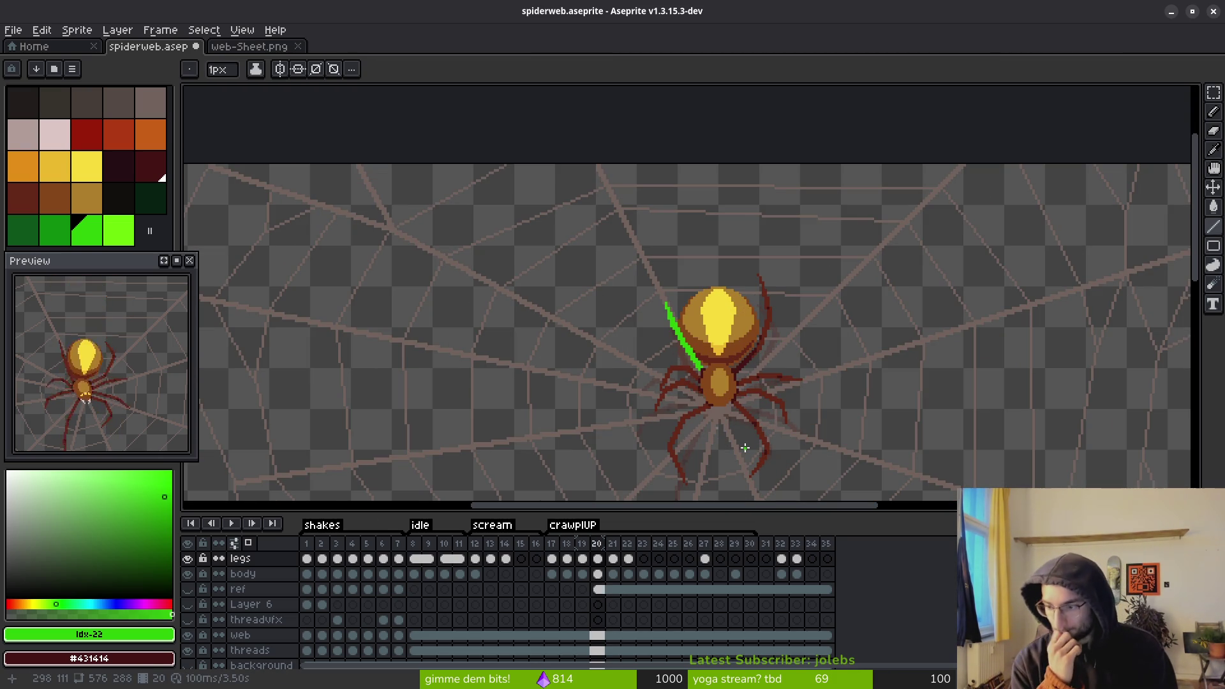
{"action": "key", "text": "alt"}
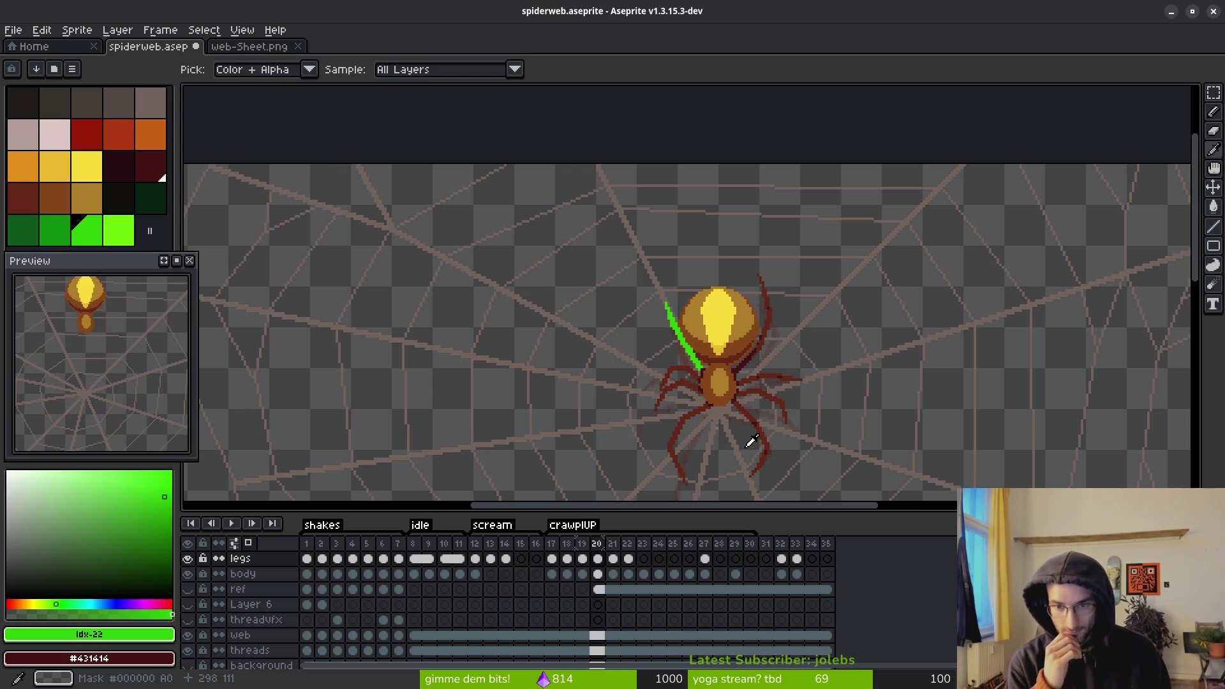
{"action": "key", "text": "Right"}
{"action": "key", "text": "Left"}
- On frame 21, paint initial green guide pixels and cover the old dark leg pixels with web colour
{"action": "key", "text": "Right"}
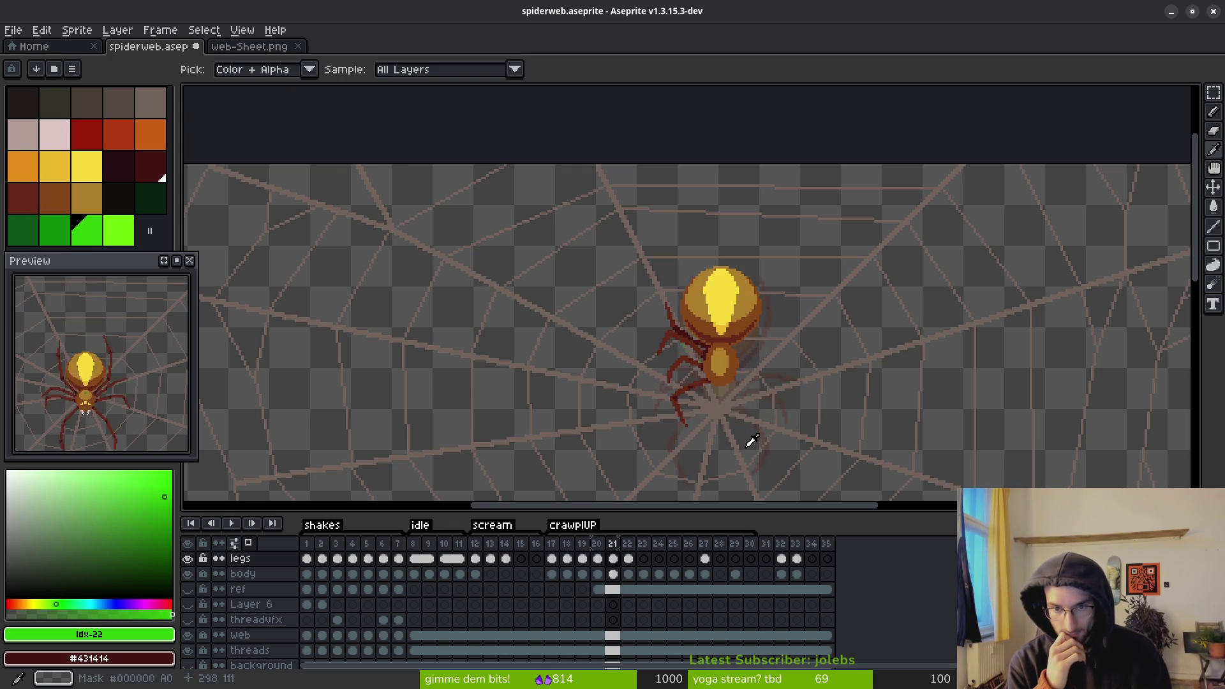
{"action": "key", "text": "Left"}
{"action": "key", "text": "Left"}
{"action": "key", "text": "Right"}
{"action": "scroll", "coordinate": [697, 313], "scroll_direction": "up", "scroll_amount": 3}
{"action": "key", "text": "Right"}
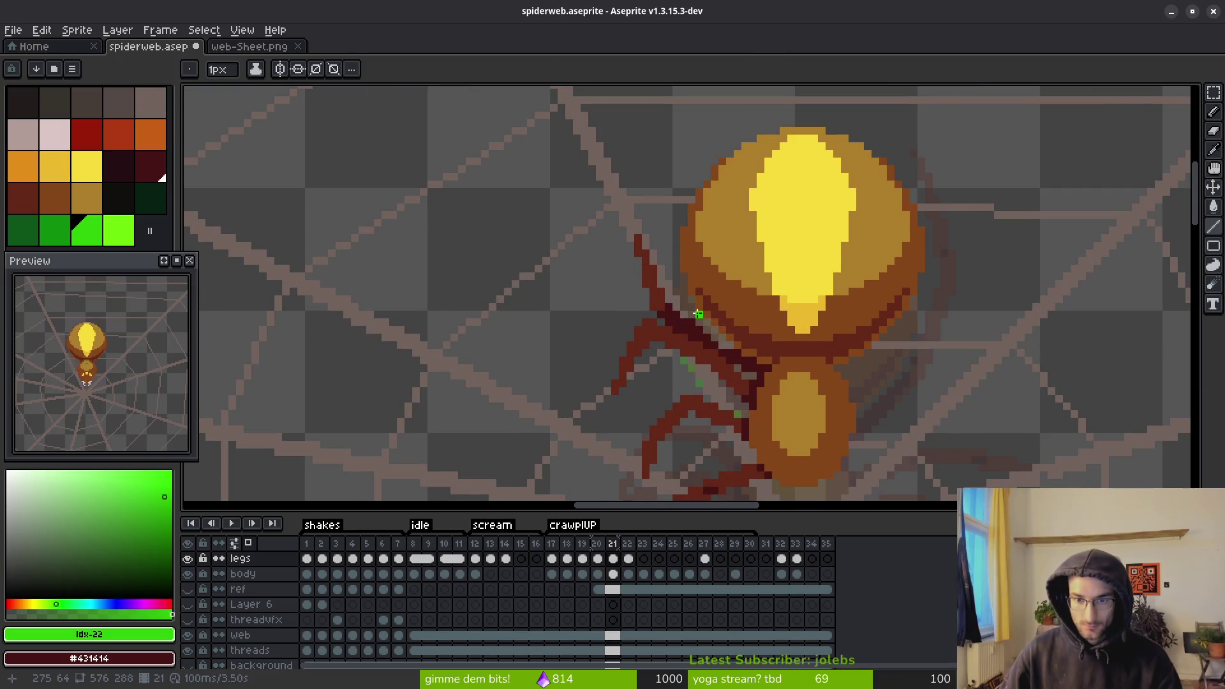
{"action": "scroll", "coordinate": [683, 320], "scroll_direction": "up", "scroll_amount": 2}
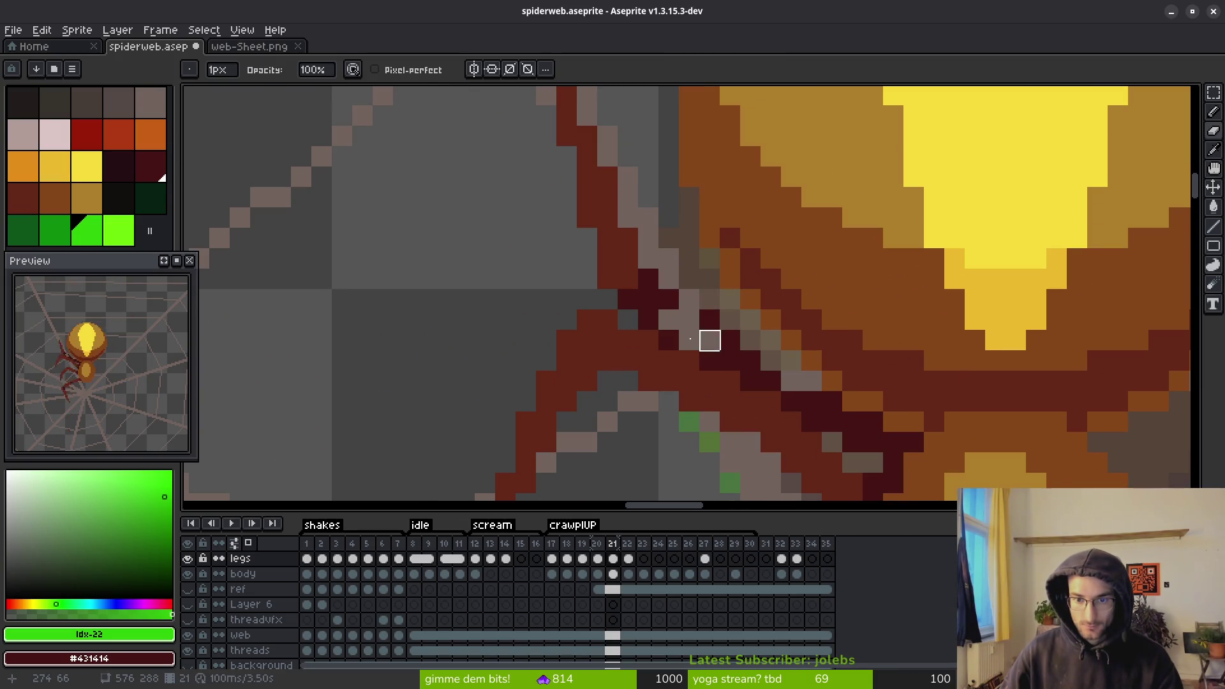
{"action": "left_click_drag", "start_coordinate": [648, 319], "coordinate": [628, 299]}
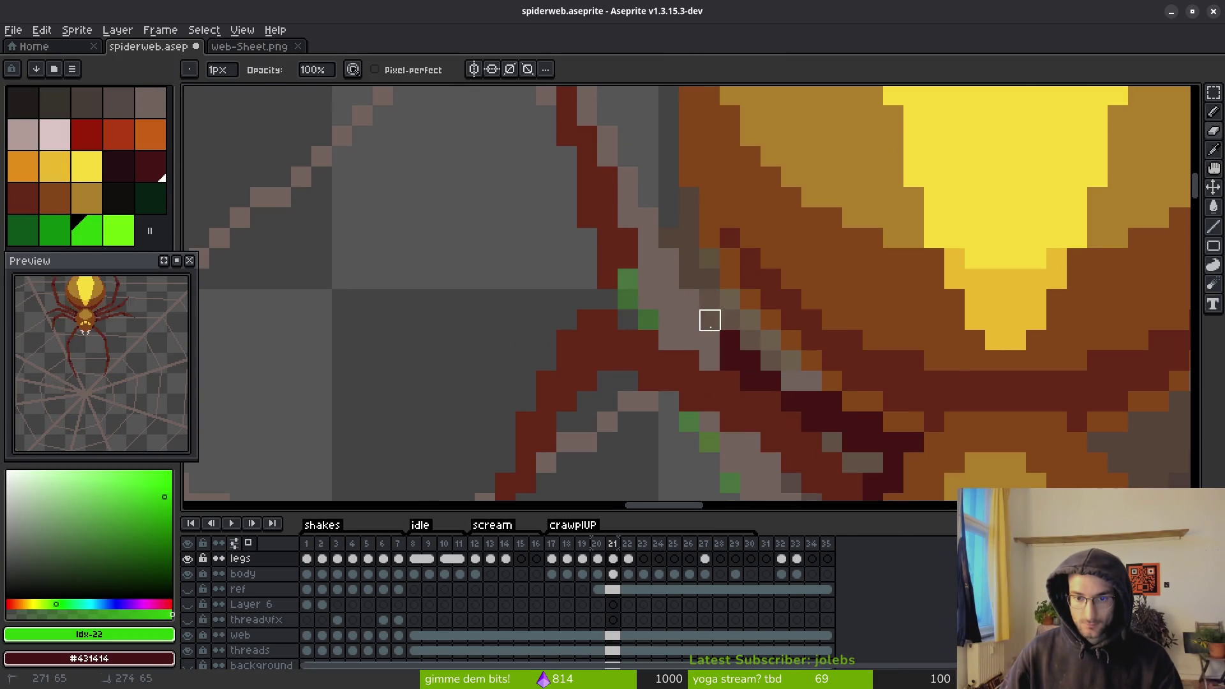
{"action": "mouse_move", "coordinate": [710, 319]}
{"action": "left_mouse_down"}
{"action": "mouse_move", "coordinate": [749, 378]}
{"action": "mouse_move", "coordinate": [872, 443]}
{"action": "left_mouse_up"}
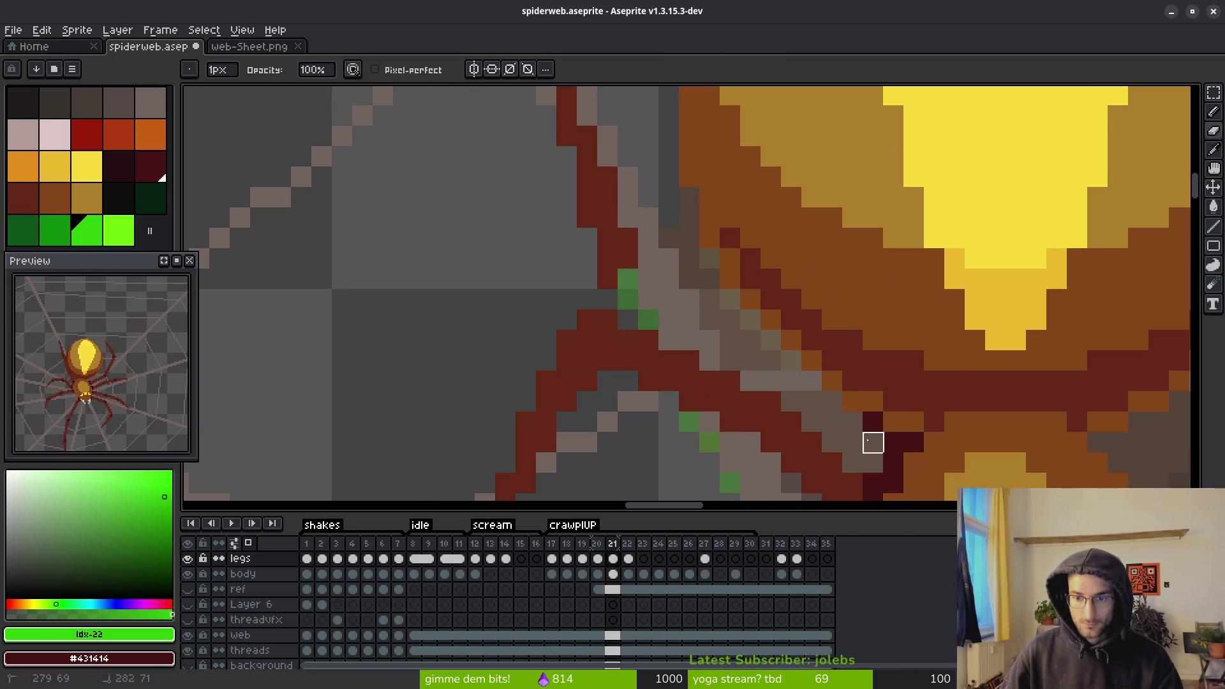
{"action": "scroll", "coordinate": [668, 297], "scroll_direction": "down", "scroll_amount": 1}
{"action": "scroll", "coordinate": [607, 271], "scroll_direction": "up", "scroll_amount": 2}
{"action": "scroll", "coordinate": [667, 342], "scroll_direction": "down", "scroll_amount": 2}
{"action": "scroll", "coordinate": [648, 262], "scroll_direction": "down", "scroll_amount": 1}
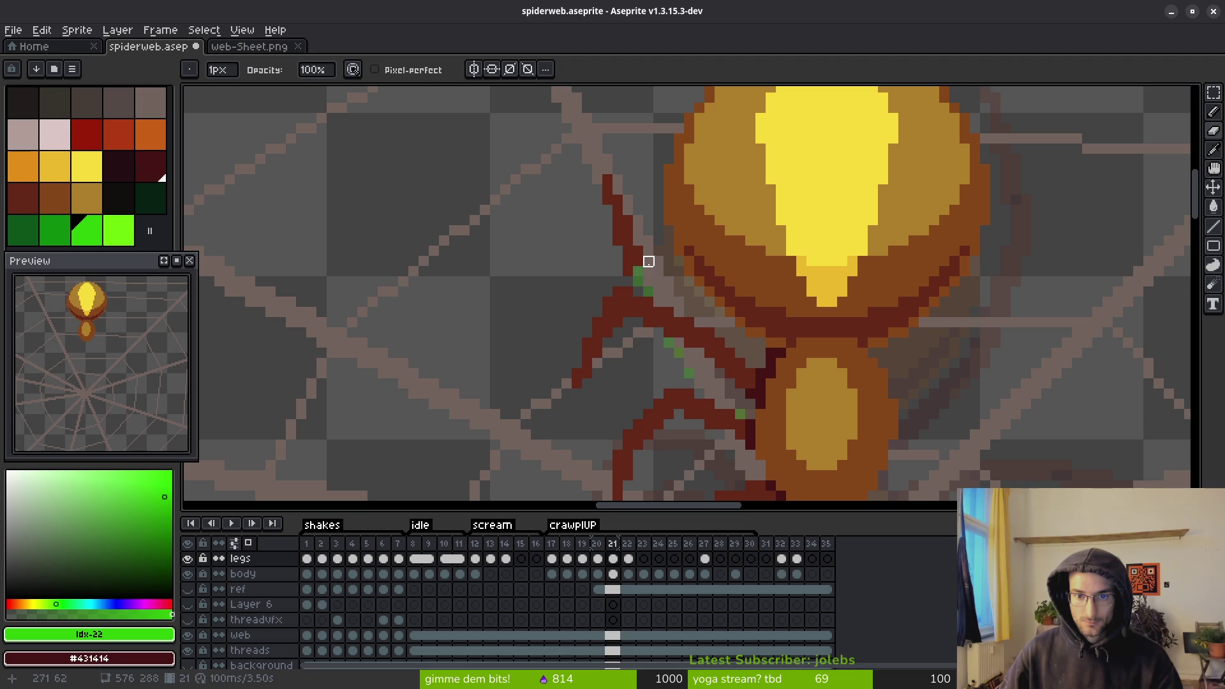
- Checking frames 18–20 for reference, draw a green guide line along the upper-left leg
{"action": "left_click", "coordinate": [618, 228], "text": "shift"}
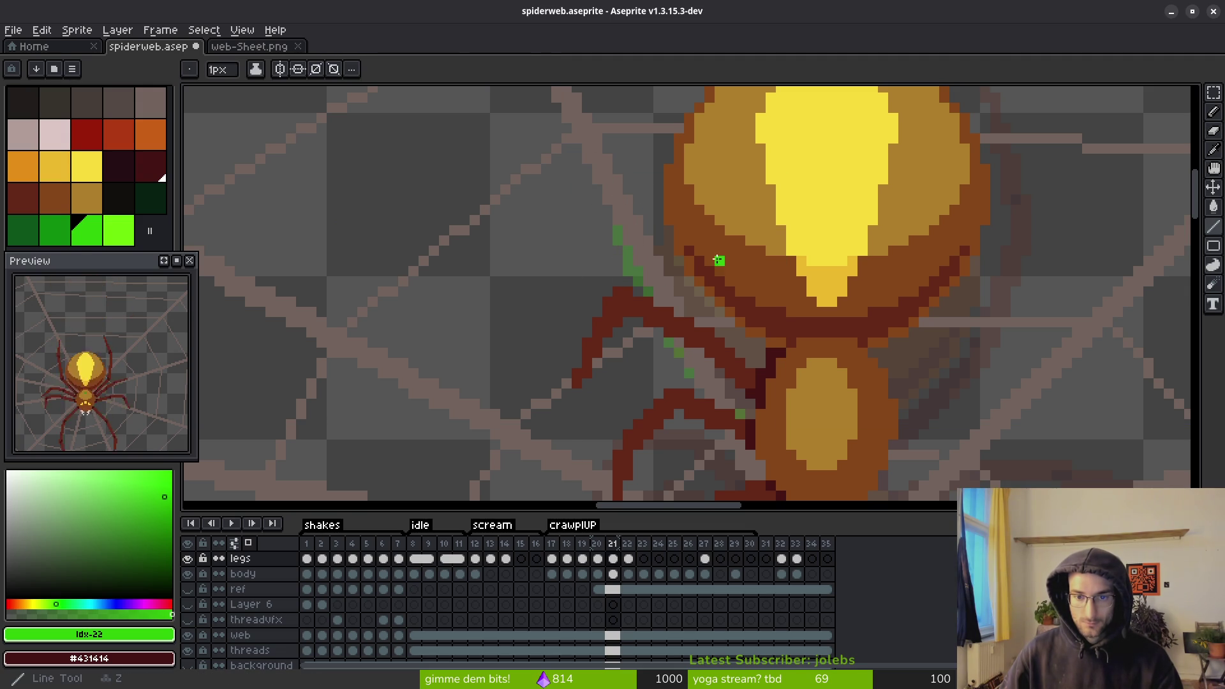
{"action": "key", "text": "i"}
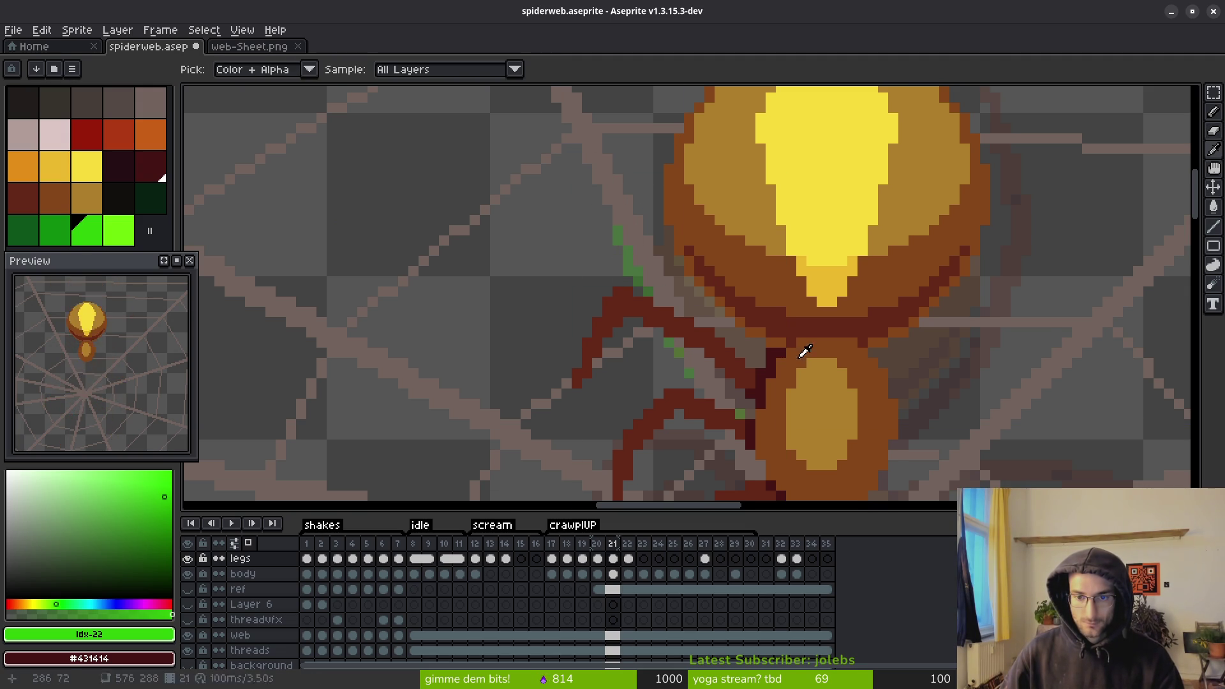
{"action": "key", "text": "Left"}
{"action": "key", "text": "Right"}
{"action": "key", "text": "b"}
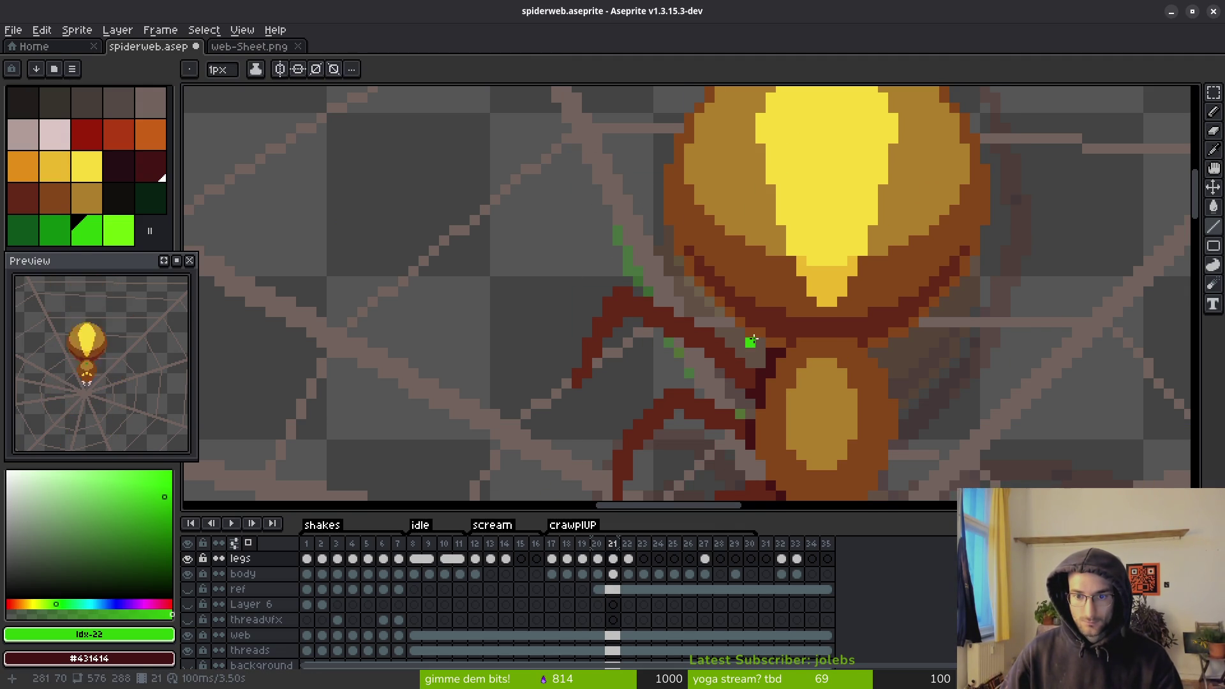
{"action": "scroll", "coordinate": [746, 366], "scroll_direction": "down", "scroll_amount": 1}
{"action": "key", "text": "i"}
{"action": "key", "text": "Left"}
{"action": "key", "text": "Right"}
{"action": "key", "text": "Left"}
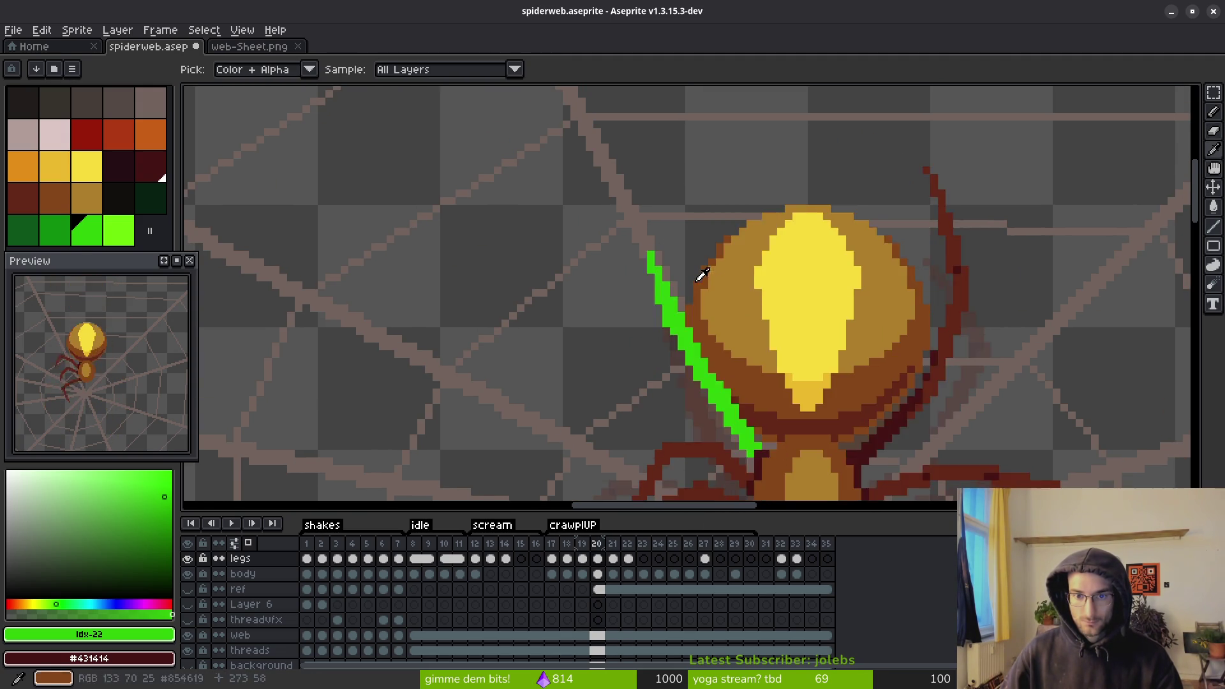
{"action": "key", "text": "Left"}
{"action": "key", "text": "Left"}
{"action": "key", "text": "Right"}
{"action": "key", "text": "Right"}
{"action": "key", "text": "b"}
{"action": "key", "text": "Right"}
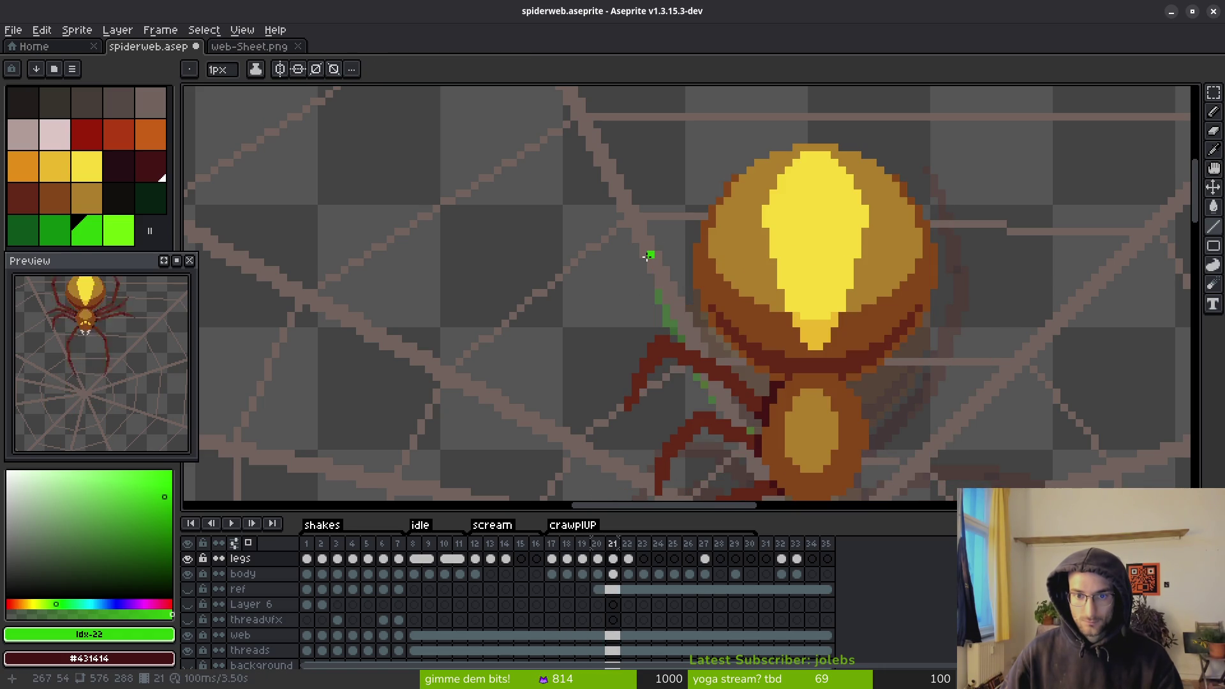
{"action": "mouse_move", "coordinate": [650, 255]}
{"action": "left_mouse_down"}
{"action": "mouse_move", "coordinate": [698, 286]}
{"action": "mouse_move", "coordinate": [765, 383]}
{"action": "mouse_move", "coordinate": [726, 351]}
{"action": "left_mouse_up"}
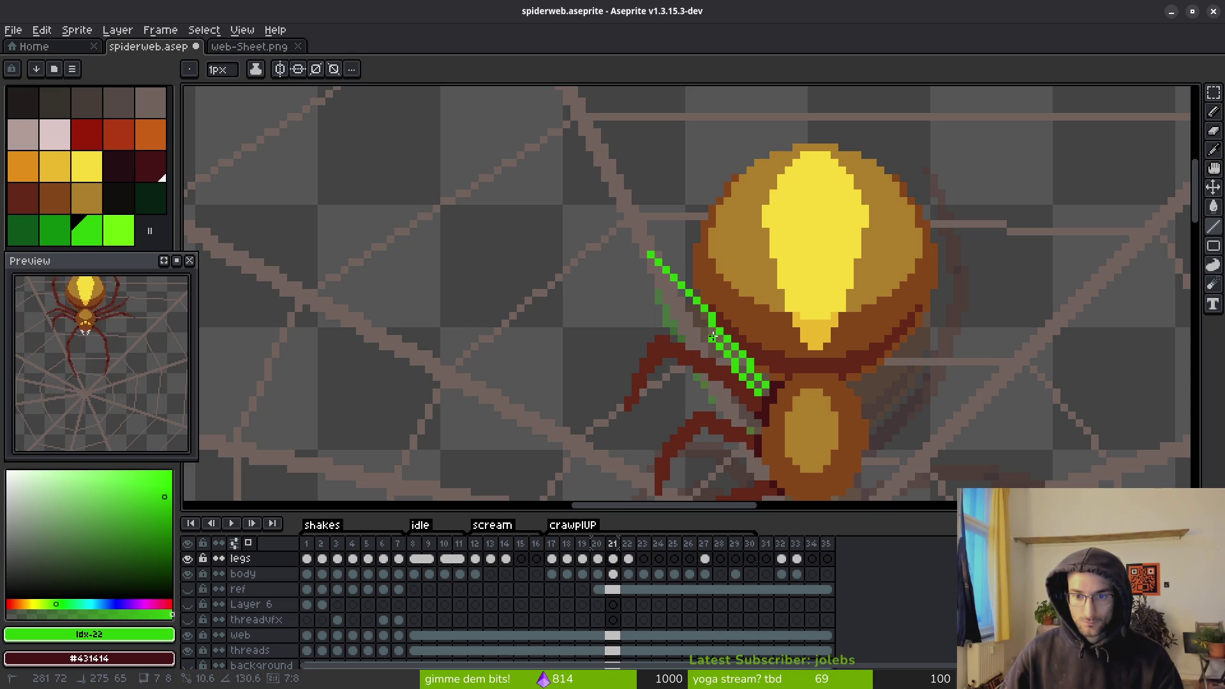
- Redraw frame 21's green guide shorter so it ends at the spider's body
{"action": "left_click_drag", "start_coordinate": [713, 337], "coordinate": [658, 264]}
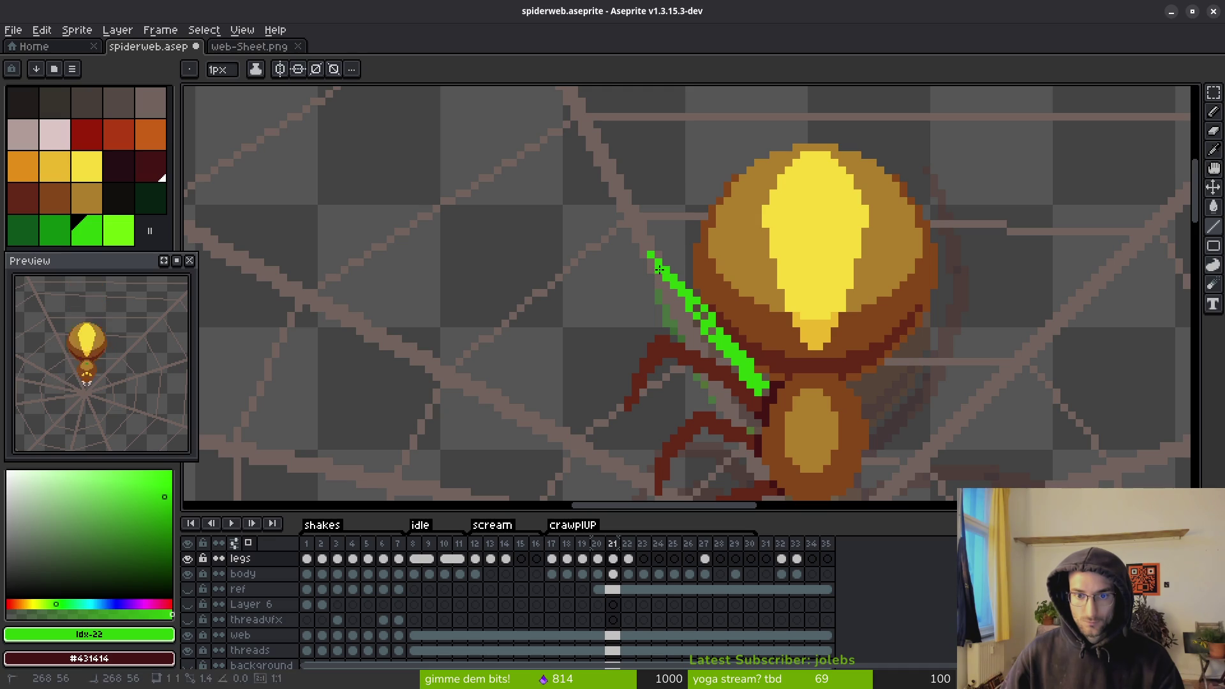
{"action": "scroll", "coordinate": [715, 329], "scroll_direction": "down", "scroll_amount": 3}
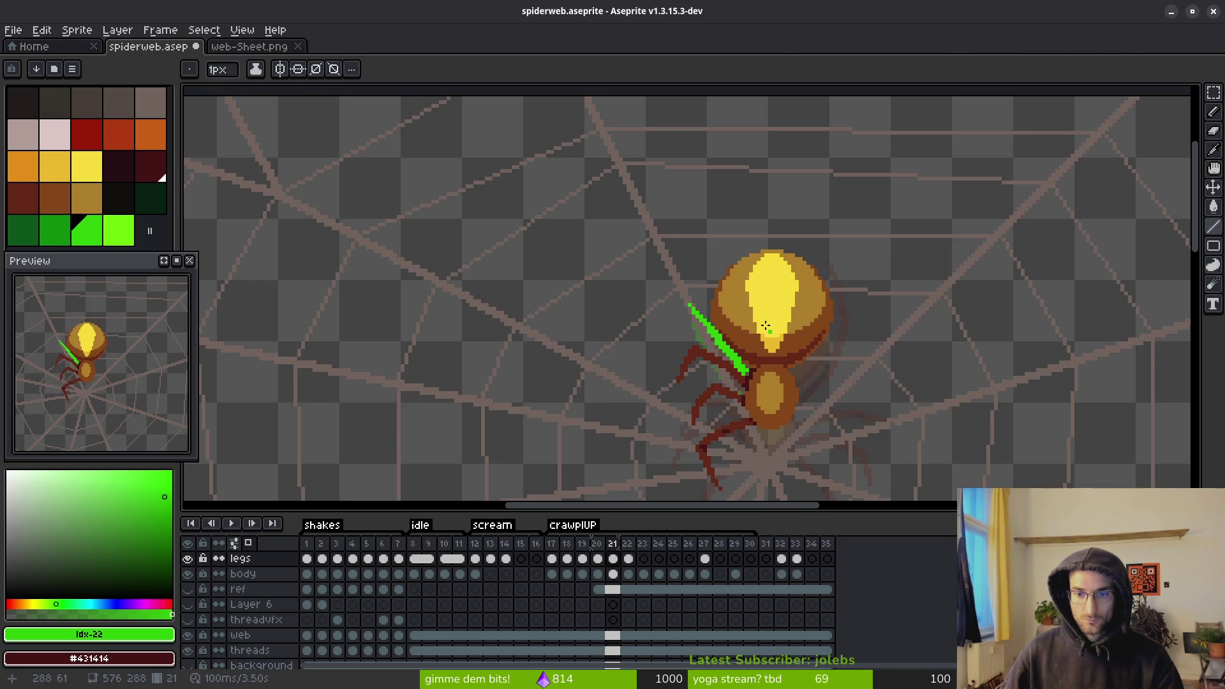
{"action": "scroll", "coordinate": [766, 326], "scroll_direction": "up", "scroll_amount": 5}
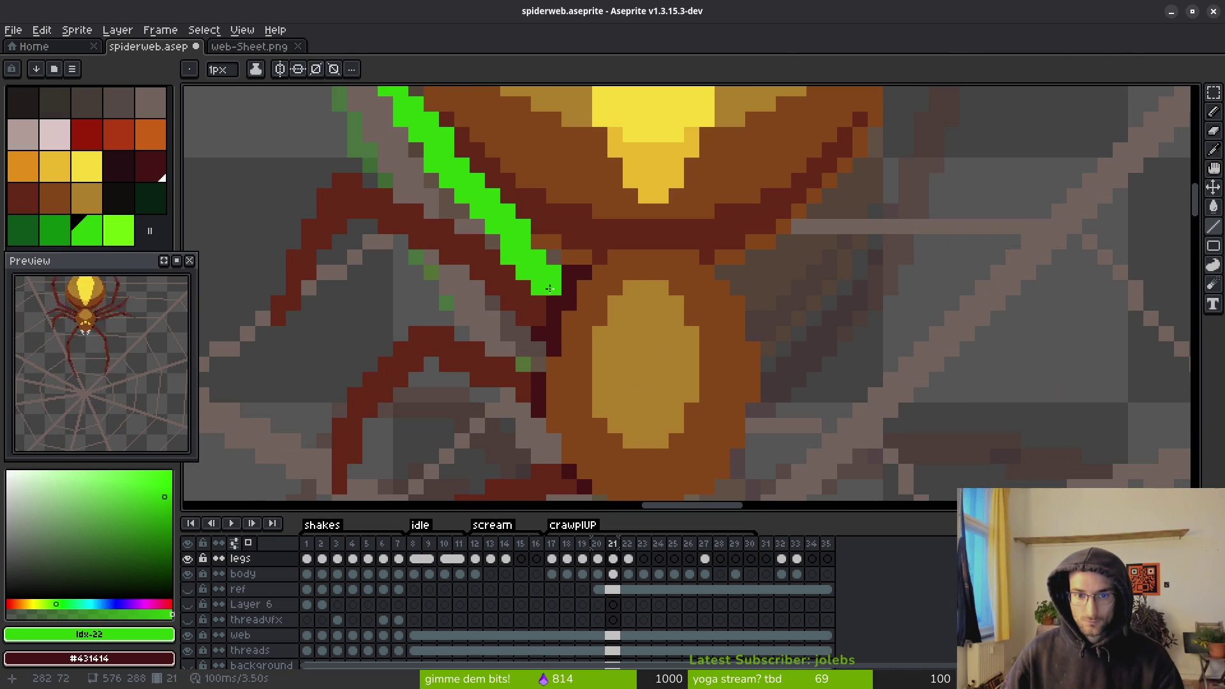
{"action": "scroll", "coordinate": [550, 284], "scroll_direction": "down", "scroll_amount": 5}
{"action": "key", "text": "i"}
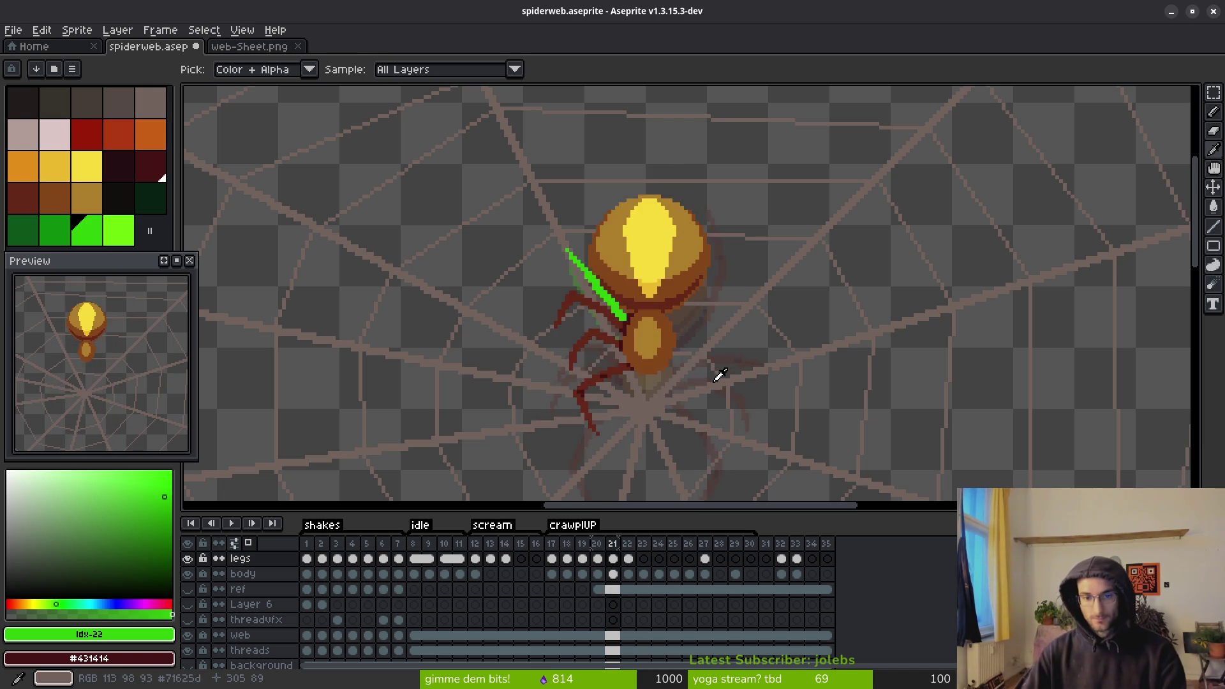
{"action": "key", "text": "b"}
{"action": "mouse_move", "coordinate": [670, 320]}
{"action": "left_mouse_down"}
{"action": "mouse_move", "coordinate": [770, 374]}
{"action": "mouse_move", "coordinate": [765, 291]}
{"action": "left_mouse_up"}
- Flip through frames 19–22 and recentre the view to compare the leg guides
{"action": "key", "text": "comma"}
{"action": "key", "text": "comma"}
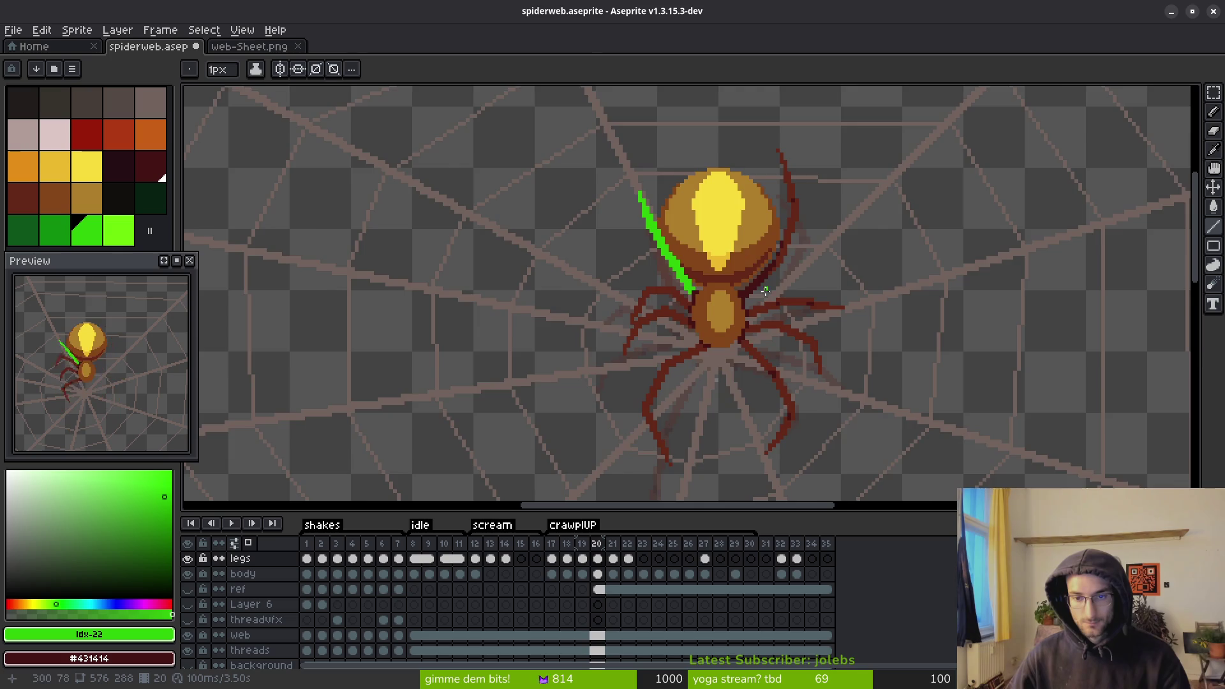
{"action": "scroll", "coordinate": [765, 291], "scroll_direction": "down", "scroll_amount": 3}
{"action": "key", "text": "i"}
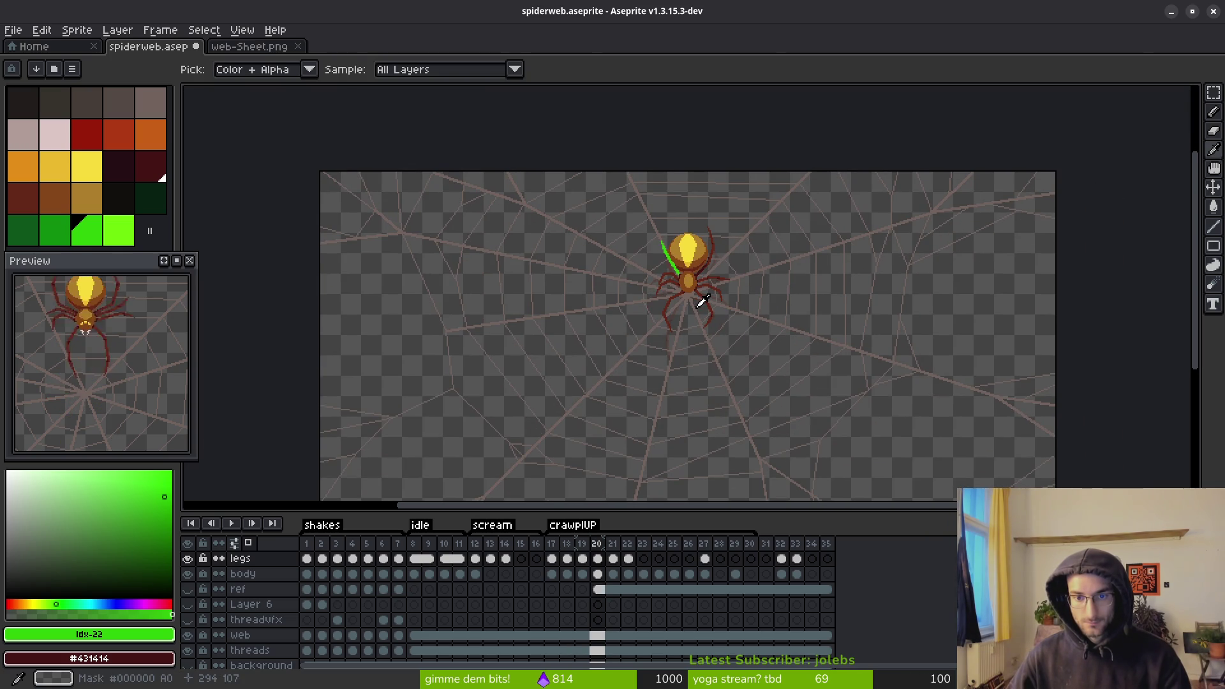
{"action": "key", "text": "period"}
{"action": "key", "text": "comma"}
{"action": "key", "text": "comma"}
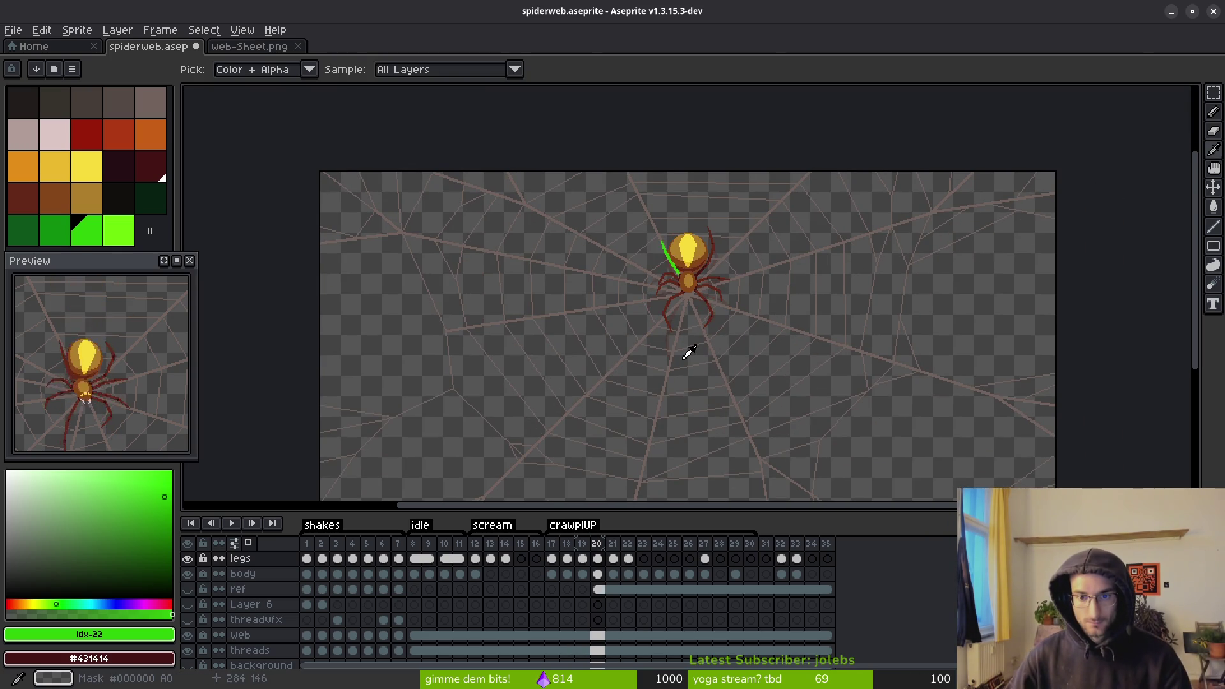
{"action": "key", "text": "period"}
{"action": "key", "text": "period"}
{"action": "key", "text": "comma"}
{"action": "key", "text": "comma"}
{"action": "scroll", "coordinate": [679, 340], "scroll_direction": "up", "scroll_amount": 4}
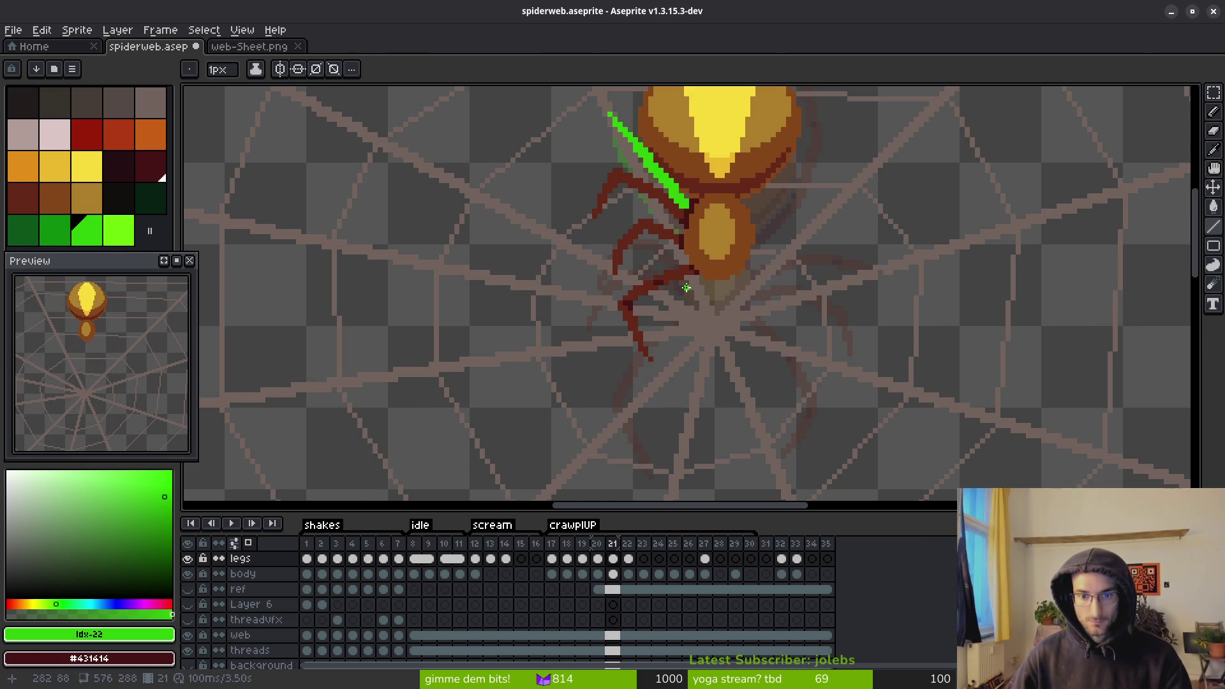
{"action": "key", "text": "period"}
{"action": "key", "text": "period"}
{"action": "key", "text": "period"}
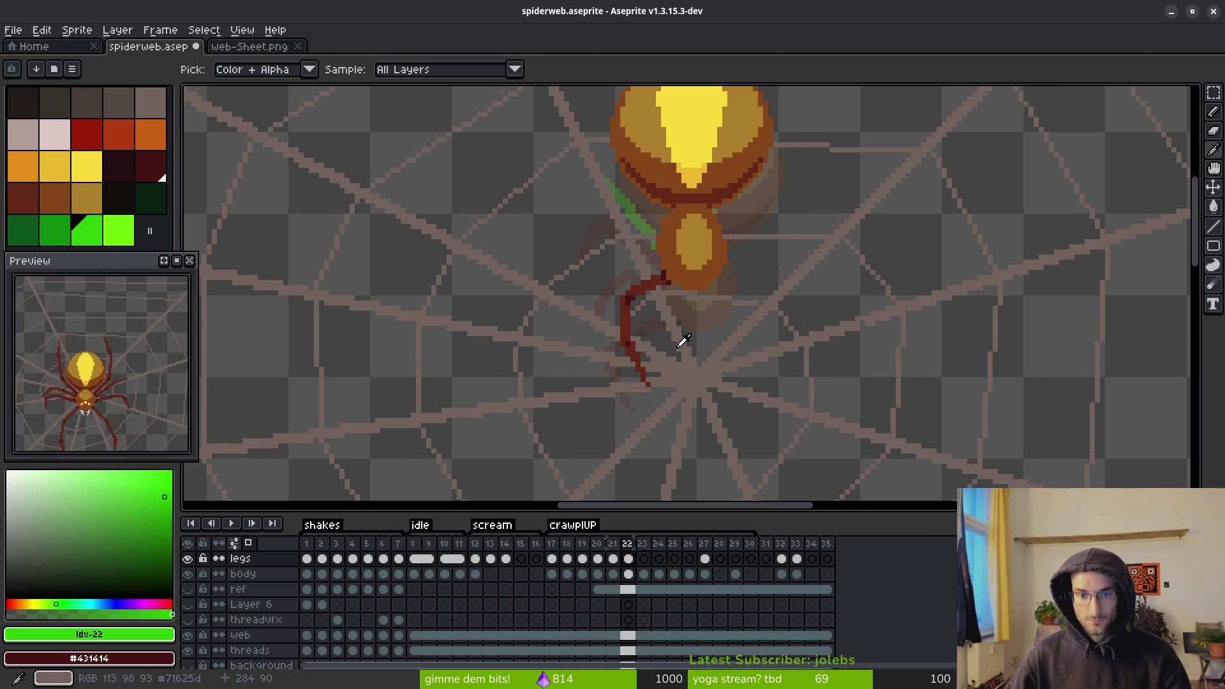
{"action": "key", "text": "comma"}
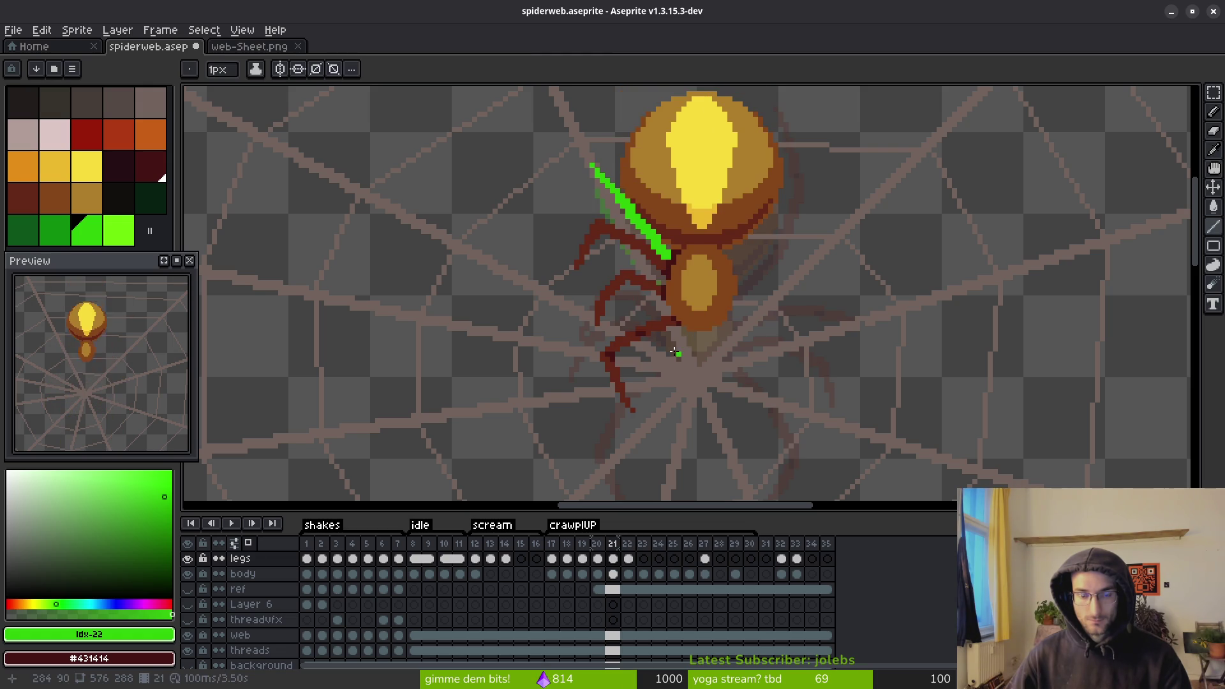
{"action": "left_click_drag", "start_coordinate": [671, 326], "coordinate": [622, 294]}
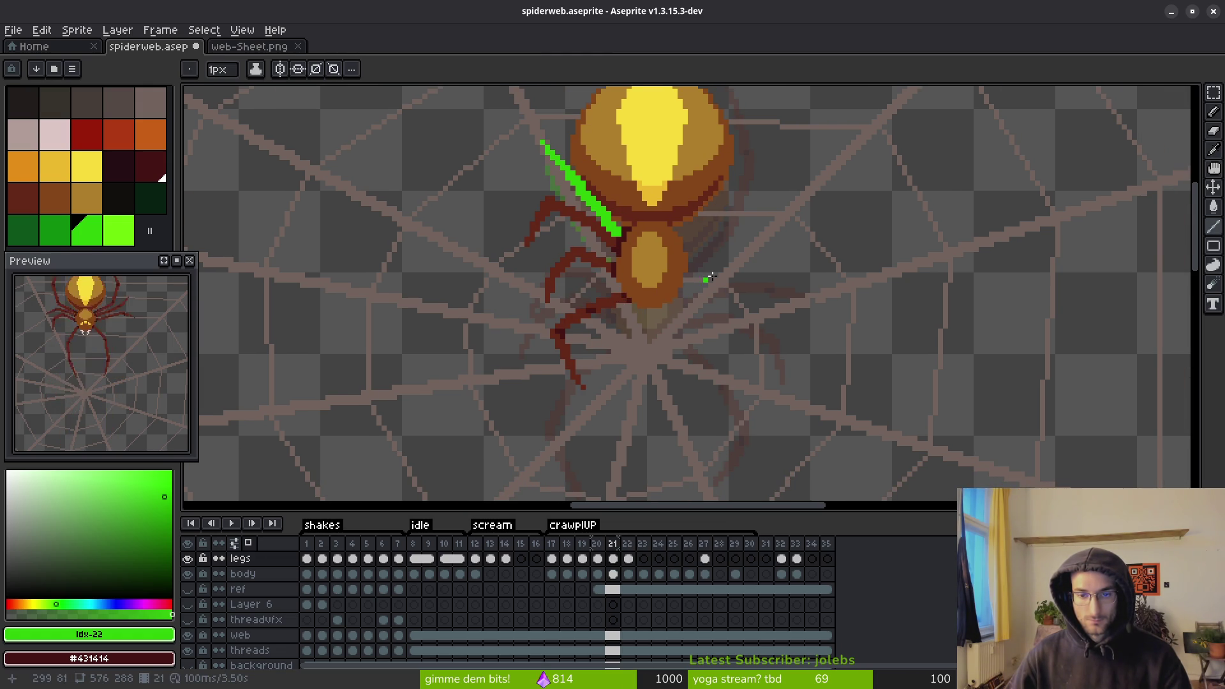
{"action": "scroll", "coordinate": [710, 278], "scroll_direction": "down", "scroll_amount": 1}
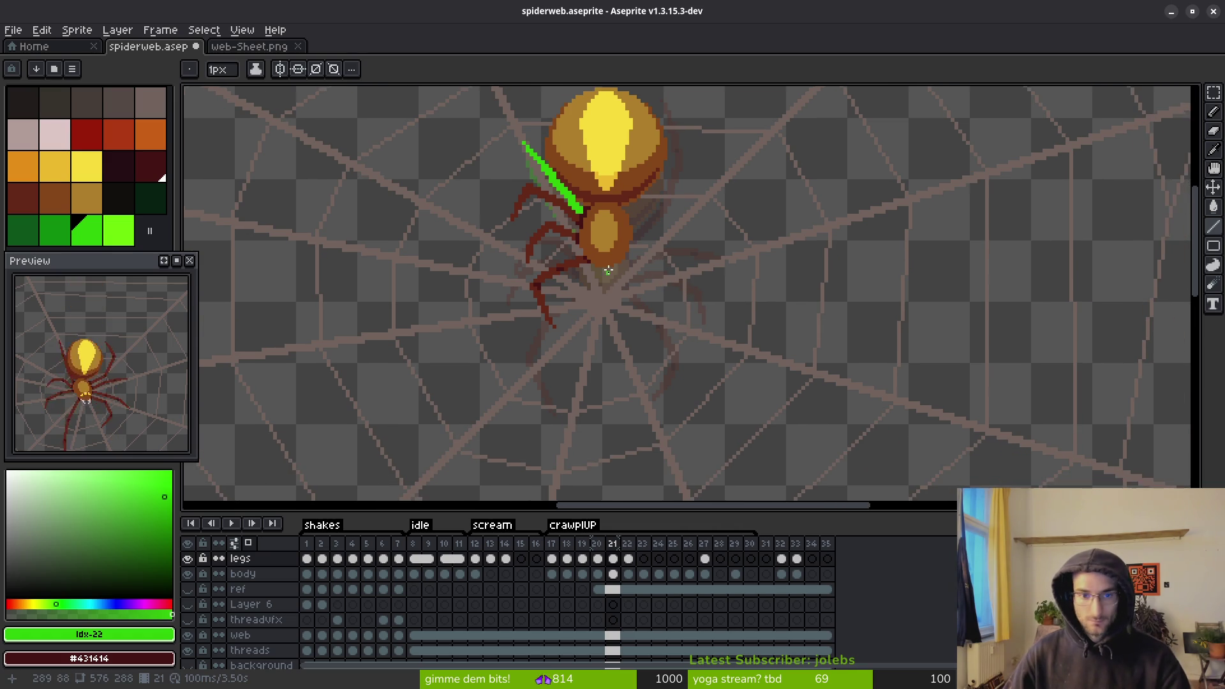
{"action": "scroll", "coordinate": [608, 270], "scroll_direction": "up", "scroll_amount": 2}
- Sample the dark leg red #632718 and compare leg poses across frames 19–21
{"action": "left_click", "coordinate": [702, 306], "text": "alt"}
{"action": "scroll", "coordinate": [738, 330], "scroll_direction": "down", "scroll_amount": 1}
{"action": "key", "text": "comma"}
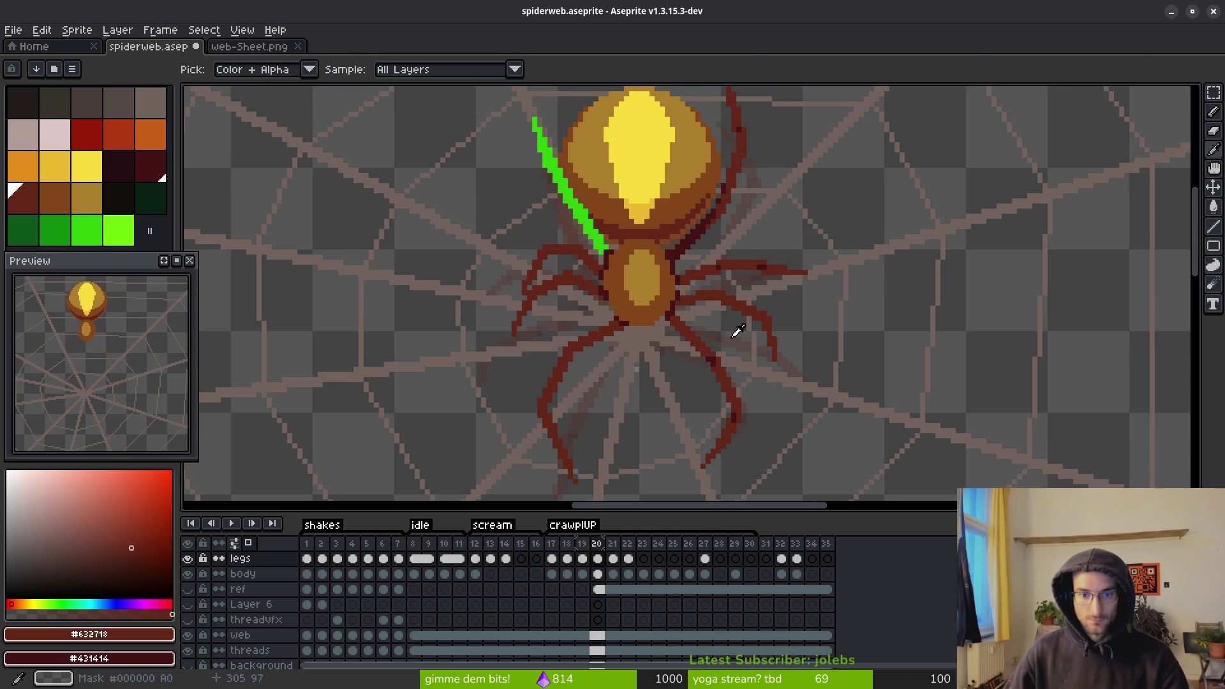
{"action": "key", "text": "period"}
{"action": "key", "text": "comma"}
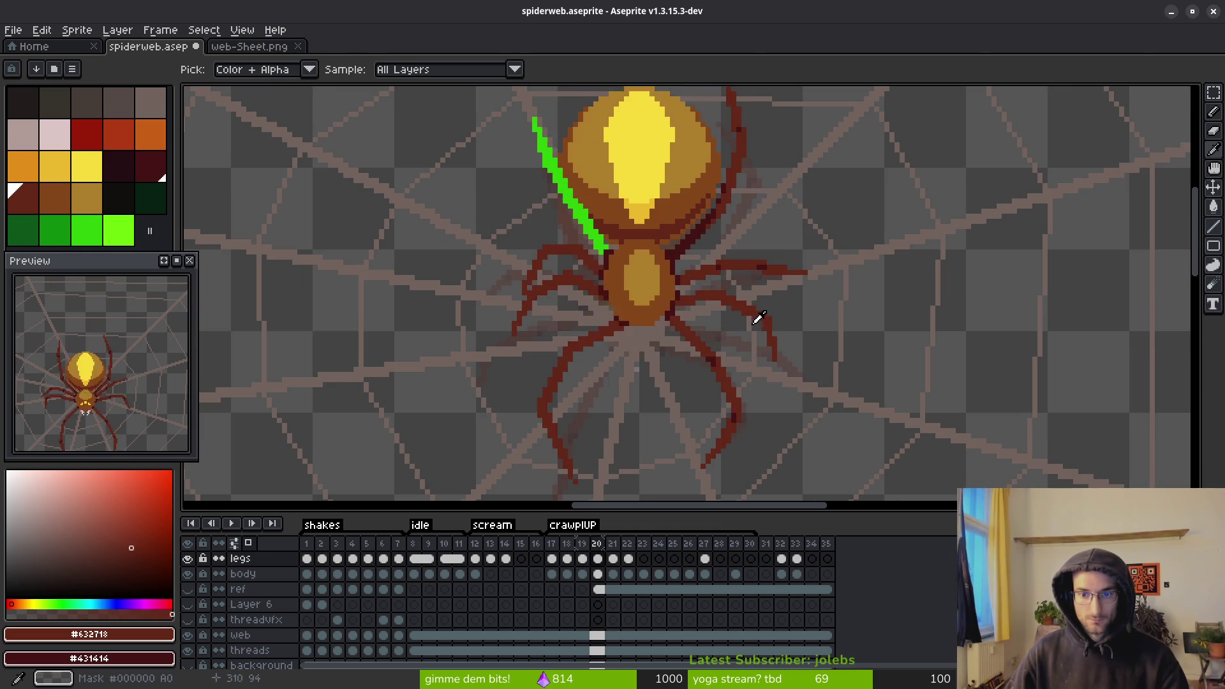
{"action": "key", "text": "comma"}
{"action": "key", "text": "period"}
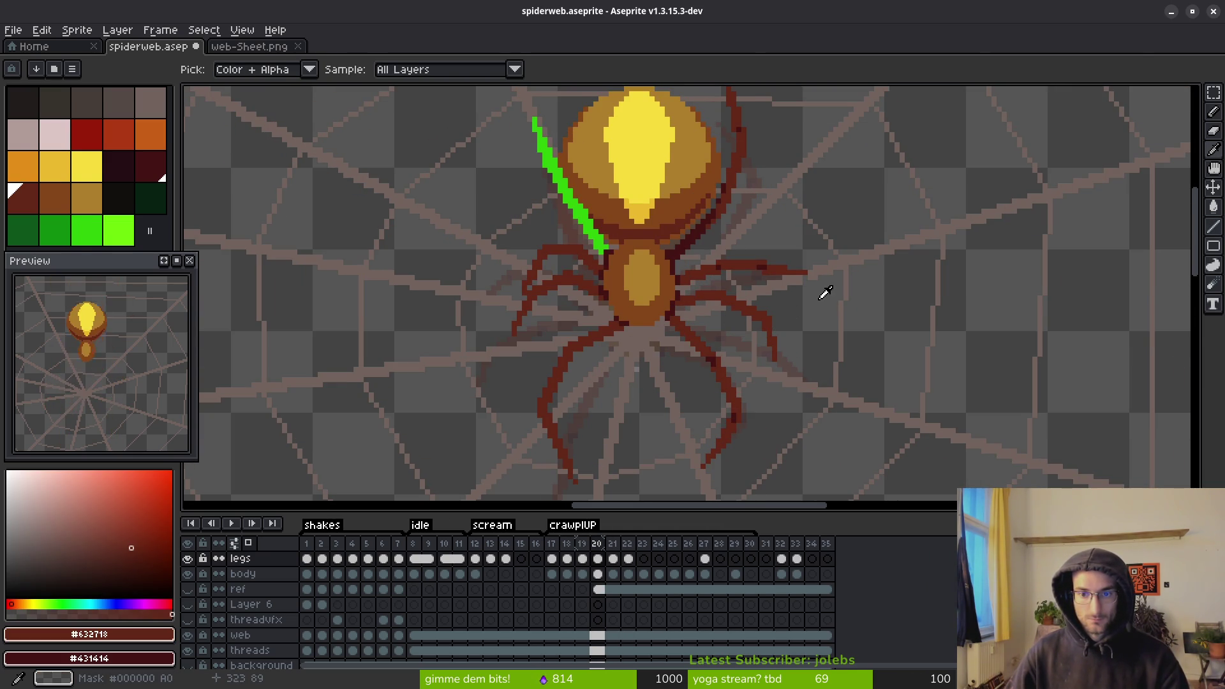
{"action": "key", "text": "period"}
{"action": "key", "text": "comma"}
{"action": "key", "text": "period"}
{"action": "scroll", "coordinate": [762, 268], "scroll_direction": "up", "scroll_amount": 2}
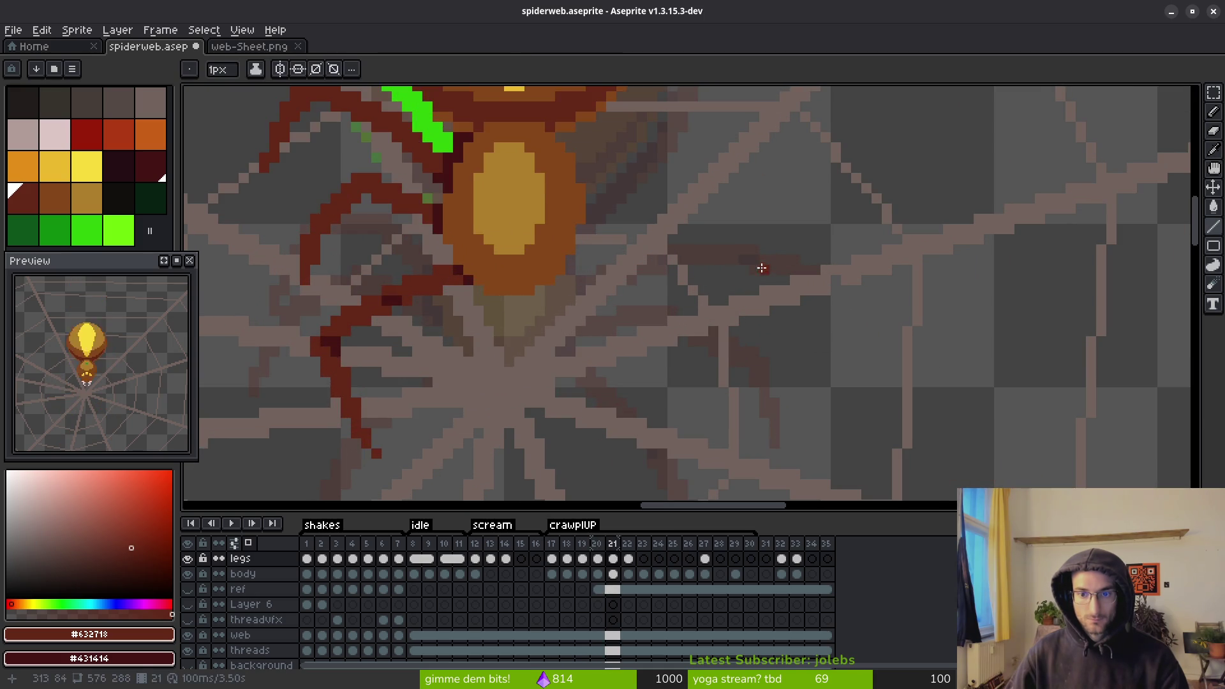
{"action": "key", "text": "i"}
{"action": "key", "text": "comma"}
{"action": "key", "text": "comma"}
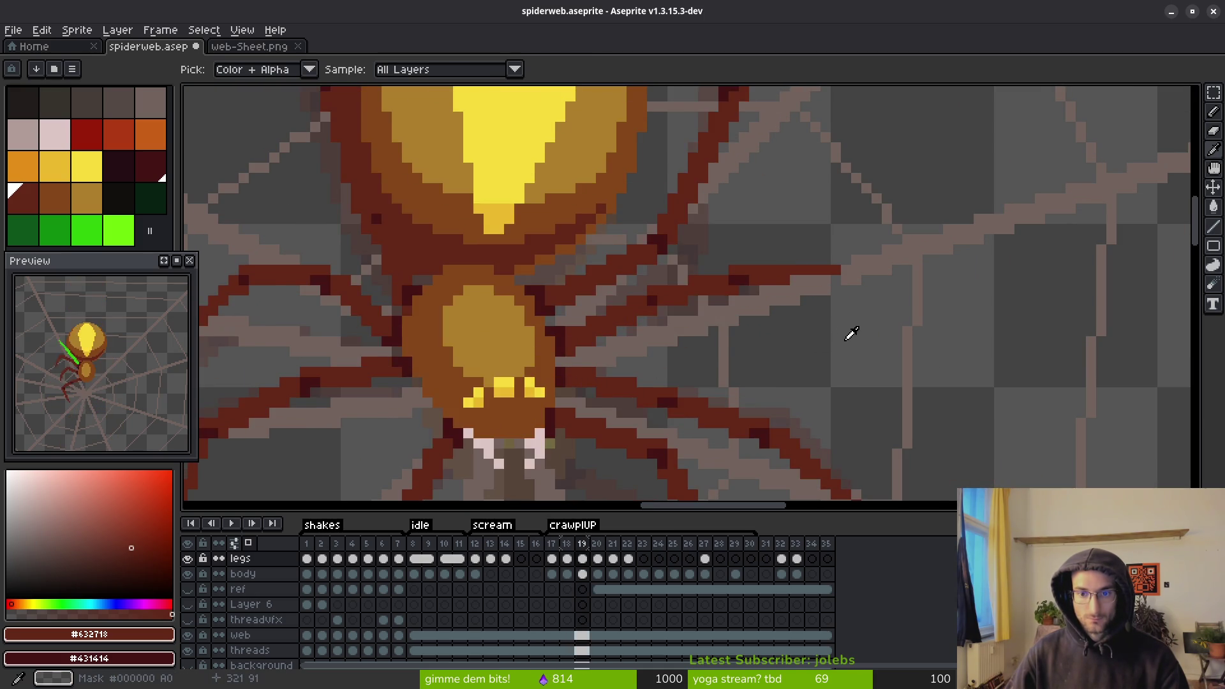
{"action": "key", "text": "period"}
{"action": "key", "text": "b"}
{"action": "key", "text": "period"}
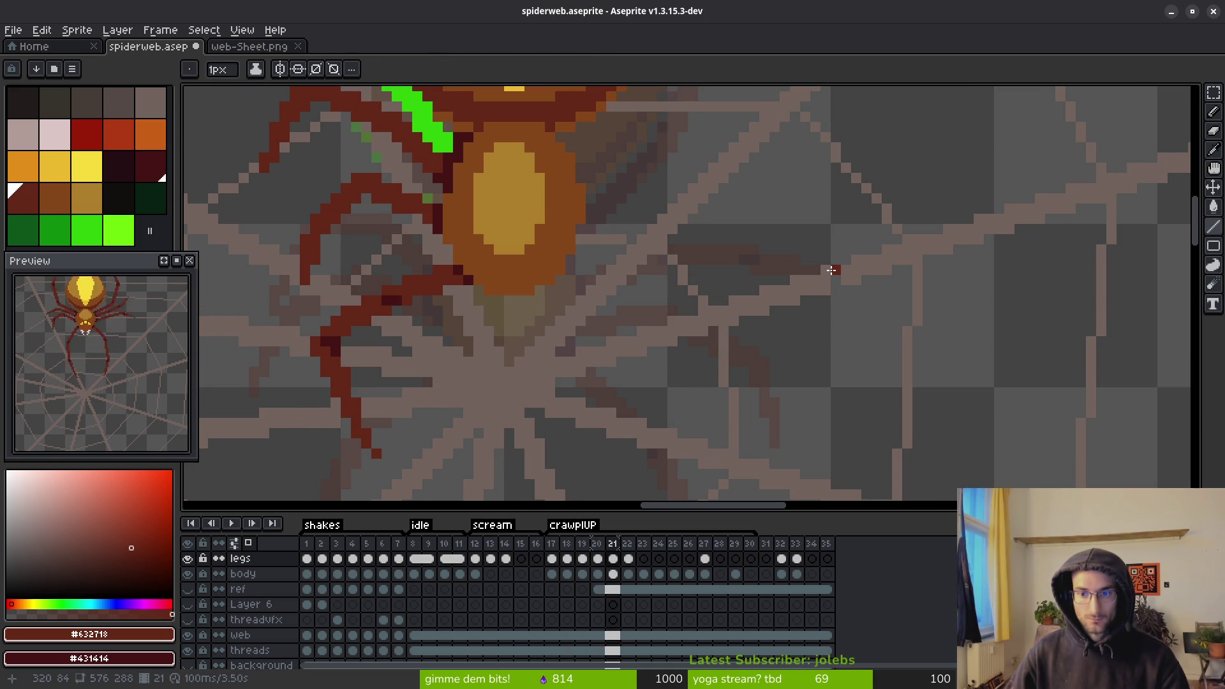
{"action": "key", "text": "i"}
{"action": "key", "text": "comma"}
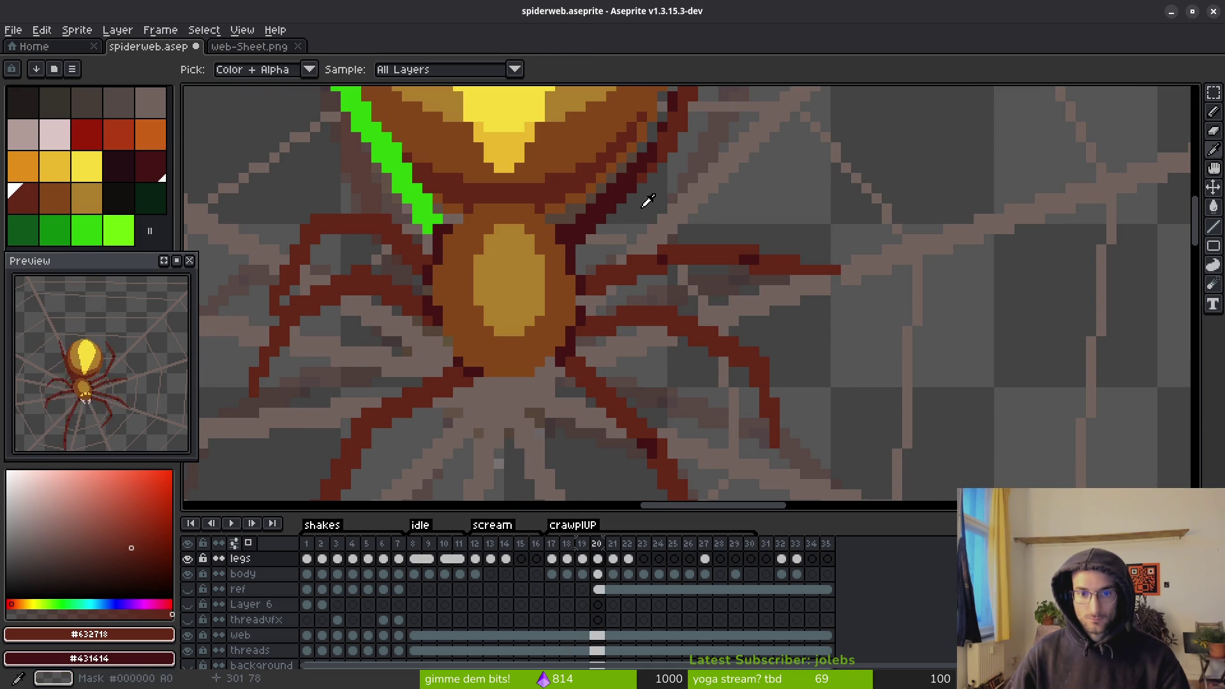
{"action": "key", "text": "period"}
{"action": "key", "text": "b"}
{"action": "scroll", "coordinate": [623, 218], "scroll_direction": "up", "scroll_amount": 2}
- Pencil dark red leg pixels beside the body on frame 21, nudging and adding single pixels
{"action": "left_click_drag", "start_coordinate": [565, 161], "coordinate": [580, 191]}
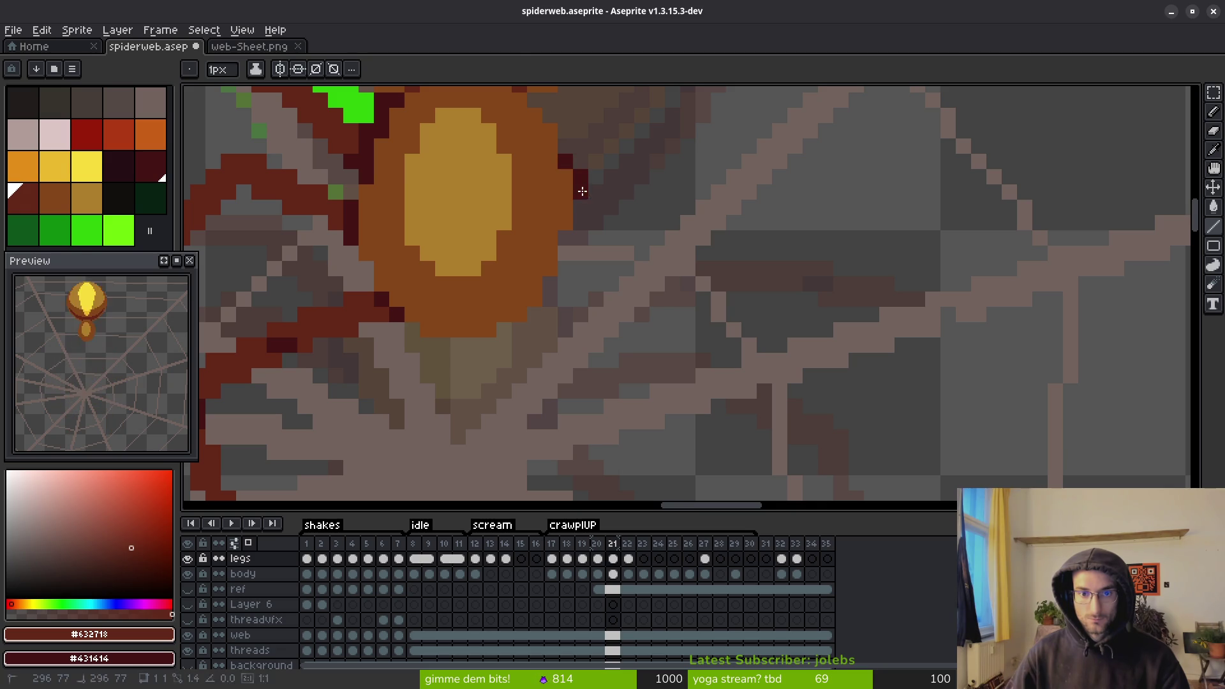
{"action": "key", "text": "comma"}
{"action": "key", "text": "period"}
{"action": "scroll", "coordinate": [944, 303], "scroll_direction": "down", "scroll_amount": 2}
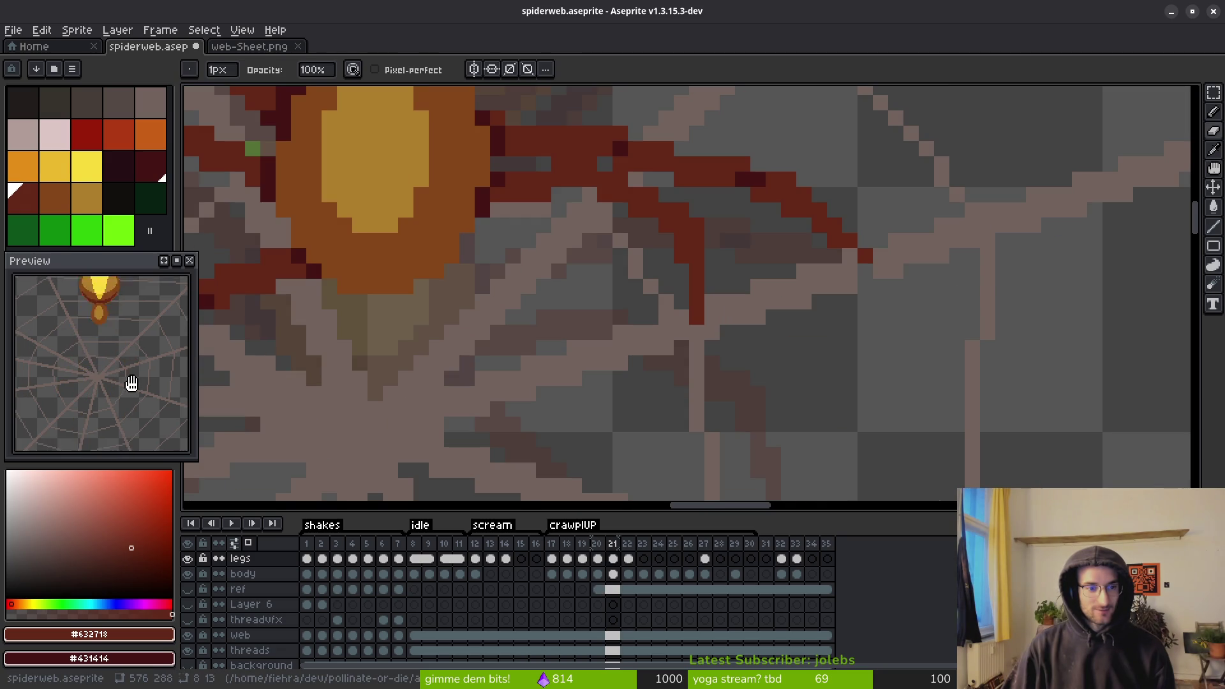
{"action": "scroll", "coordinate": [580, 352], "scroll_direction": "up", "scroll_amount": 2}
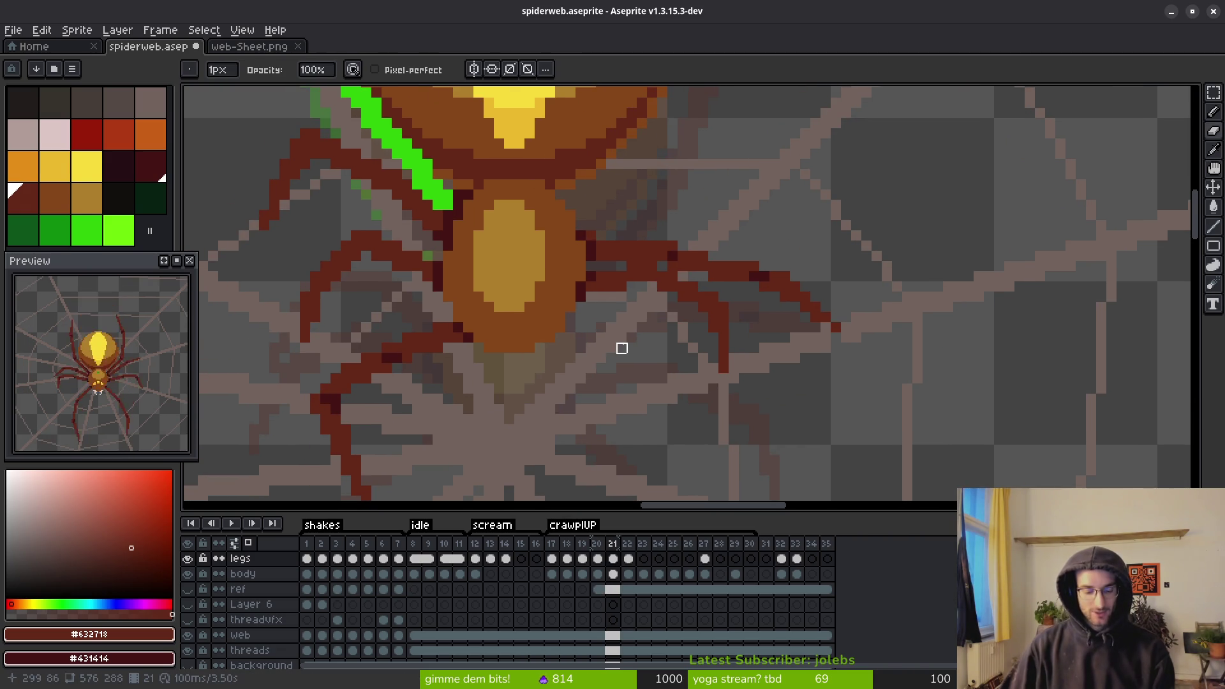
{"action": "key", "text": "e"}
{"action": "scroll", "coordinate": [577, 254], "scroll_direction": "up", "scroll_amount": 2}
{"action": "left_click_drag", "start_coordinate": [567, 205], "coordinate": [591, 253]}
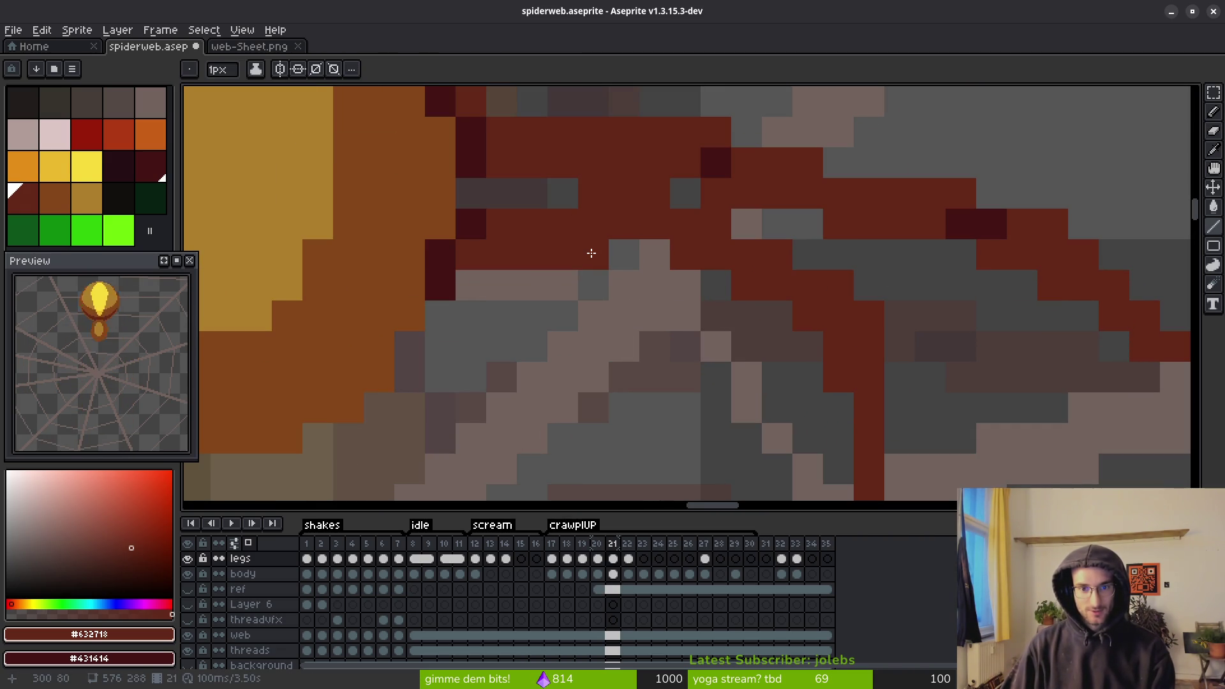
{"action": "left_click", "coordinate": [459, 278]}
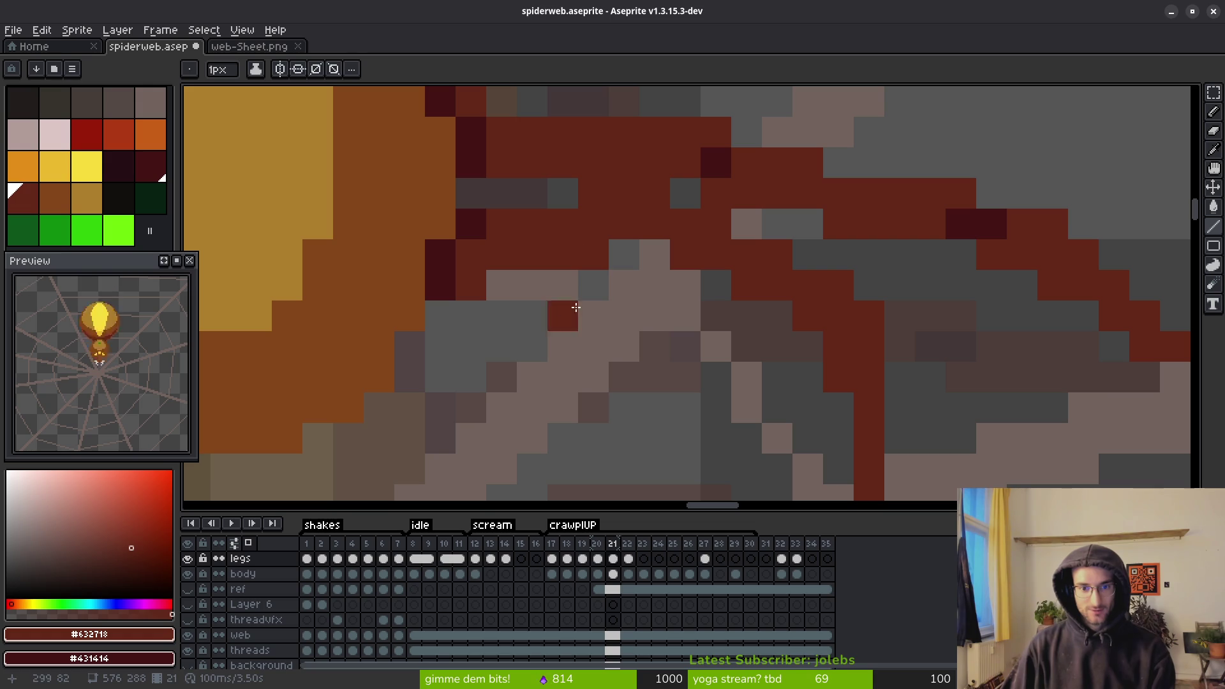
{"action": "scroll", "coordinate": [644, 357], "scroll_direction": "down", "scroll_amount": 2}
{"action": "scroll", "coordinate": [629, 319], "scroll_direction": "up", "scroll_amount": 2}
{"action": "key", "text": "e"}
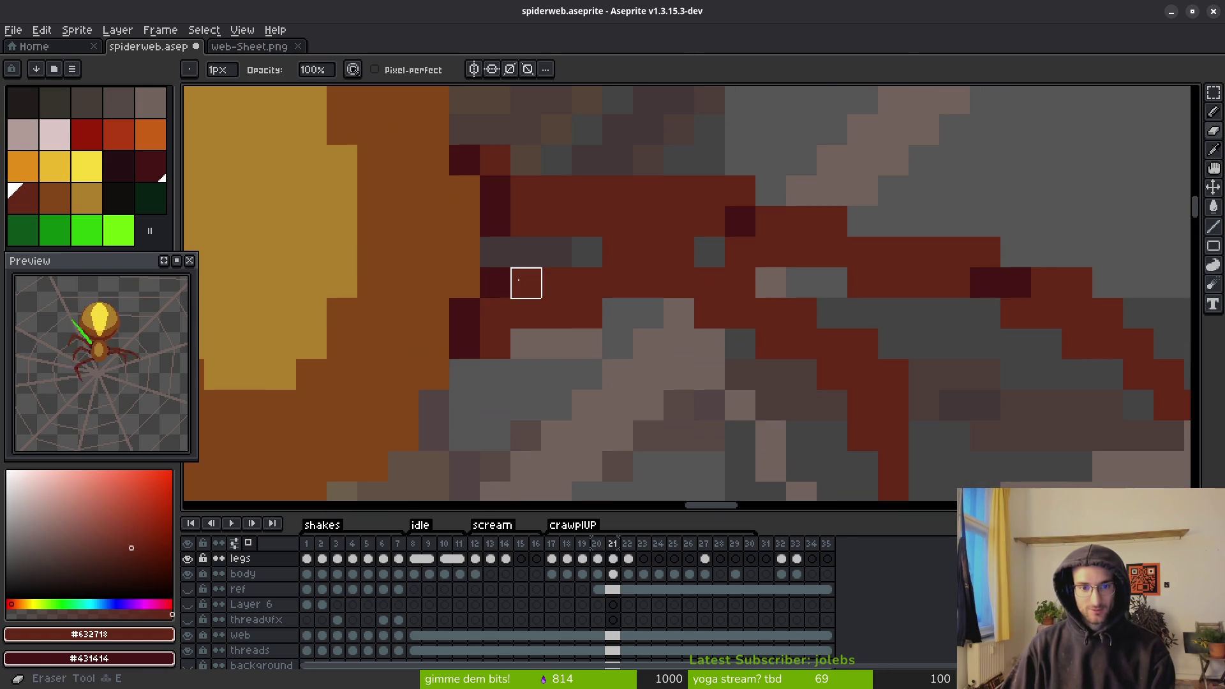
{"action": "scroll", "coordinate": [558, 315], "scroll_direction": "down", "scroll_amount": 2}
{"action": "scroll", "coordinate": [609, 389], "scroll_direction": "down", "scroll_amount": 1}
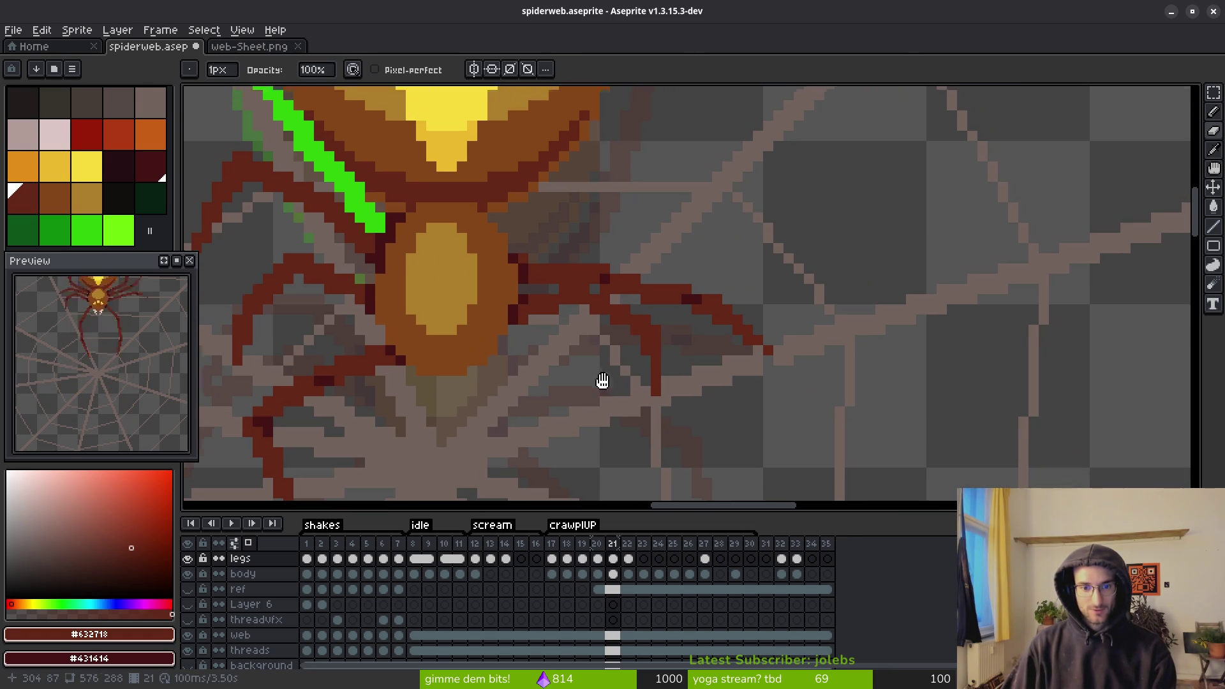
{"action": "key", "text": "b"}
{"action": "scroll", "coordinate": [587, 347], "scroll_direction": "down", "scroll_amount": 1}
{"action": "scroll", "coordinate": [582, 314], "scroll_direction": "up", "scroll_amount": 2}
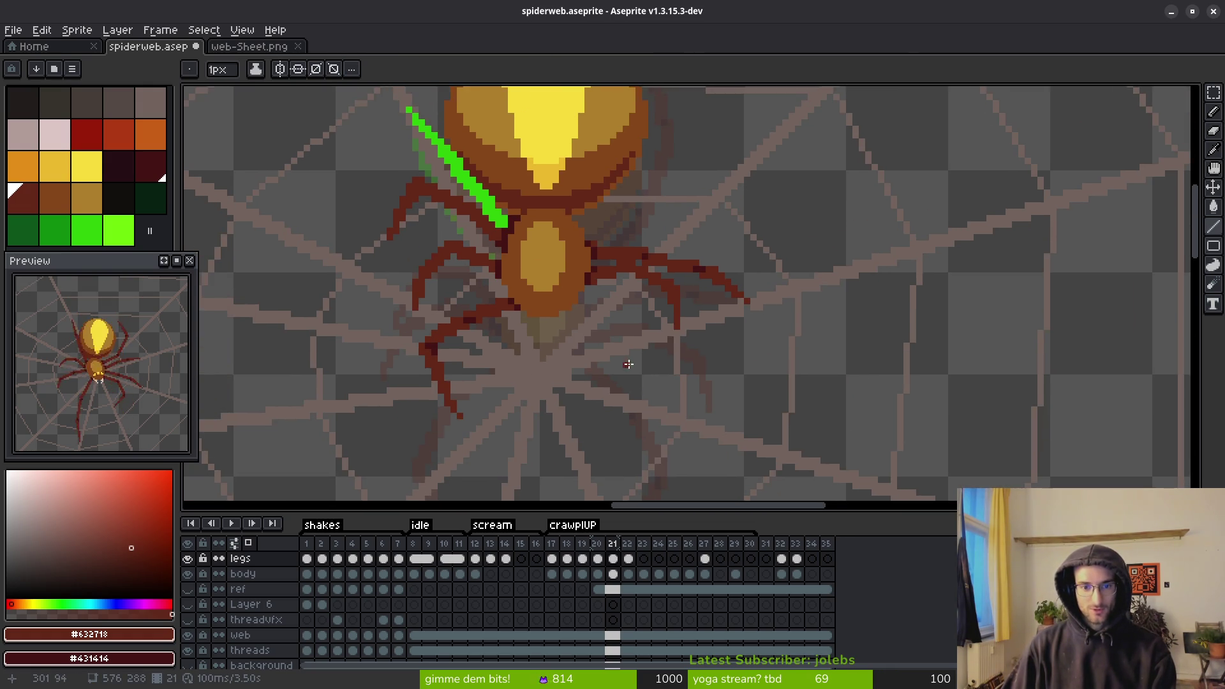
{"action": "scroll", "coordinate": [625, 255], "scroll_direction": "down", "scroll_amount": 2}
{"action": "key", "text": "comma"}
{"action": "key", "text": "period"}
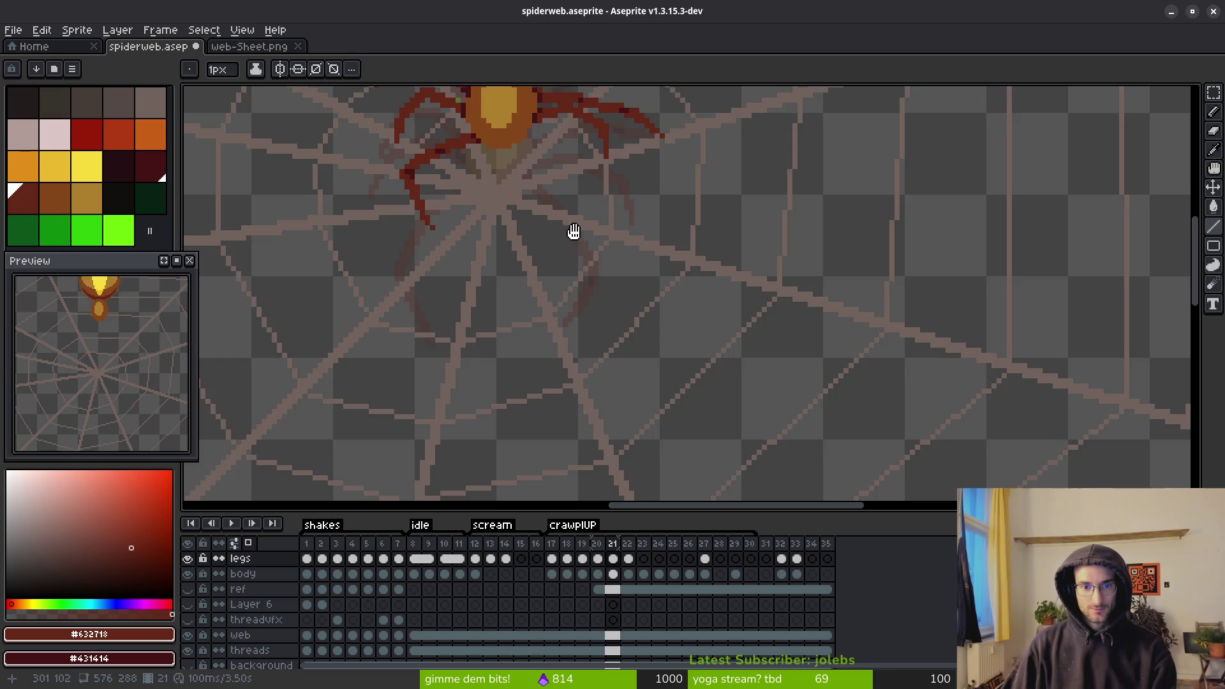
{"action": "key", "text": "comma"}
{"action": "scroll", "coordinate": [606, 287], "scroll_direction": "up", "scroll_amount": 2}
{"action": "scroll", "coordinate": [657, 402], "scroll_direction": "up", "scroll_amount": 3}
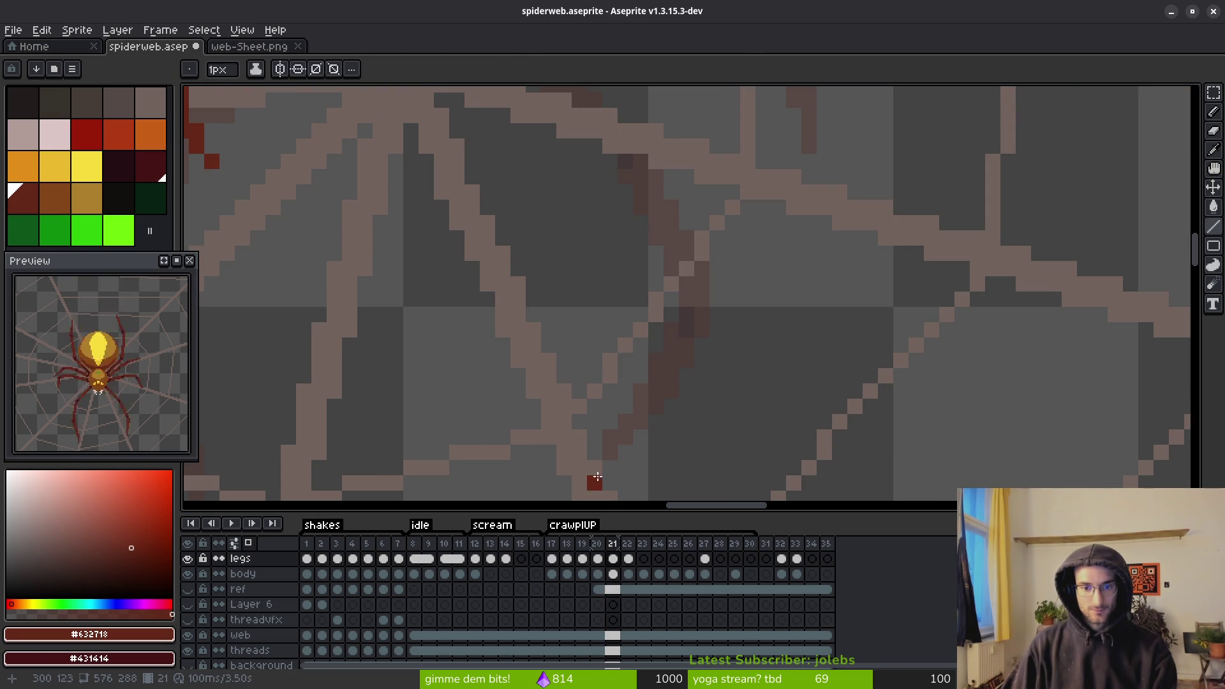
{"action": "key", "text": "period"}
- Draw a thick dark red lower-right leg stroke below the spider, checking against frame 20
{"action": "left_click_drag", "start_coordinate": [595, 469], "coordinate": [664, 300]}
{"action": "mouse_move", "coordinate": [597, 451]}
{"action": "left_mouse_down"}
{"action": "mouse_move", "coordinate": [657, 281]}
{"action": "mouse_move", "coordinate": [656, 362]}
{"action": "mouse_move", "coordinate": [671, 345]}
{"action": "left_mouse_up"}
{"action": "scroll", "coordinate": [669, 353], "scroll_direction": "down", "scroll_amount": 3}
{"action": "scroll", "coordinate": [666, 340], "scroll_direction": "up", "scroll_amount": 3}
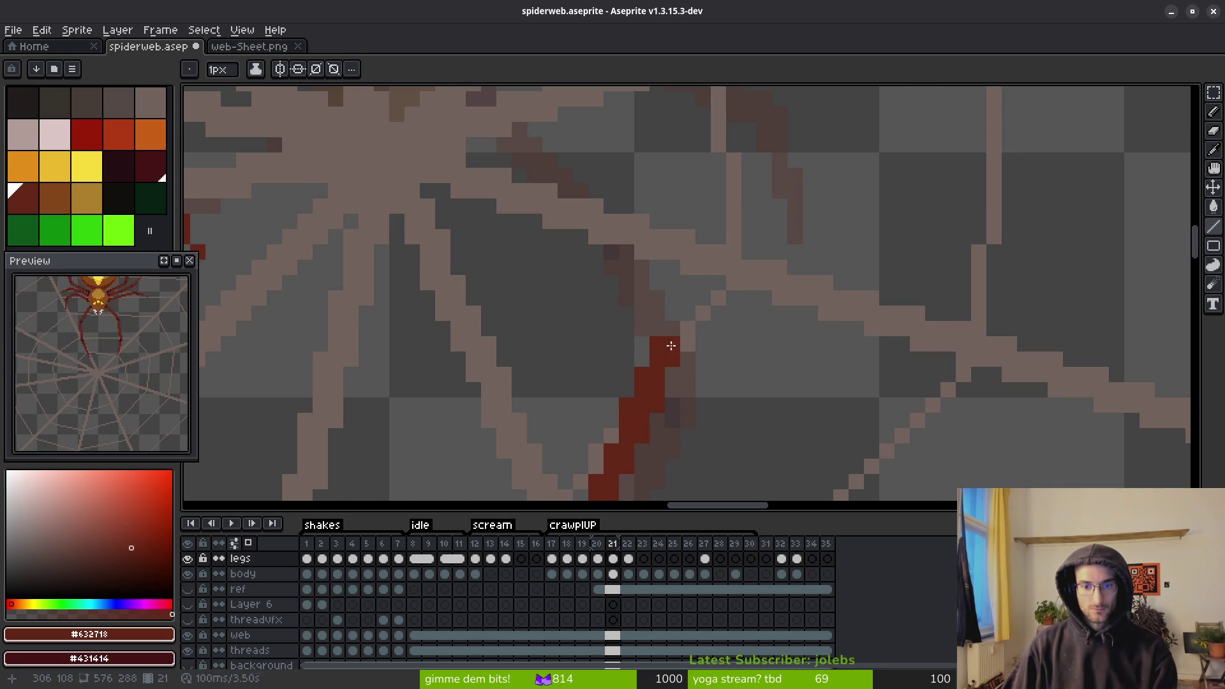
{"action": "scroll", "coordinate": [733, 376], "scroll_direction": "down", "scroll_amount": 3}
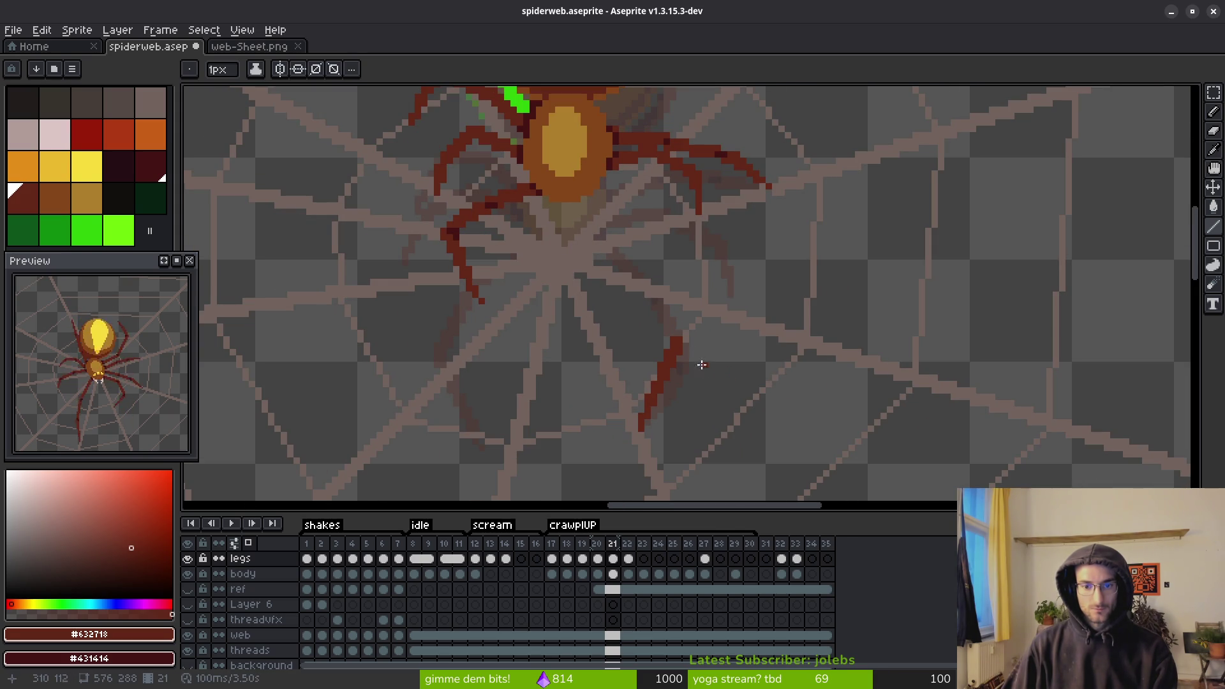
{"action": "scroll", "coordinate": [670, 330], "scroll_direction": "up", "scroll_amount": 2}
{"action": "scroll", "coordinate": [667, 297], "scroll_direction": "down", "scroll_amount": 2}
{"action": "key", "text": "i"}
{"action": "key", "text": "Left"}
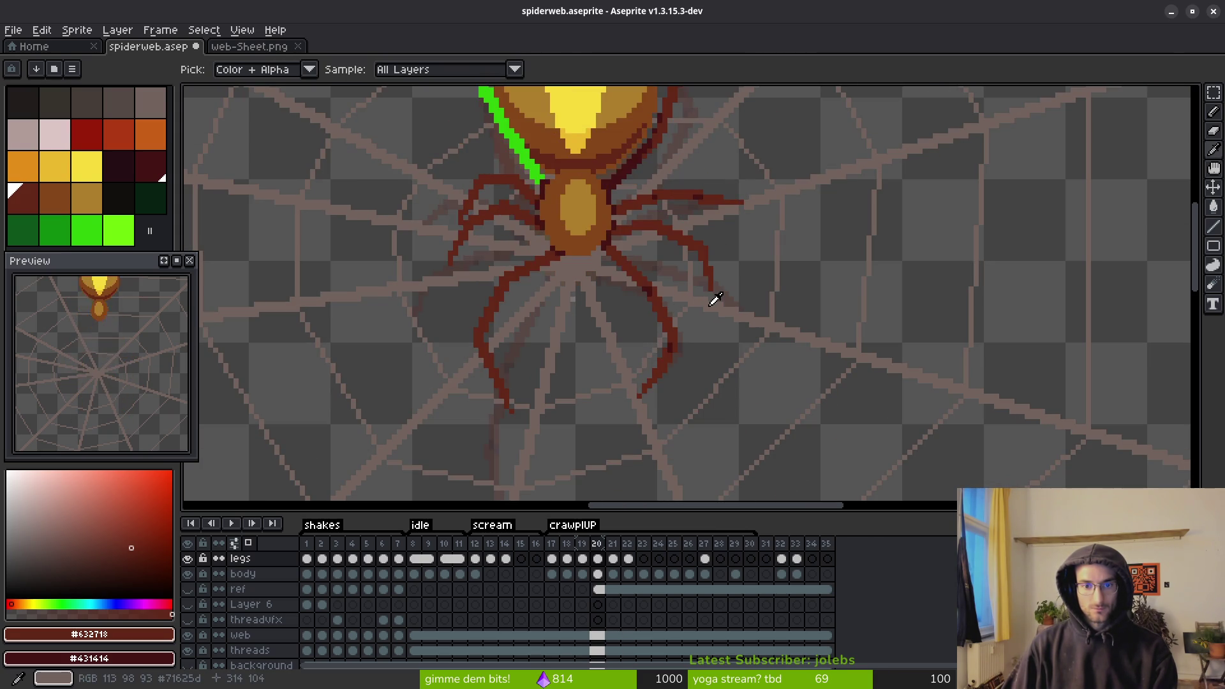
{"action": "key", "text": "Right"}
{"action": "key", "text": "Left"}
{"action": "key", "text": "Right"}
{"action": "key", "text": "Left"}
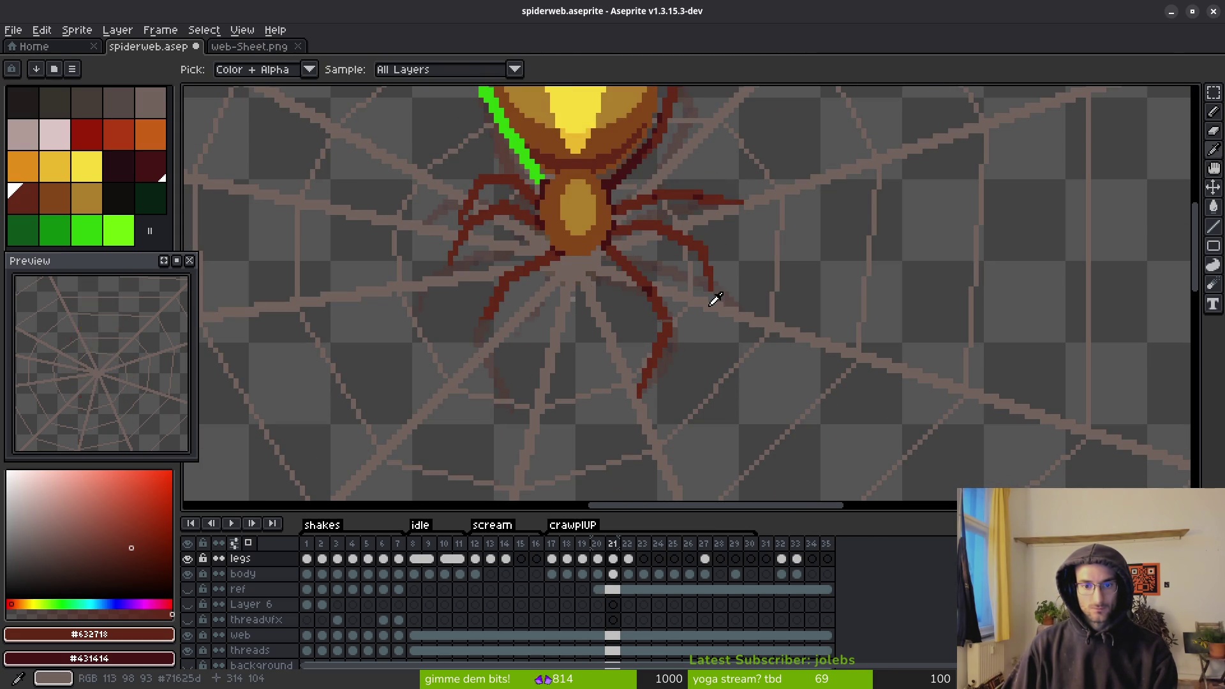
{"action": "key", "text": "Right"}
{"action": "key", "text": "Left"}
{"action": "key", "text": "Right"}
{"action": "key", "text": "b"}
{"action": "scroll", "coordinate": [663, 338], "scroll_direction": "up", "scroll_amount": 2}
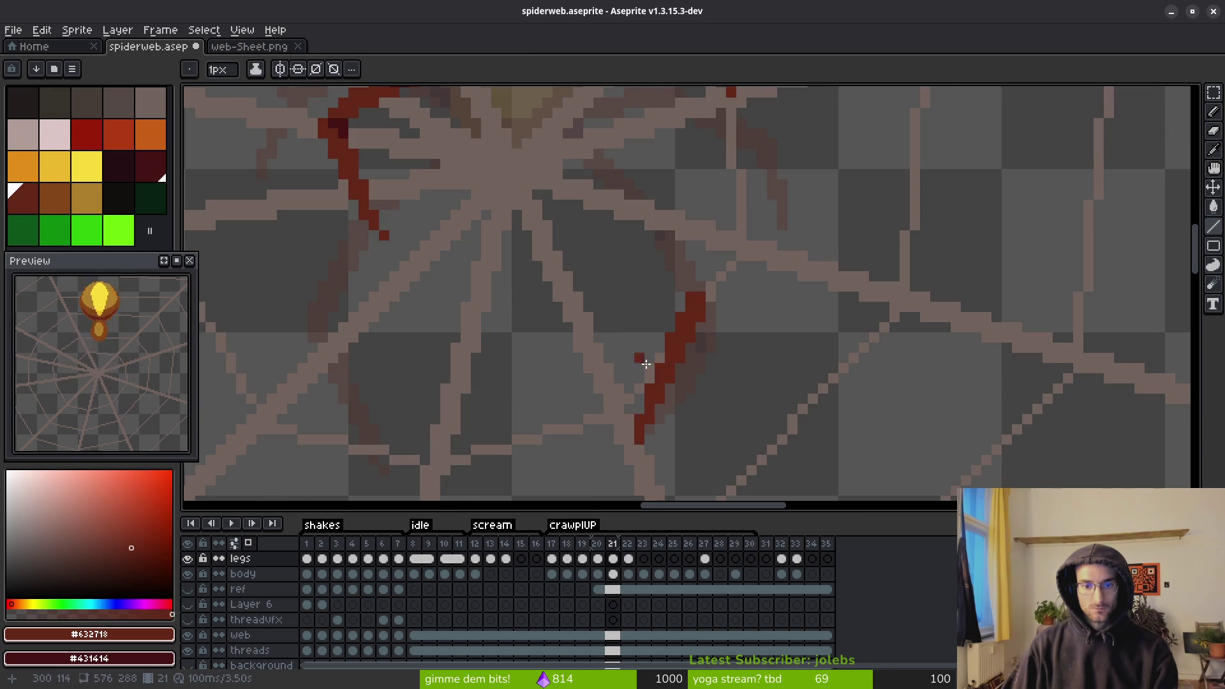
- Extend the leg stroke upward and trim its right edge, undoing one erase
{"action": "left_click_drag", "start_coordinate": [665, 342], "coordinate": [690, 280]}
{"action": "key", "text": "e"}
{"action": "left_click_drag", "start_coordinate": [698, 322], "coordinate": [680, 355]}
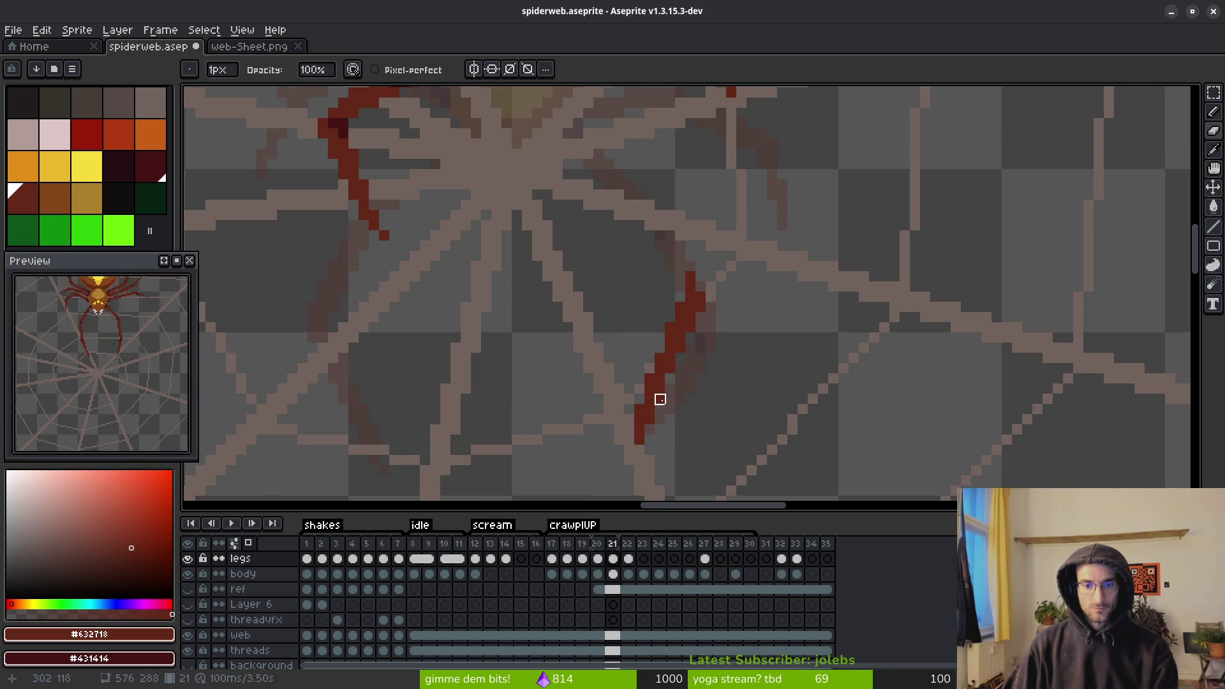
{"action": "scroll", "coordinate": [709, 426], "scroll_direction": "down", "scroll_amount": 2}
{"action": "scroll", "coordinate": [705, 425], "scroll_direction": "up", "scroll_amount": 2}
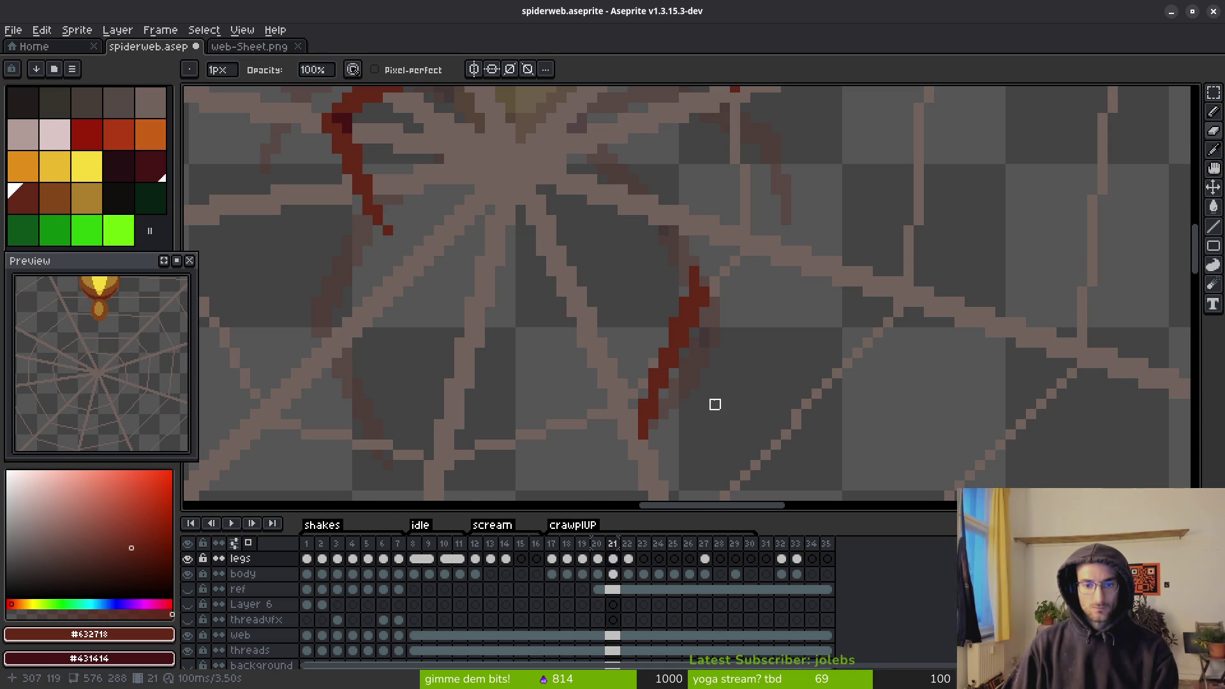
{"action": "key", "text": "ctrl+z"}
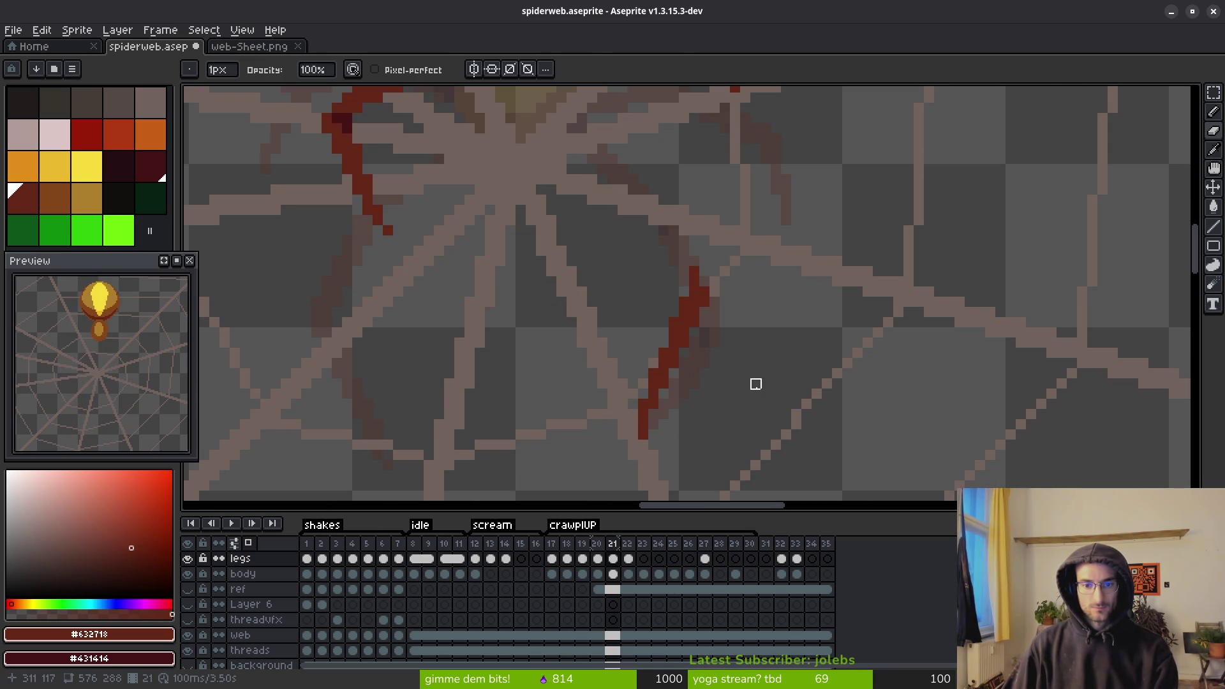
{"action": "key", "text": "f"}
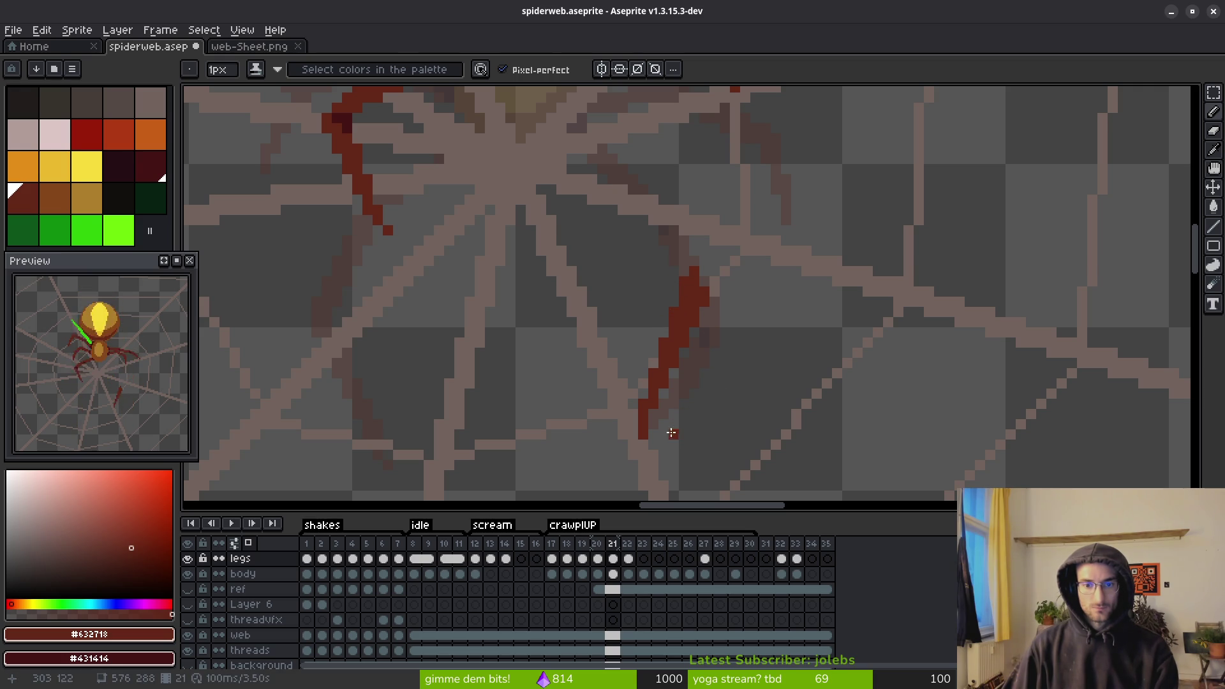
{"action": "key", "text": "e"}
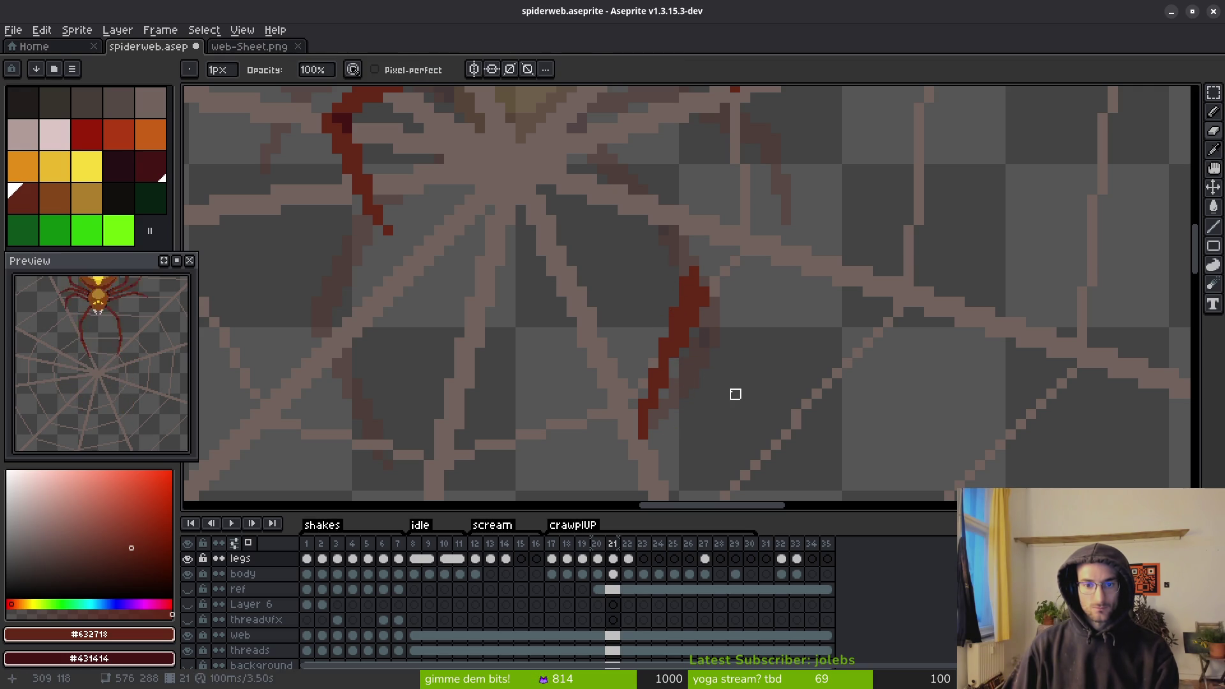
{"action": "scroll", "coordinate": [695, 343], "scroll_direction": "down", "scroll_amount": 2}
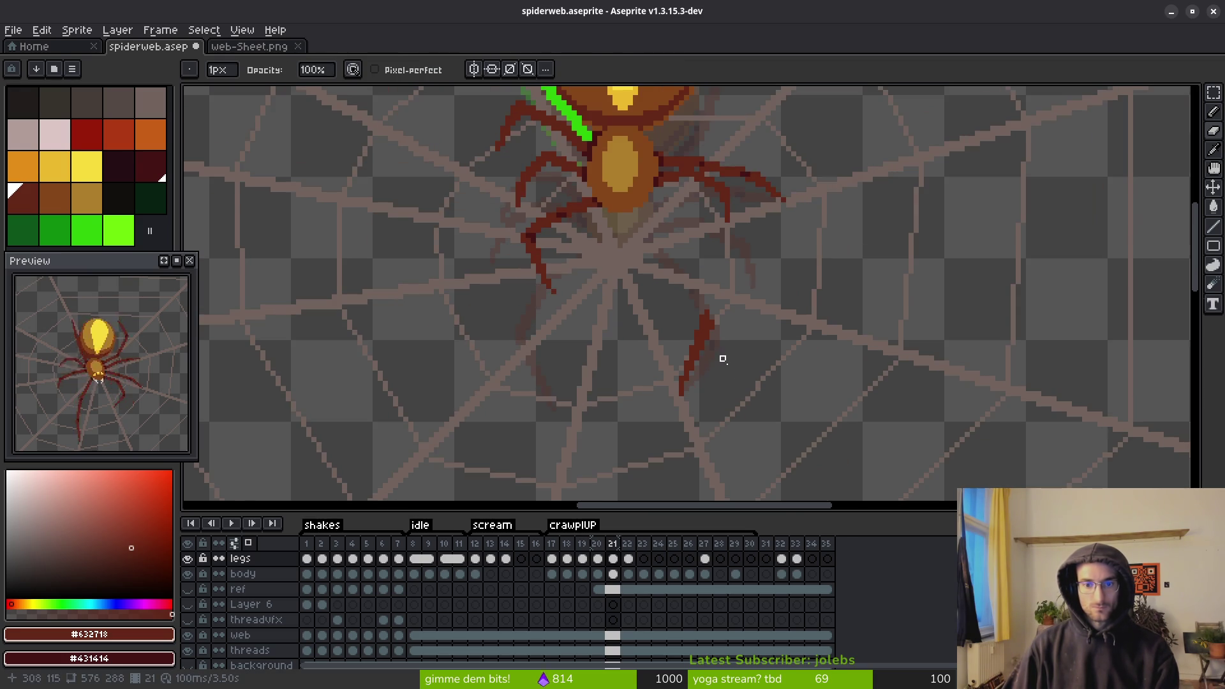
{"action": "scroll", "coordinate": [730, 358], "scroll_direction": "up", "scroll_amount": 4}
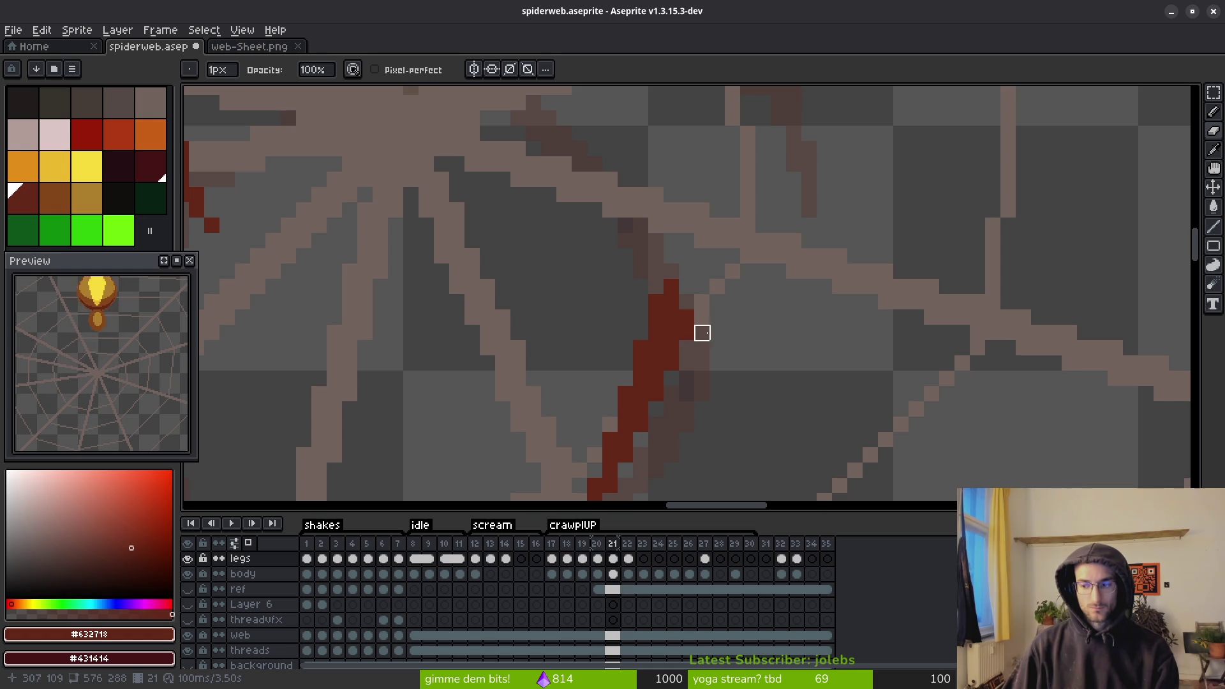
{"action": "key", "text": "b"}
{"action": "scroll", "coordinate": [692, 336], "scroll_direction": "down", "scroll_amount": 3}
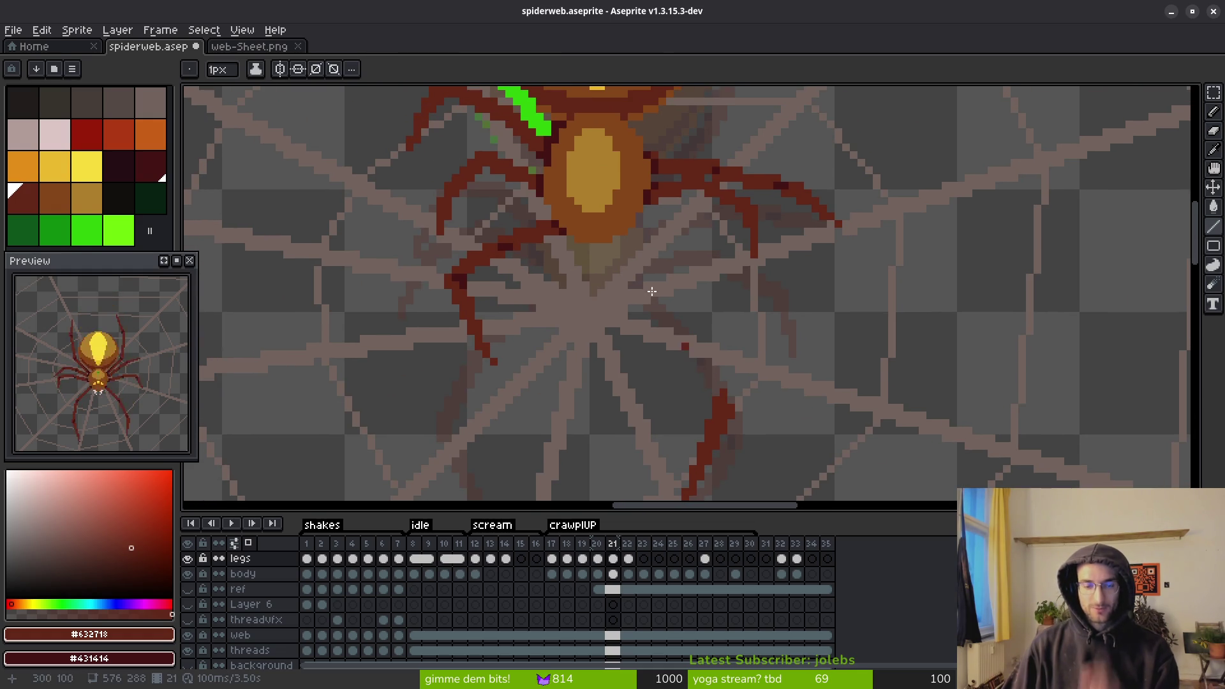
{"action": "scroll", "coordinate": [644, 210], "scroll_direction": "up", "scroll_amount": 3}
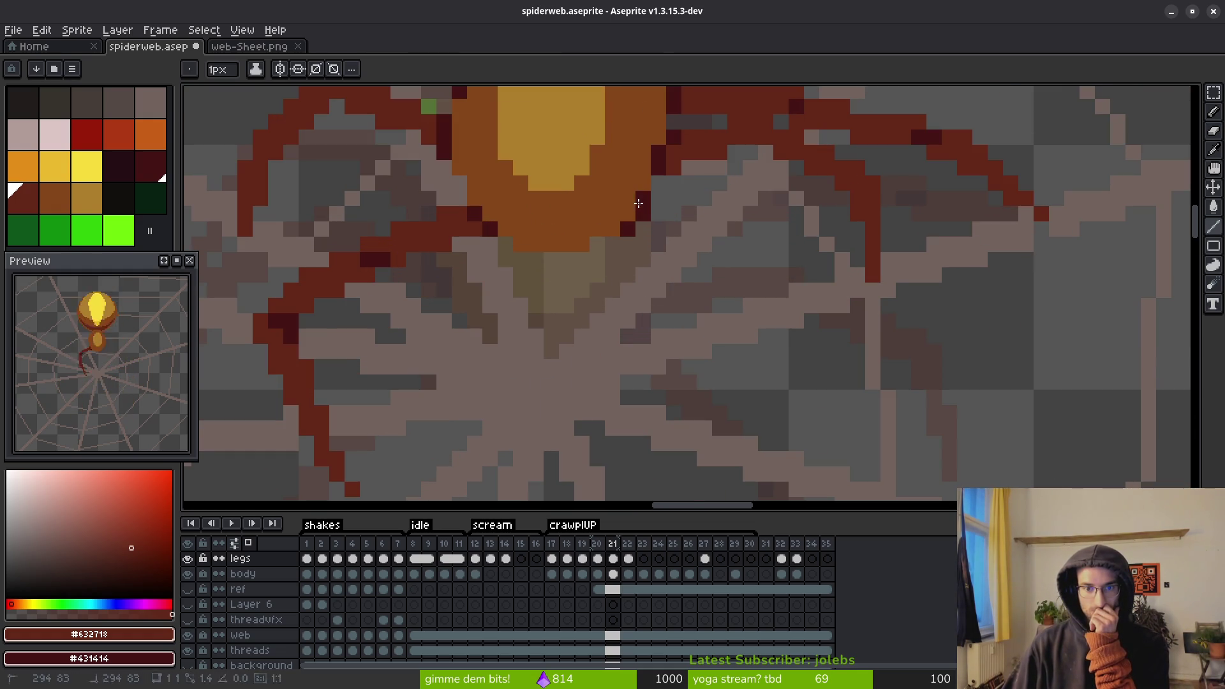
{"action": "scroll", "coordinate": [639, 203], "scroll_direction": "down", "scroll_amount": 3}
{"action": "scroll", "coordinate": [580, 193], "scroll_direction": "up", "scroll_amount": 3}
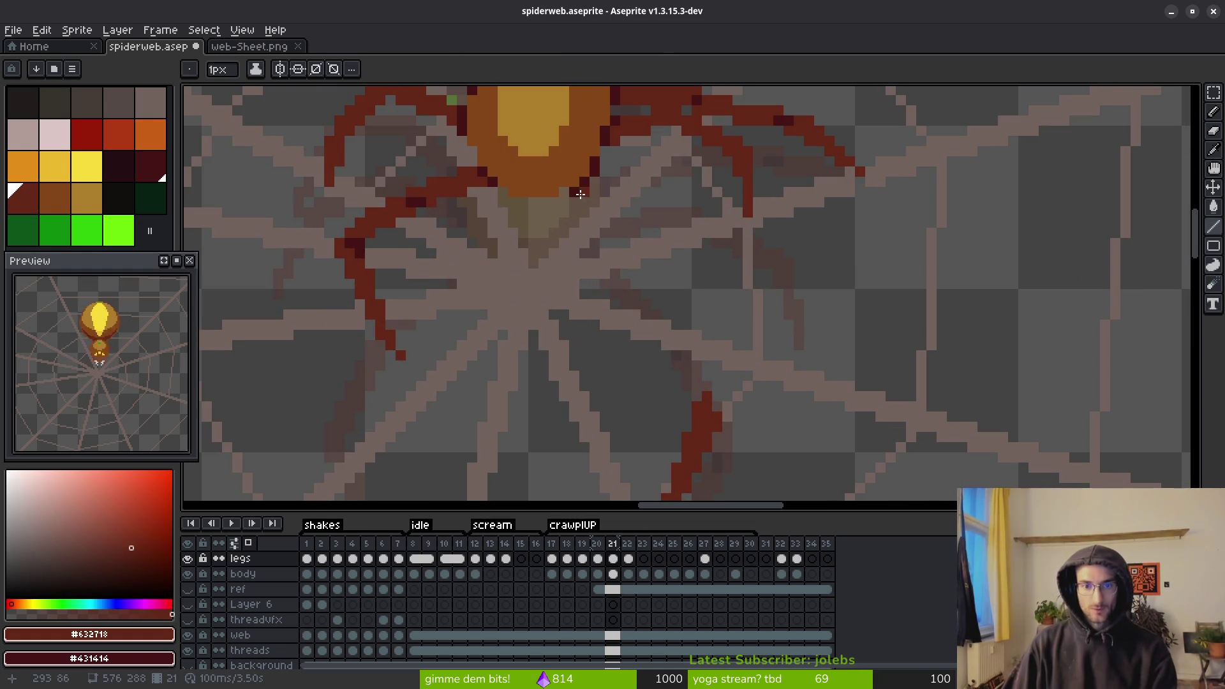
- Flip between frames 20 and 21 to check the redrawn lower-right leg
{"action": "key", "text": "i"}
{"action": "scroll", "coordinate": [695, 277], "scroll_direction": "down", "scroll_amount": 3}
{"action": "key", "text": "Left"}
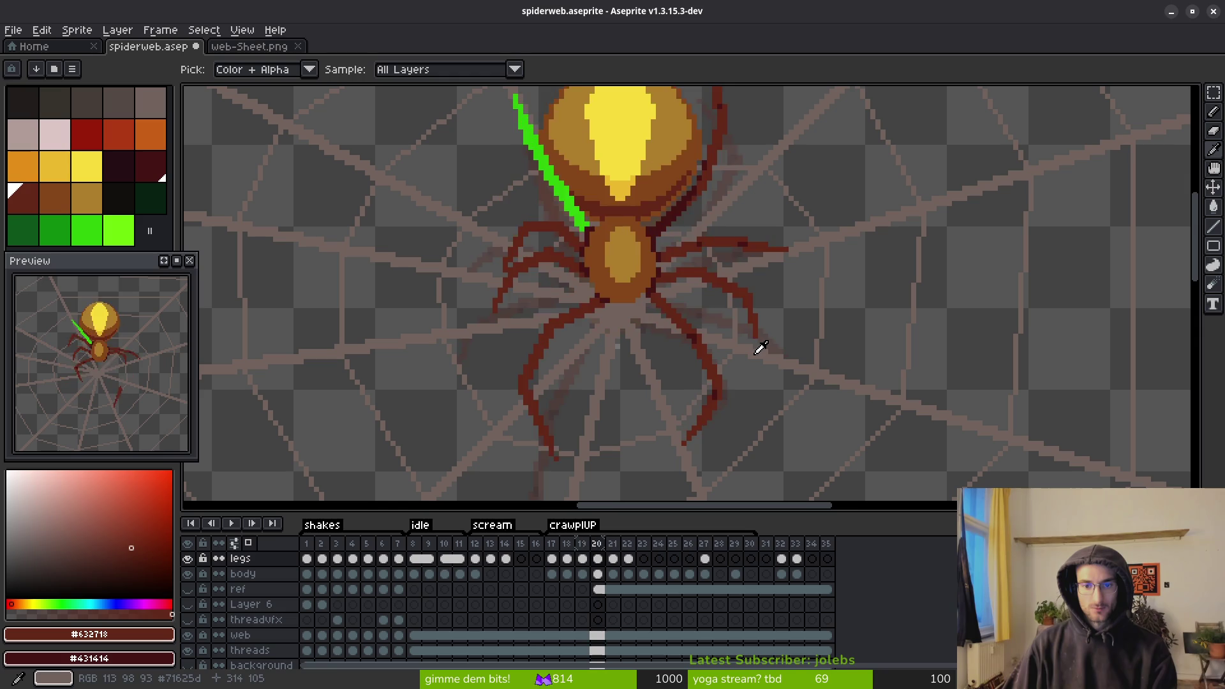
{"action": "key", "text": "Right"}
{"action": "key", "text": "Left"}
{"action": "key", "text": "Right"}
{"action": "key", "text": "Left"}
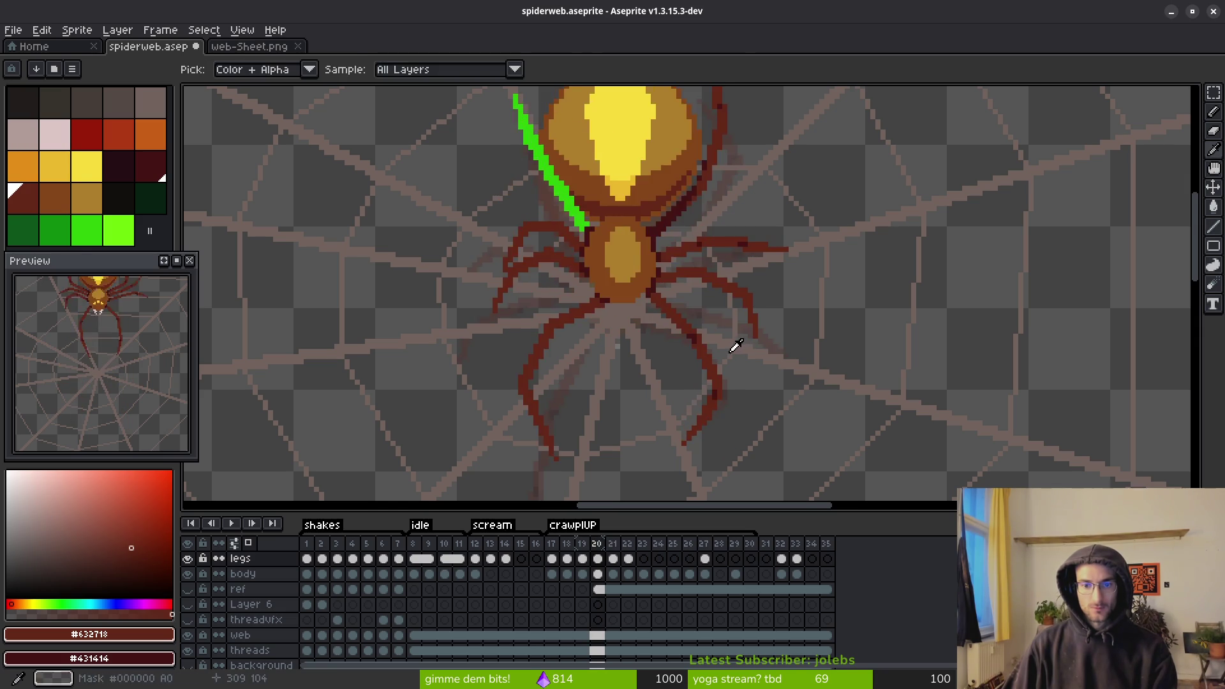
{"action": "key", "text": "b"}
{"action": "key", "text": "Right"}
{"action": "scroll", "coordinate": [716, 366], "scroll_direction": "up", "scroll_amount": 1}
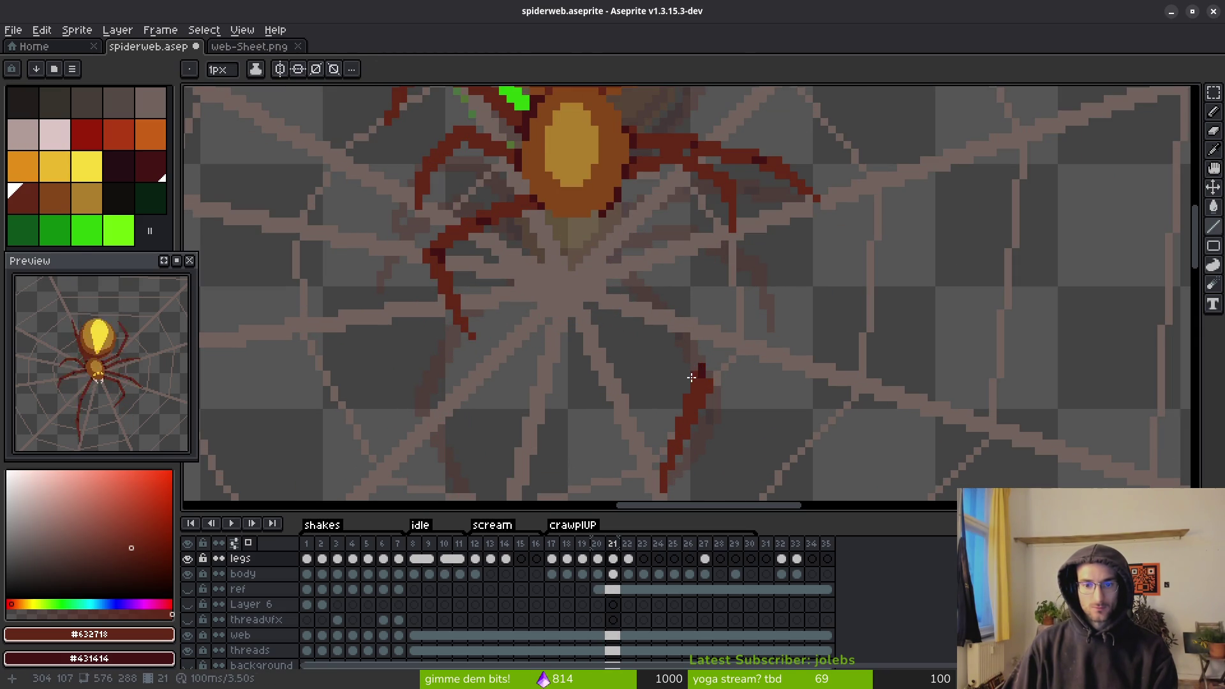
{"action": "scroll", "coordinate": [691, 377], "scroll_direction": "up", "scroll_amount": 3}
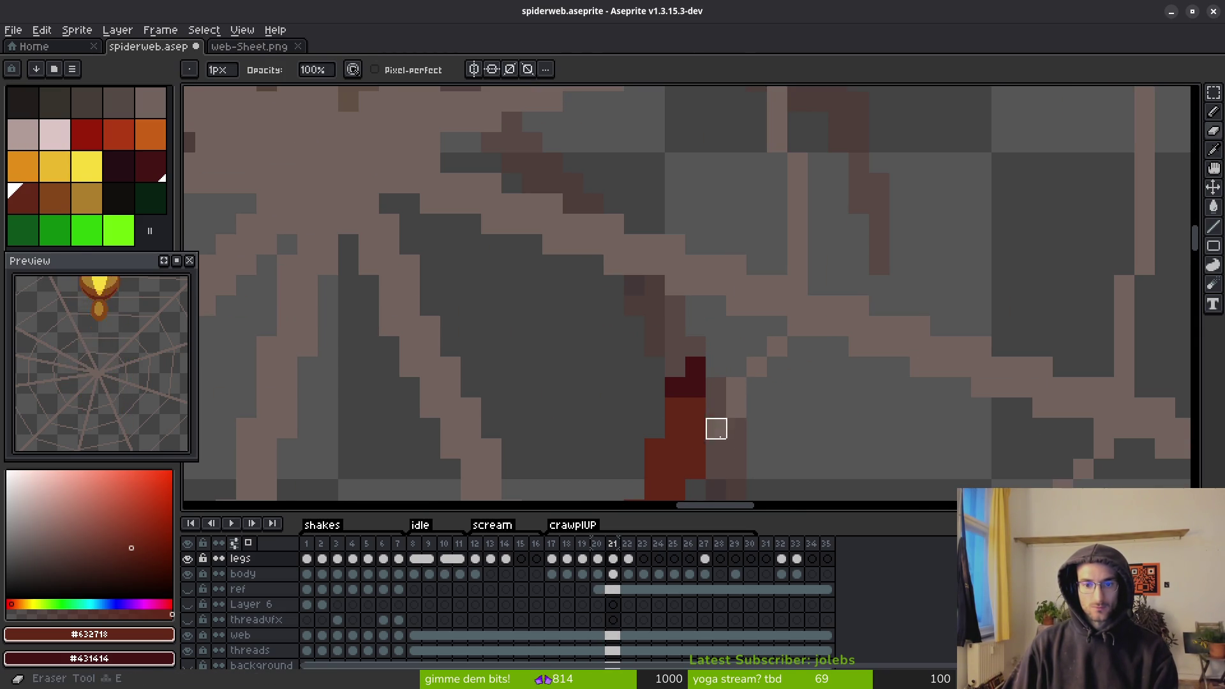
{"action": "scroll", "coordinate": [765, 402], "scroll_direction": "down", "scroll_amount": 3}
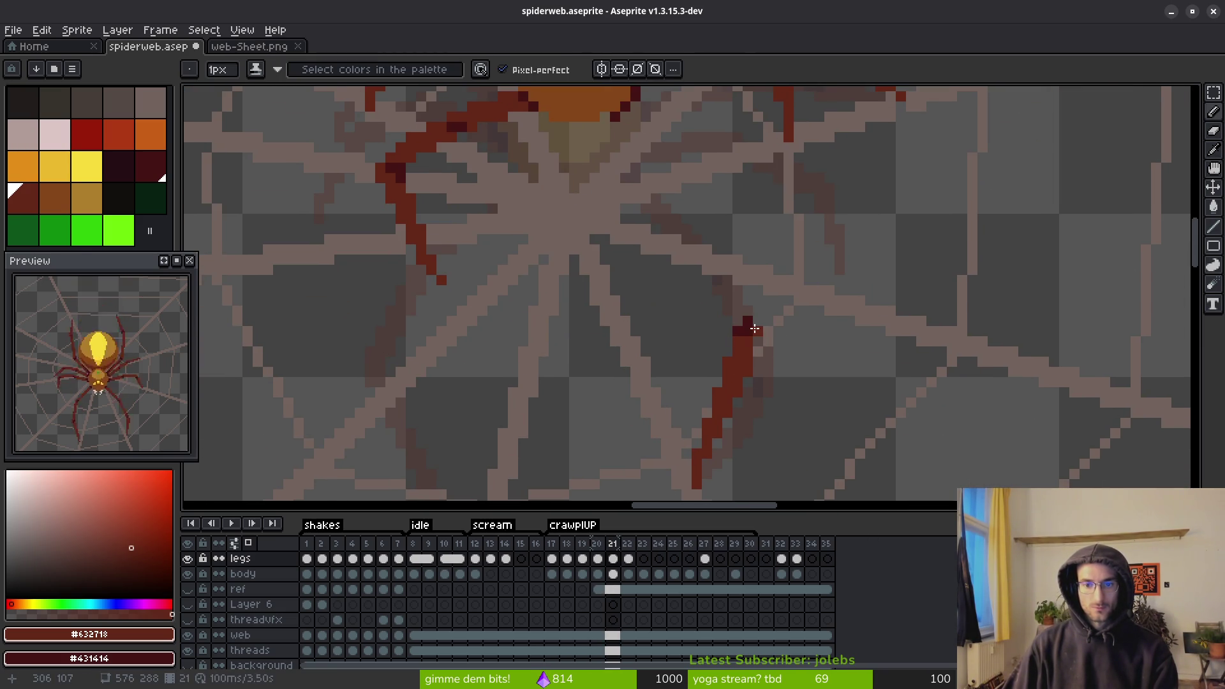
{"action": "scroll", "coordinate": [757, 356], "scroll_direction": "up", "scroll_amount": 2}
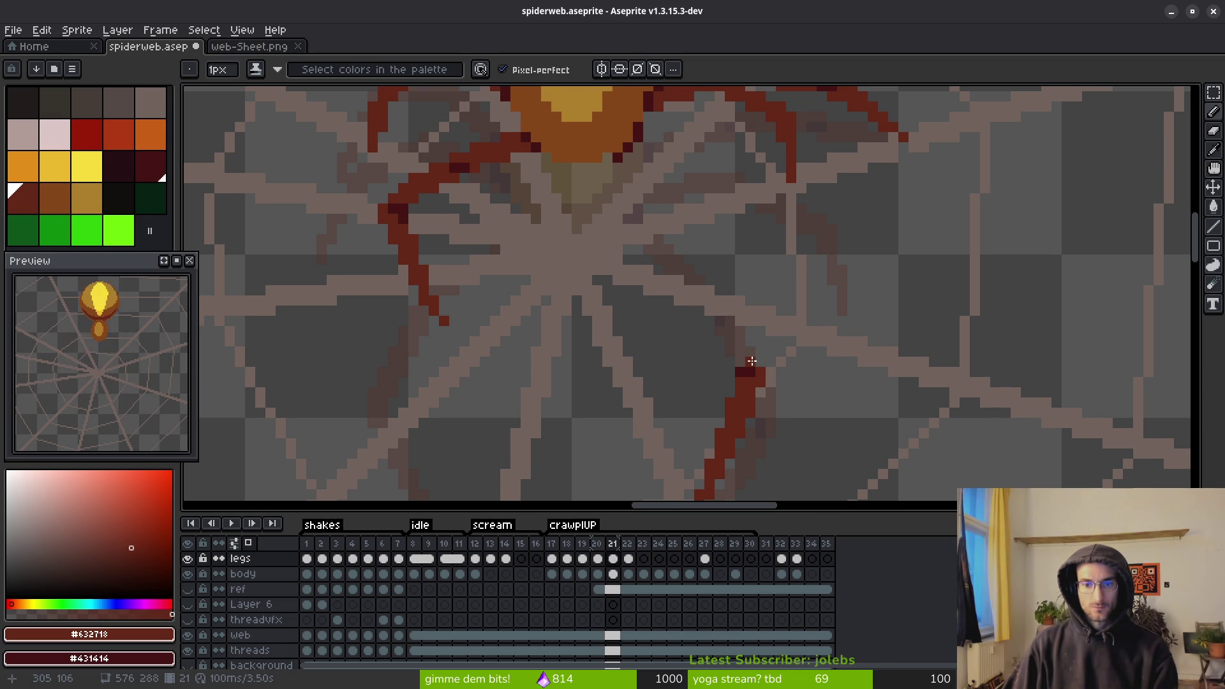
- Draw a dark-red straight line from the body down to the lower-right leg, then add a pixel
{"action": "key", "text": "l"}
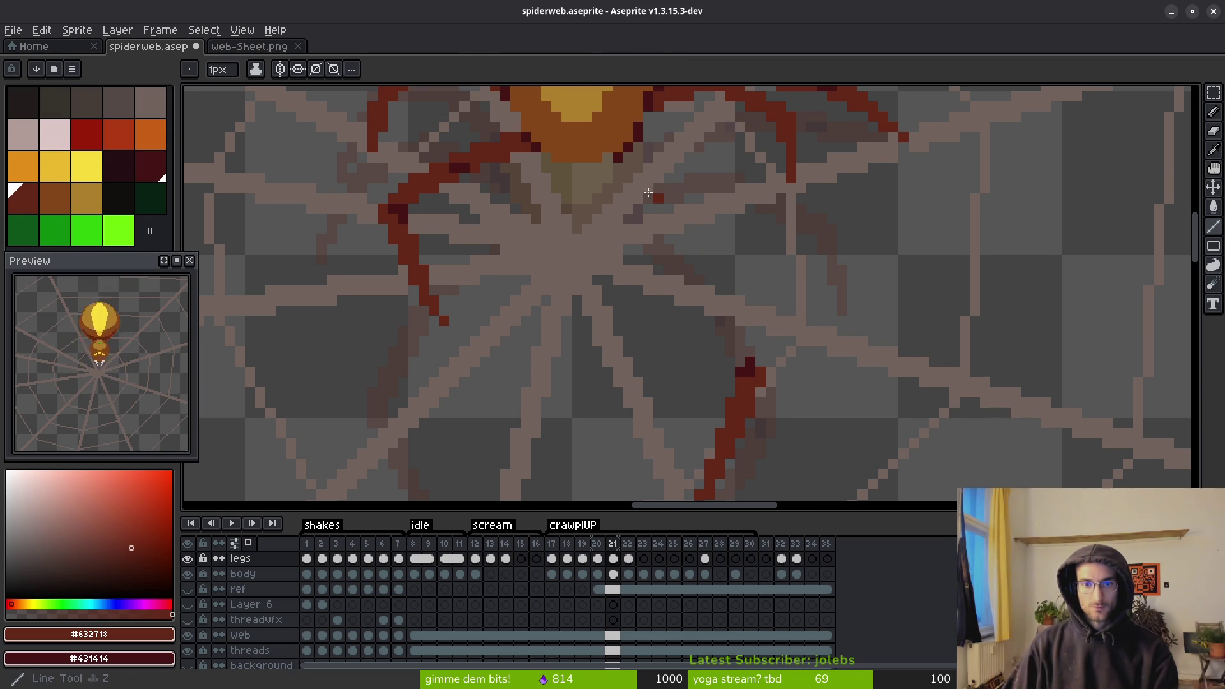
{"action": "mouse_move", "coordinate": [646, 146]}
{"action": "left_mouse_down"}
{"action": "mouse_move", "coordinate": [713, 216]}
{"action": "mouse_move", "coordinate": [746, 341]}
{"action": "mouse_move", "coordinate": [739, 365]}
{"action": "mouse_move", "coordinate": [710, 229]}
{"action": "left_mouse_up"}
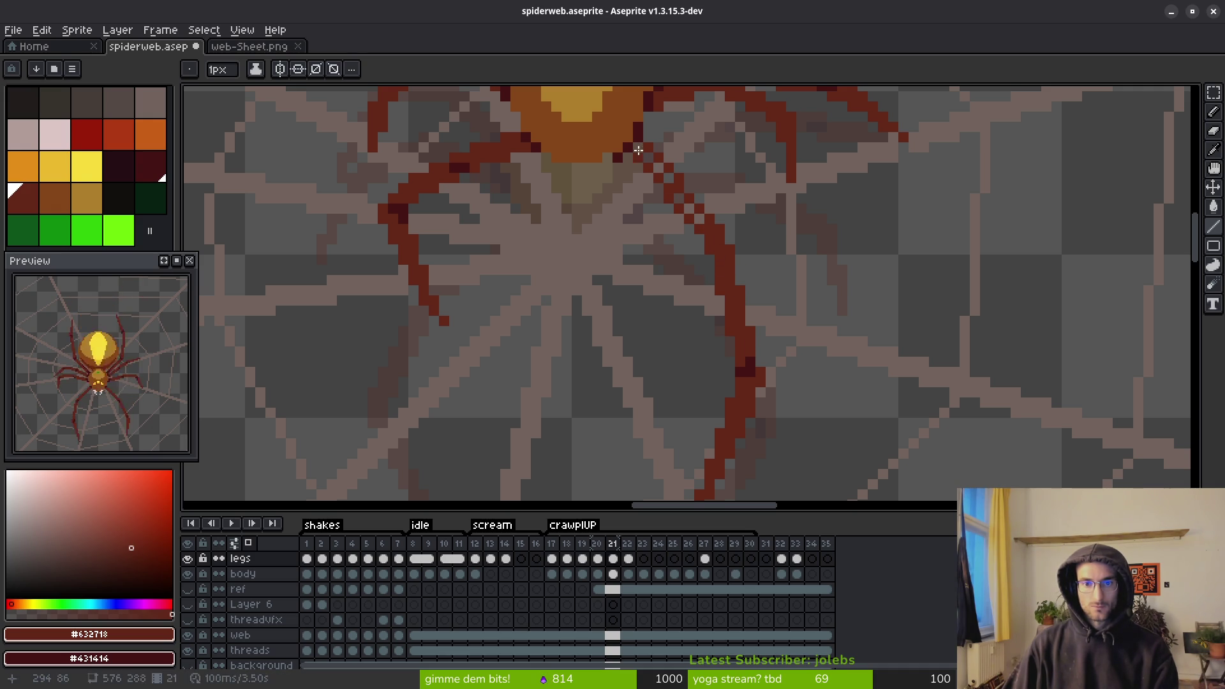
{"action": "key", "text": "b"}
{"action": "scroll", "coordinate": [664, 260], "scroll_direction": "down", "scroll_amount": 2}
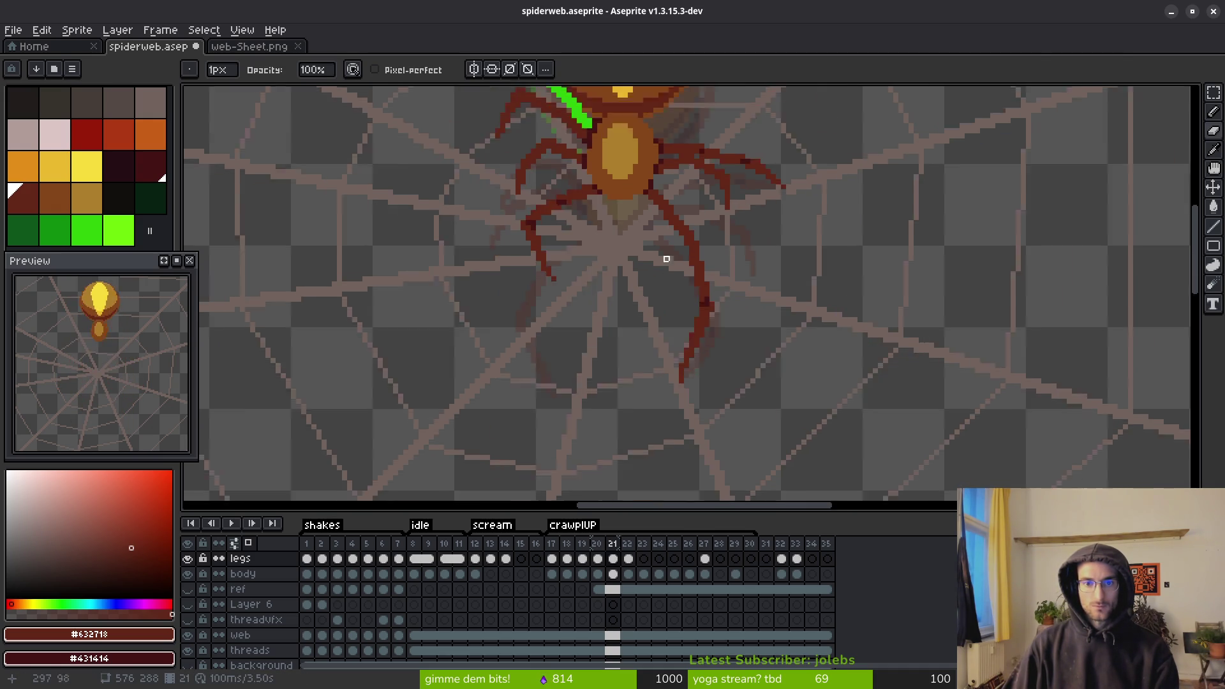
{"action": "scroll", "coordinate": [675, 181], "scroll_direction": "up", "scroll_amount": 3}
{"action": "left_click", "coordinate": [630, 228]}
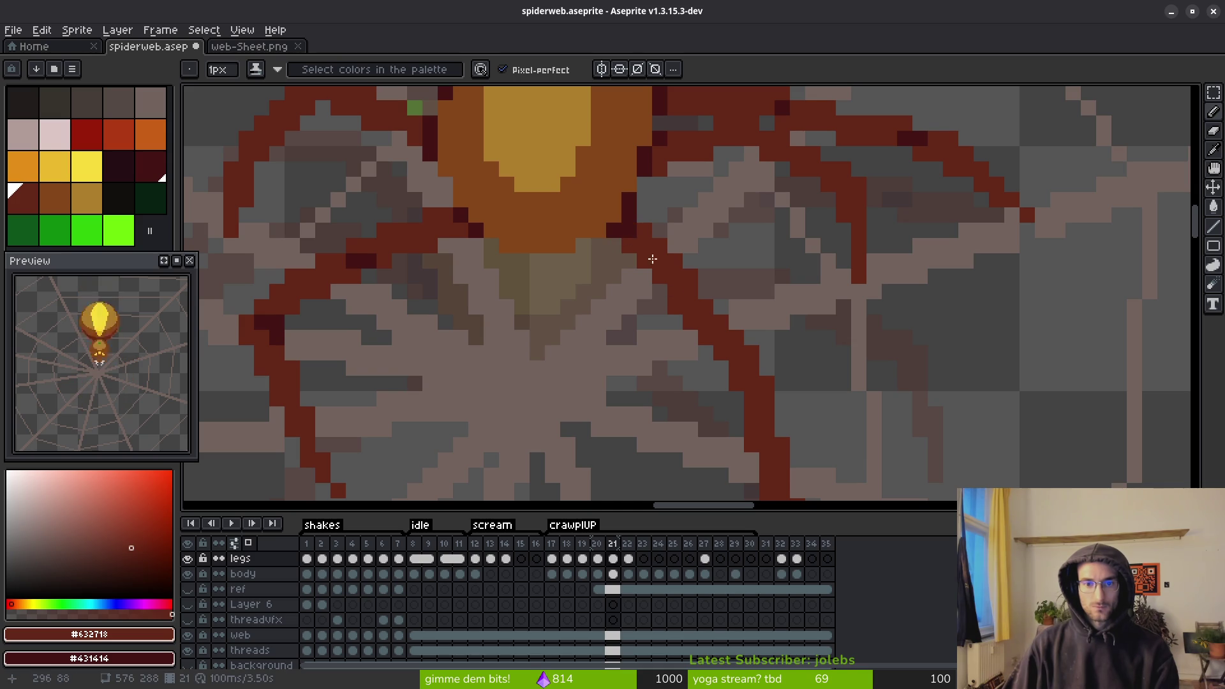
- Sample the leg colour from the canvas and touch up the new leg's pixels
{"action": "scroll", "coordinate": [699, 295], "scroll_direction": "down", "scroll_amount": 3}
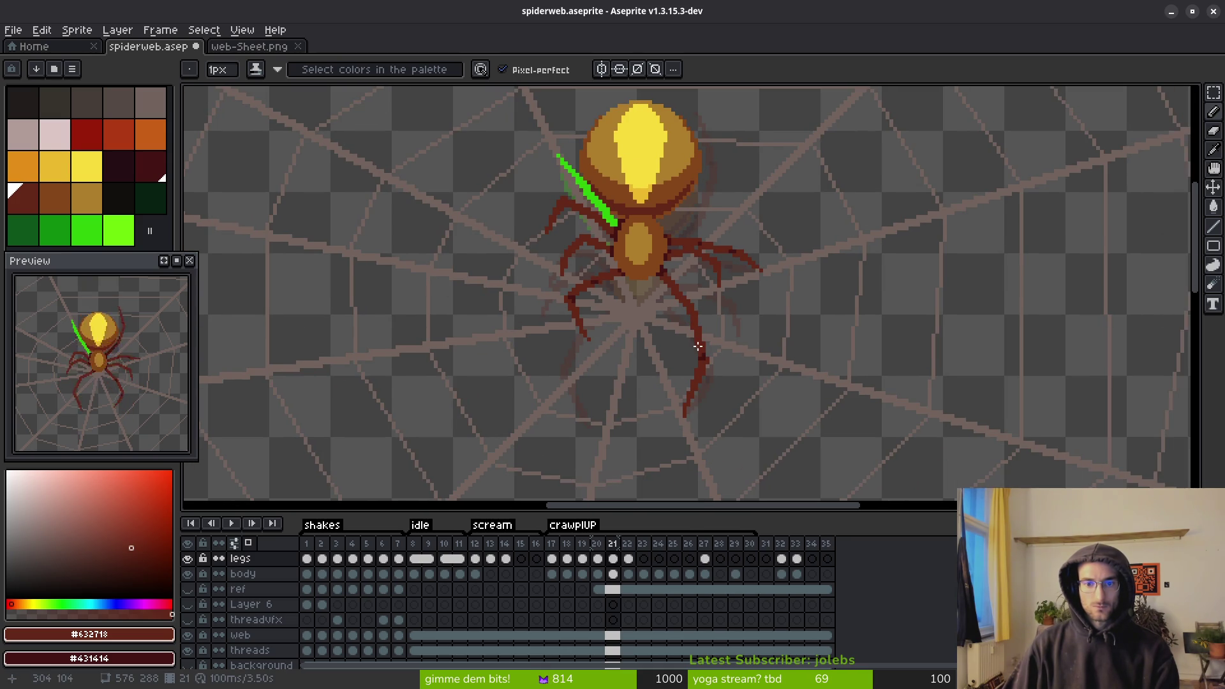
{"action": "scroll", "coordinate": [616, 279], "scroll_direction": "up", "scroll_amount": 3}
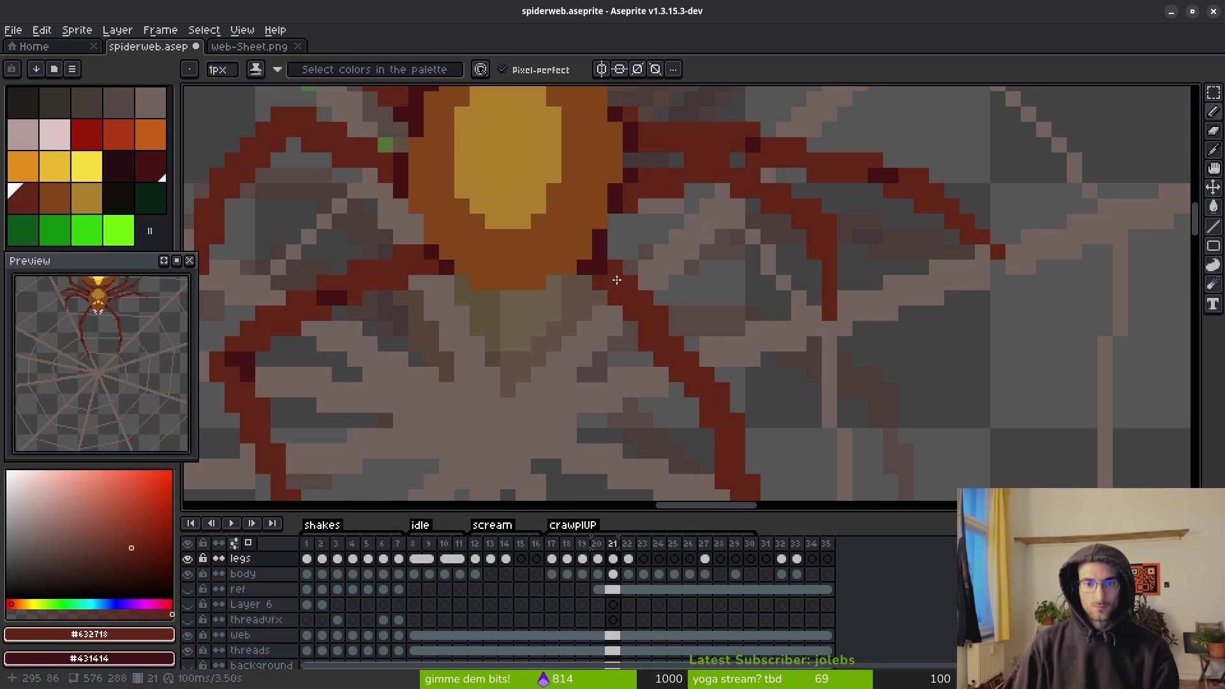
{"action": "scroll", "coordinate": [612, 268], "scroll_direction": "down", "scroll_amount": 5}
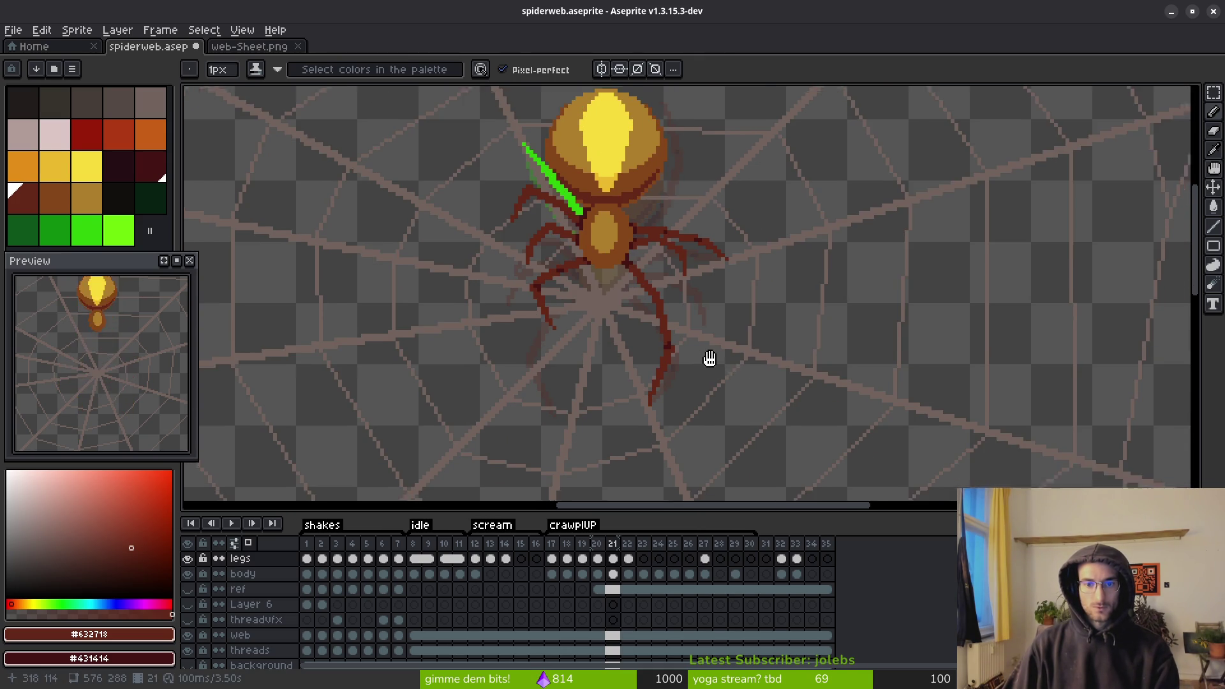
{"action": "left_click_drag", "start_coordinate": [709, 358], "coordinate": [702, 328]}
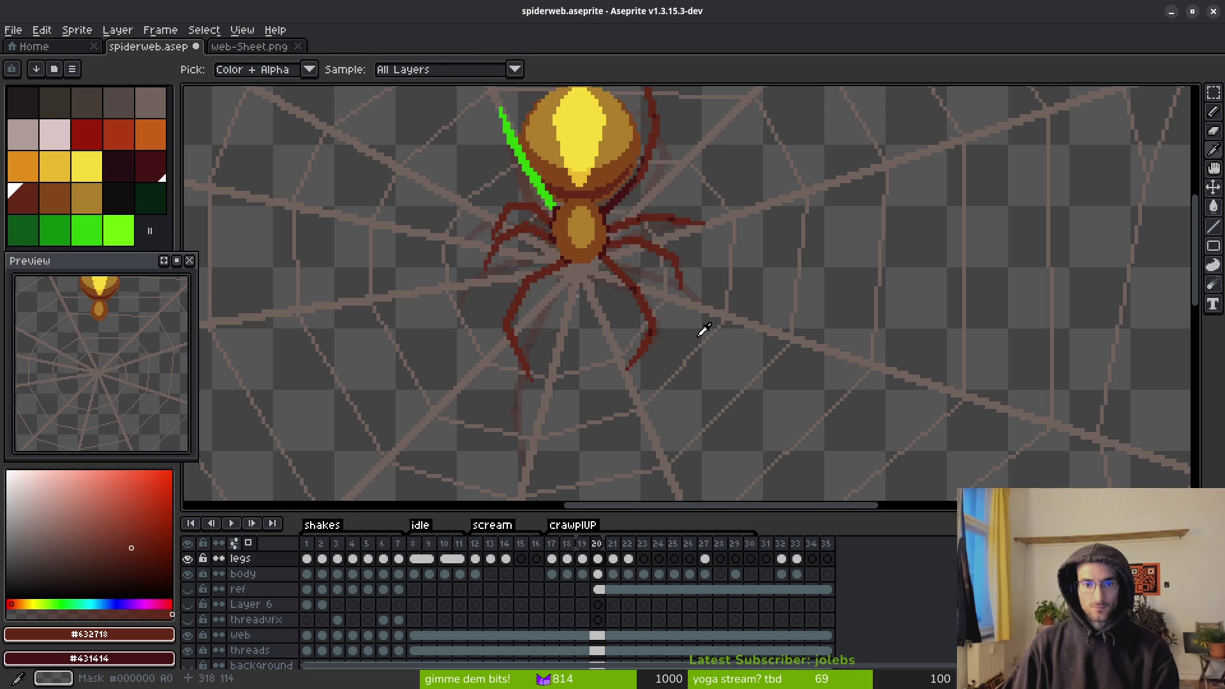
{"action": "scroll", "coordinate": [644, 303], "scroll_direction": "up", "scroll_amount": 2}
{"action": "scroll", "coordinate": [643, 211], "scroll_direction": "up", "scroll_amount": 2}
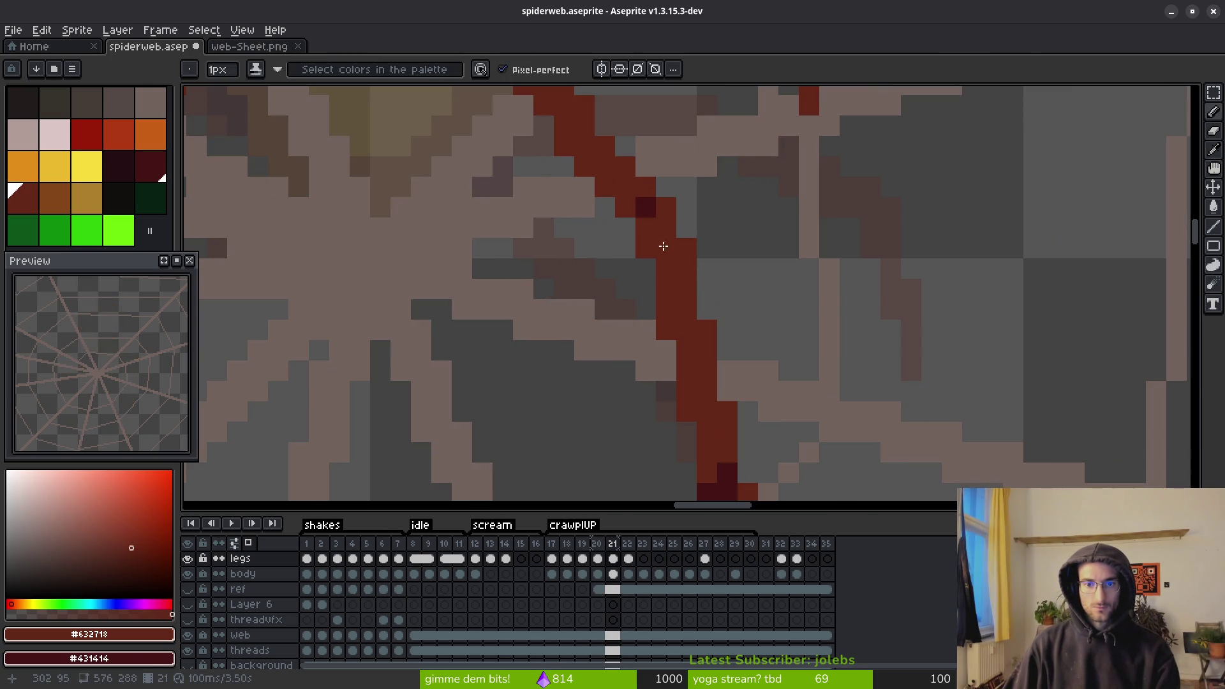
{"action": "scroll", "coordinate": [663, 246], "scroll_direction": "down", "scroll_amount": 3}
{"action": "key", "text": "i"}
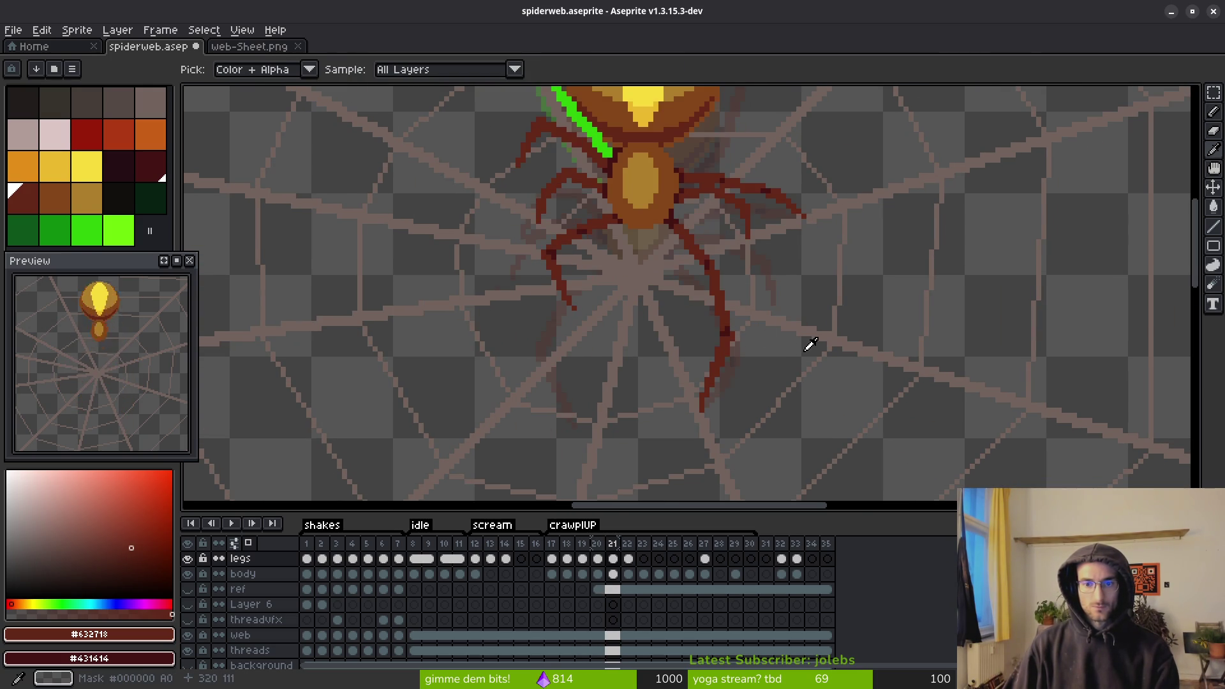
{"action": "key", "text": "b"}
{"action": "scroll", "coordinate": [699, 255], "scroll_direction": "up", "scroll_amount": 3}
{"action": "scroll", "coordinate": [780, 345], "scroll_direction": "down", "scroll_amount": 2}
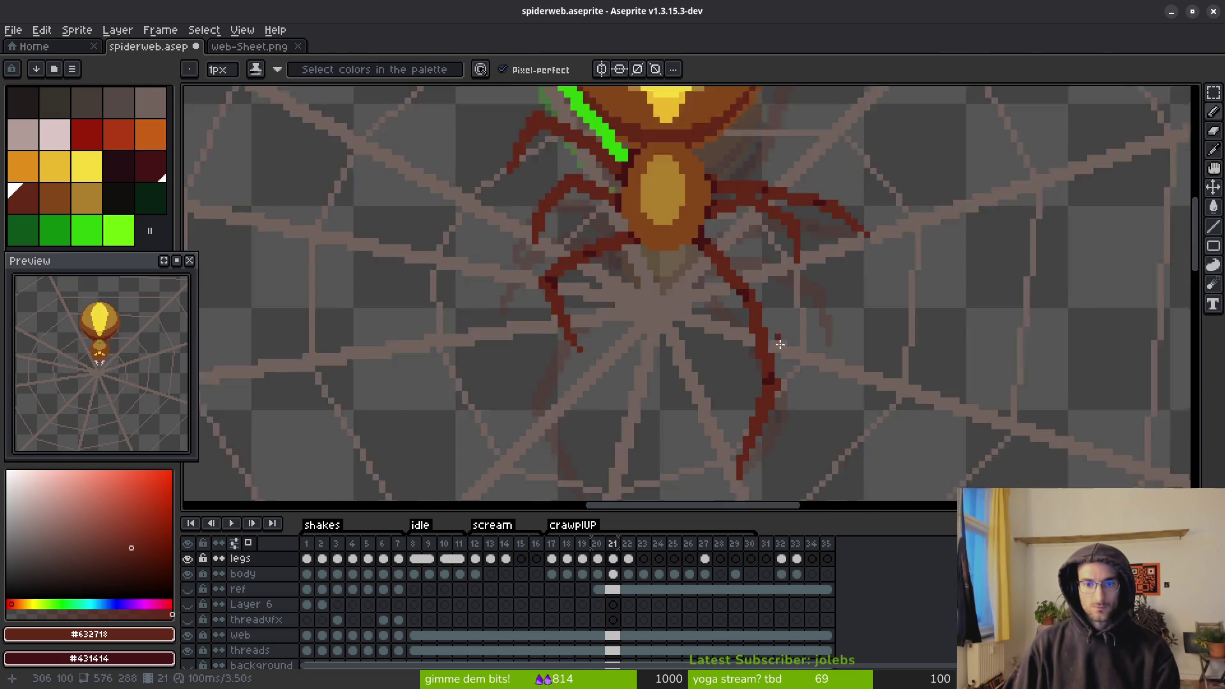
{"action": "scroll", "coordinate": [780, 345], "scroll_direction": "down", "scroll_amount": 2}
{"action": "key", "text": "i"}
{"action": "key", "text": "b"}
{"action": "scroll", "coordinate": [776, 306], "scroll_direction": "up", "scroll_amount": 3}
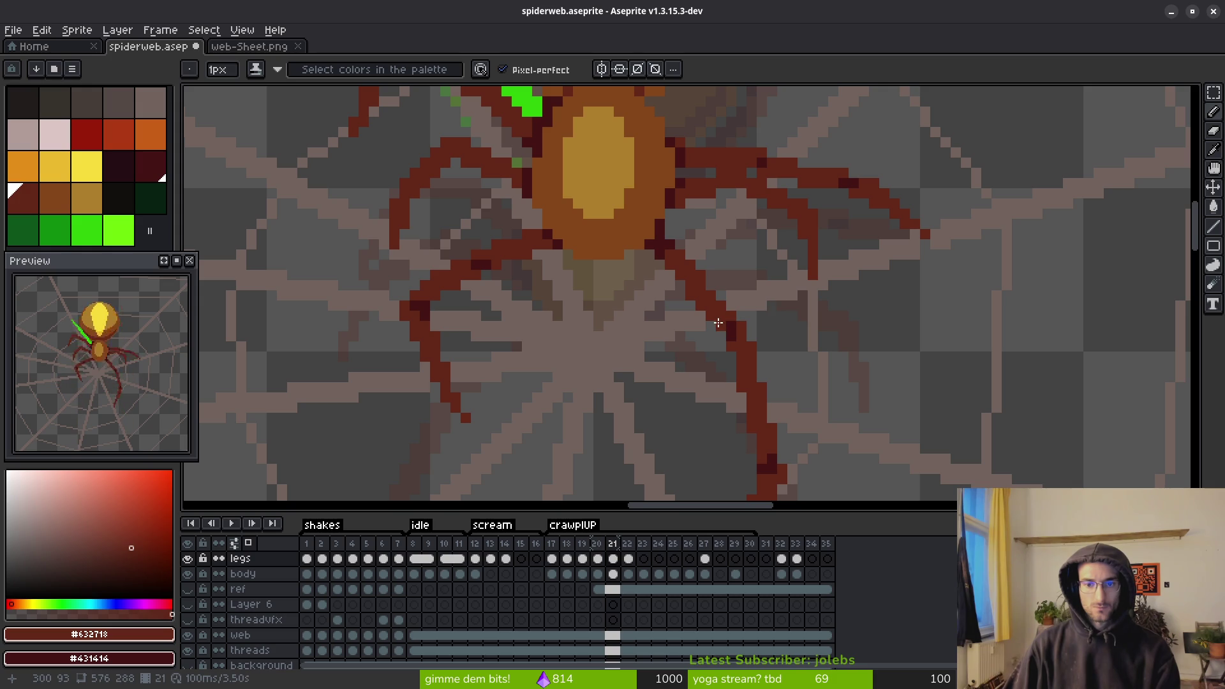
{"action": "scroll", "coordinate": [754, 344], "scroll_direction": "down", "scroll_amount": 3}
{"action": "key", "text": "i"}
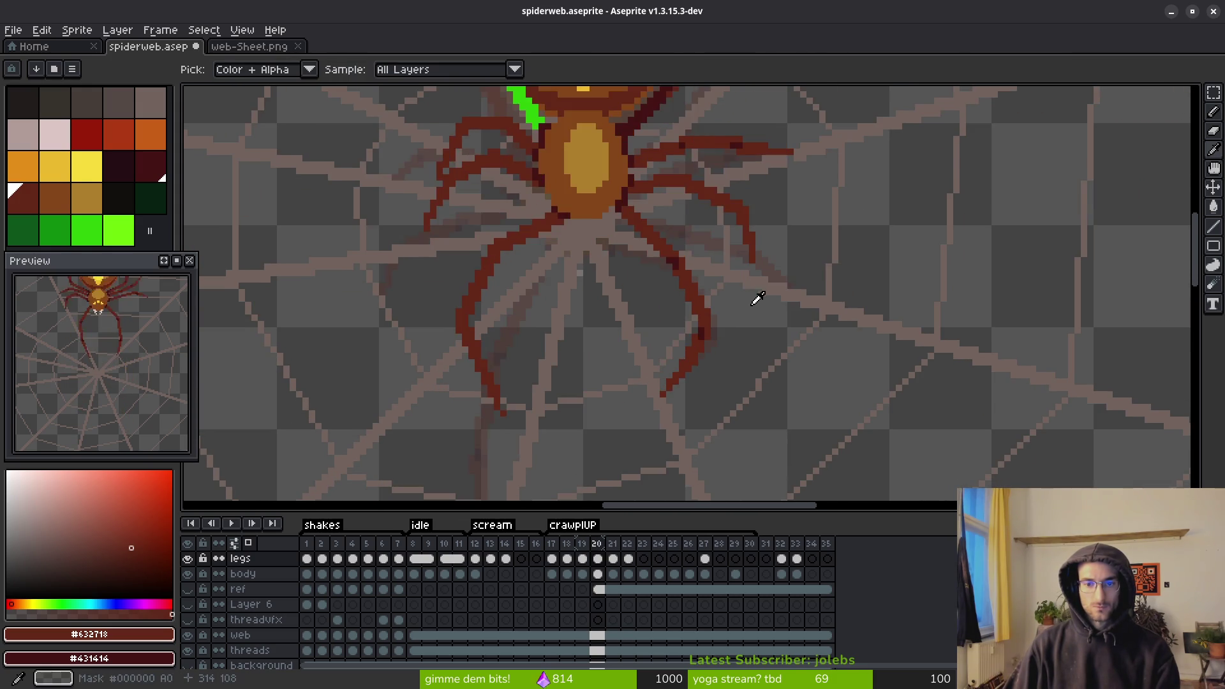
{"action": "key", "text": "b"}
{"action": "scroll", "coordinate": [697, 296], "scroll_direction": "up", "scroll_amount": 3}
{"action": "scroll", "coordinate": [697, 296], "scroll_direction": "up", "scroll_amount": 2}
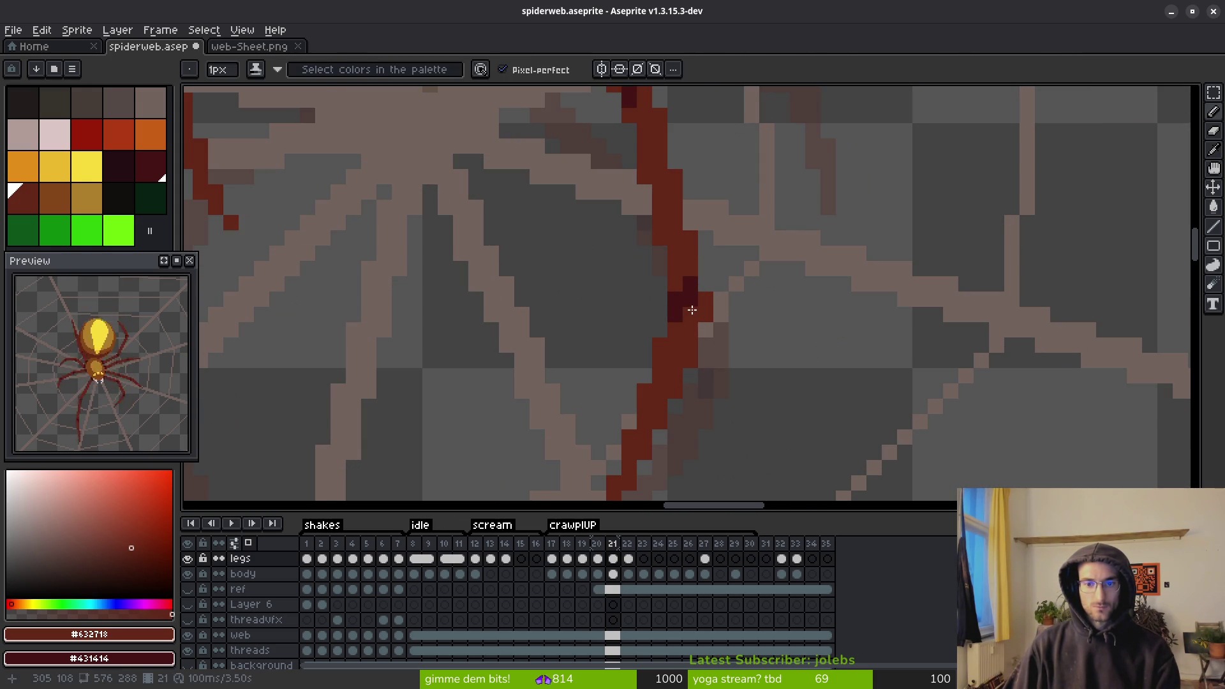
{"action": "scroll", "coordinate": [678, 305], "scroll_direction": "down", "scroll_amount": 3}
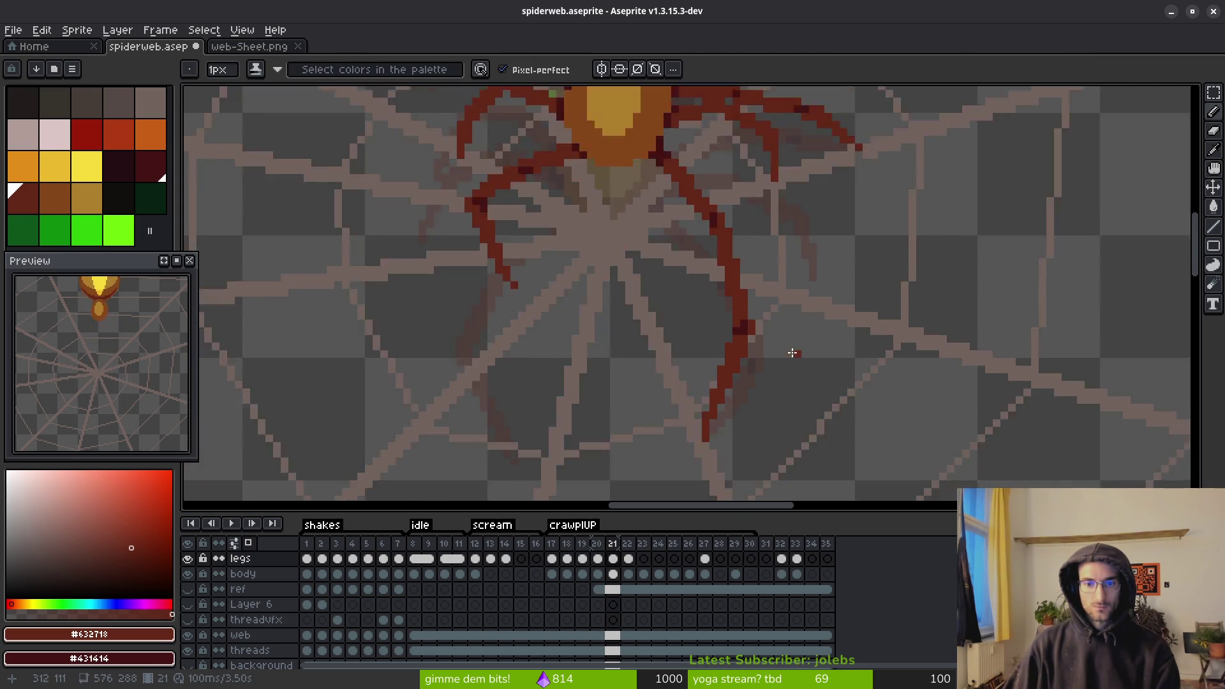
{"action": "scroll", "coordinate": [662, 295], "scroll_direction": "up", "scroll_amount": 4}
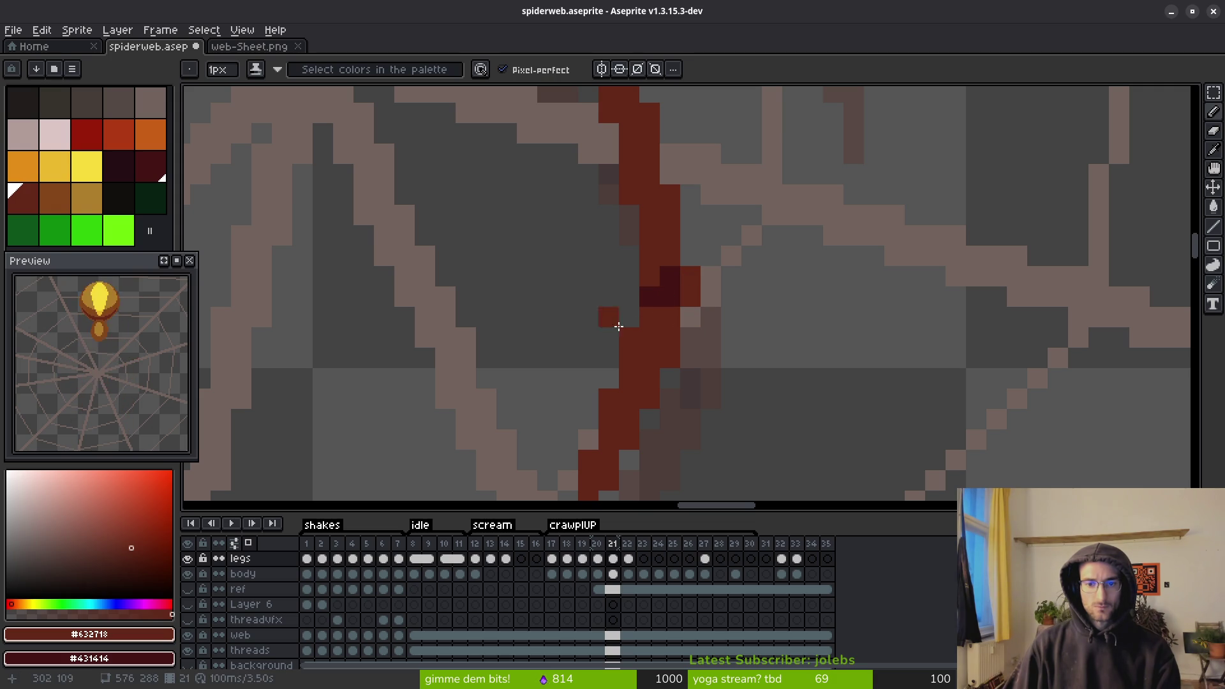
{"action": "scroll", "coordinate": [682, 312], "scroll_direction": "down", "scroll_amount": 3}
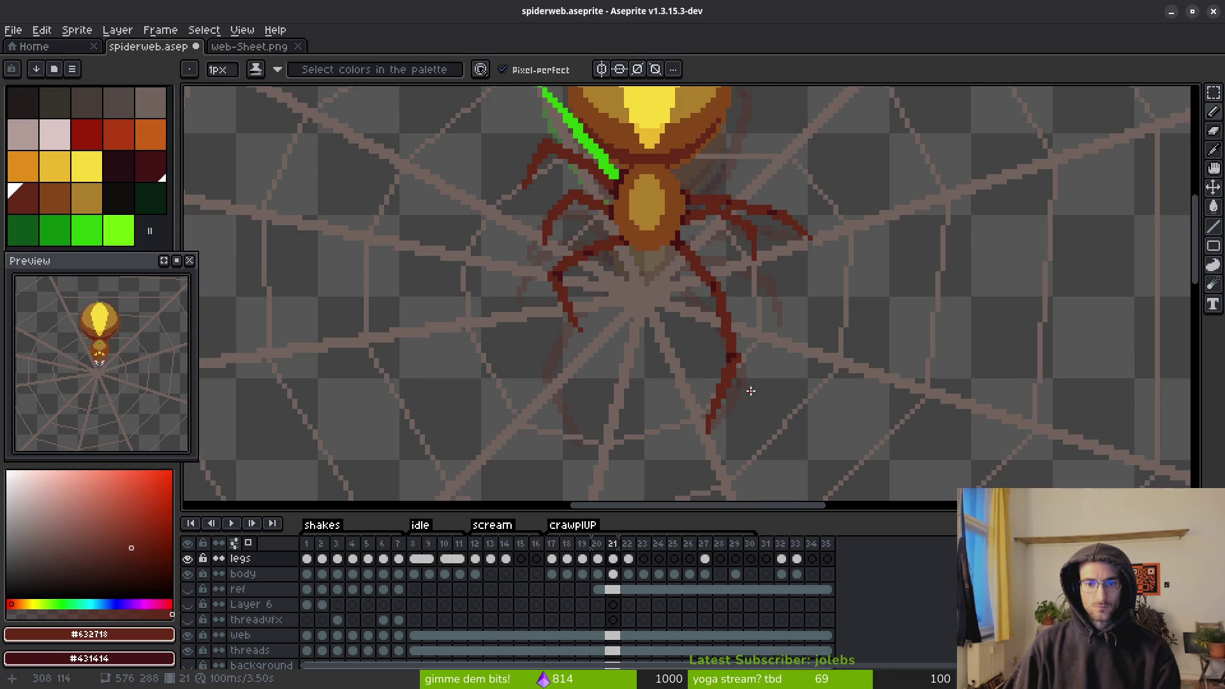
{"action": "scroll", "coordinate": [776, 407], "scroll_direction": "down", "scroll_amount": 1}
{"action": "key", "text": "i"}
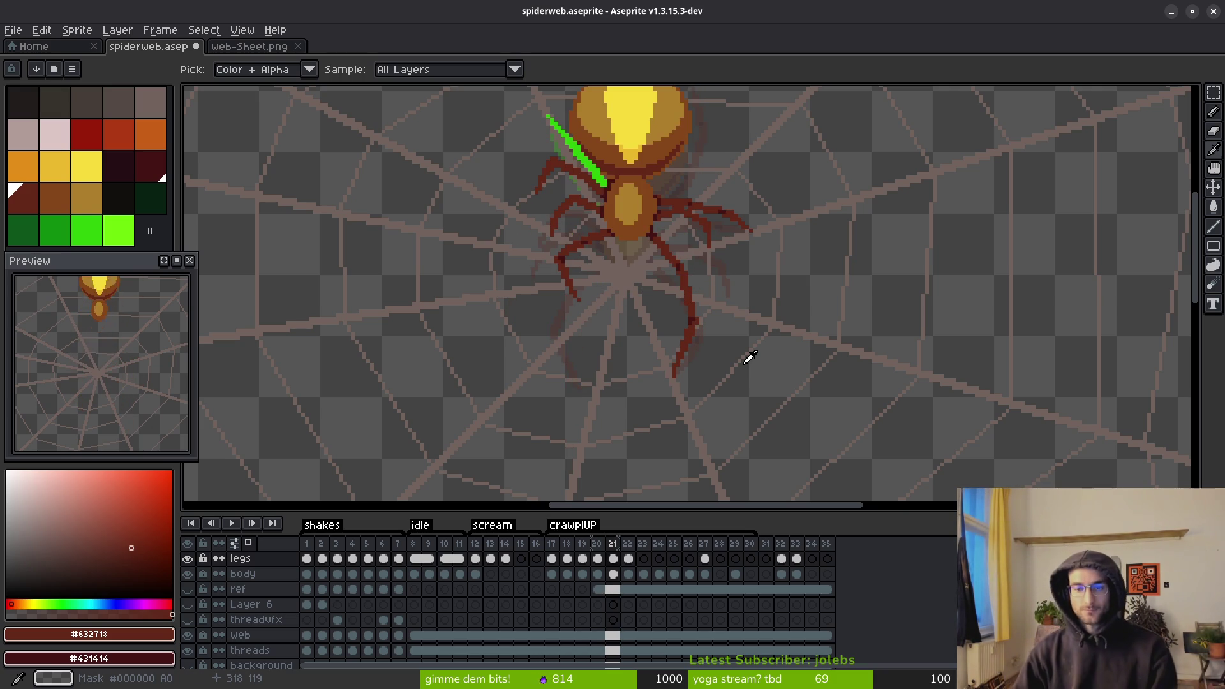
- Flip between frames 20 and 21 to check the leg motion, recentring the spider
{"action": "key", "text": "comma"}
{"action": "key", "text": "period"}
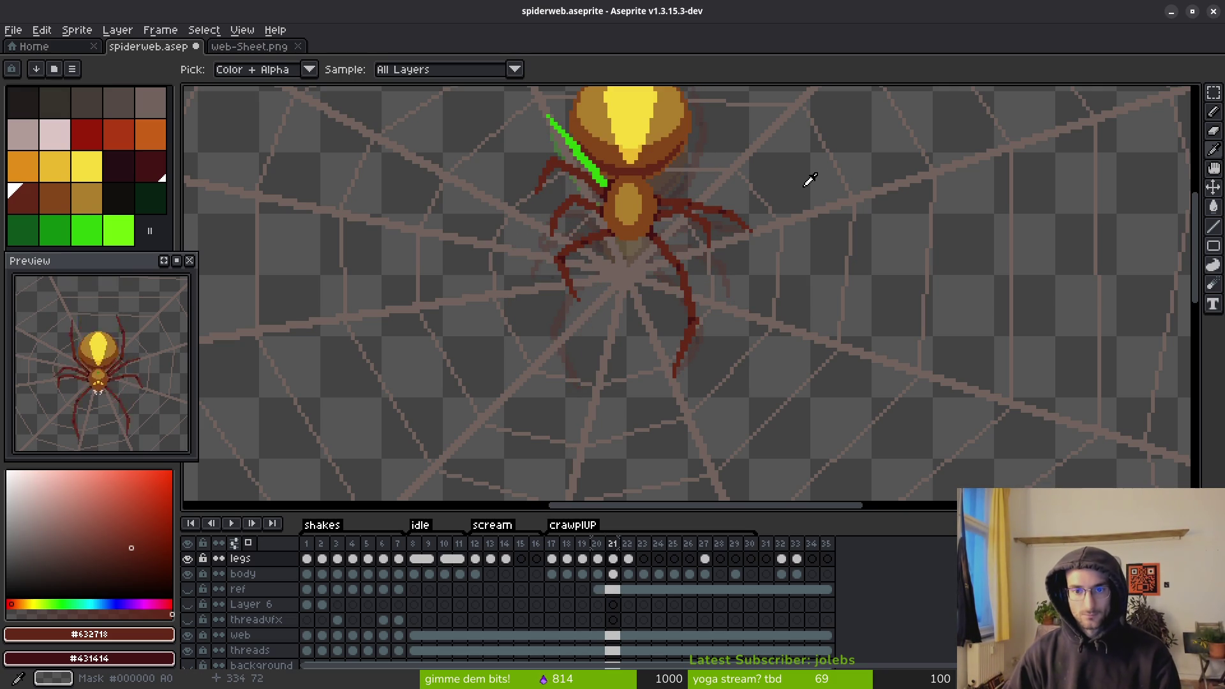
{"action": "key", "text": "comma"}
{"action": "key", "text": "period"}
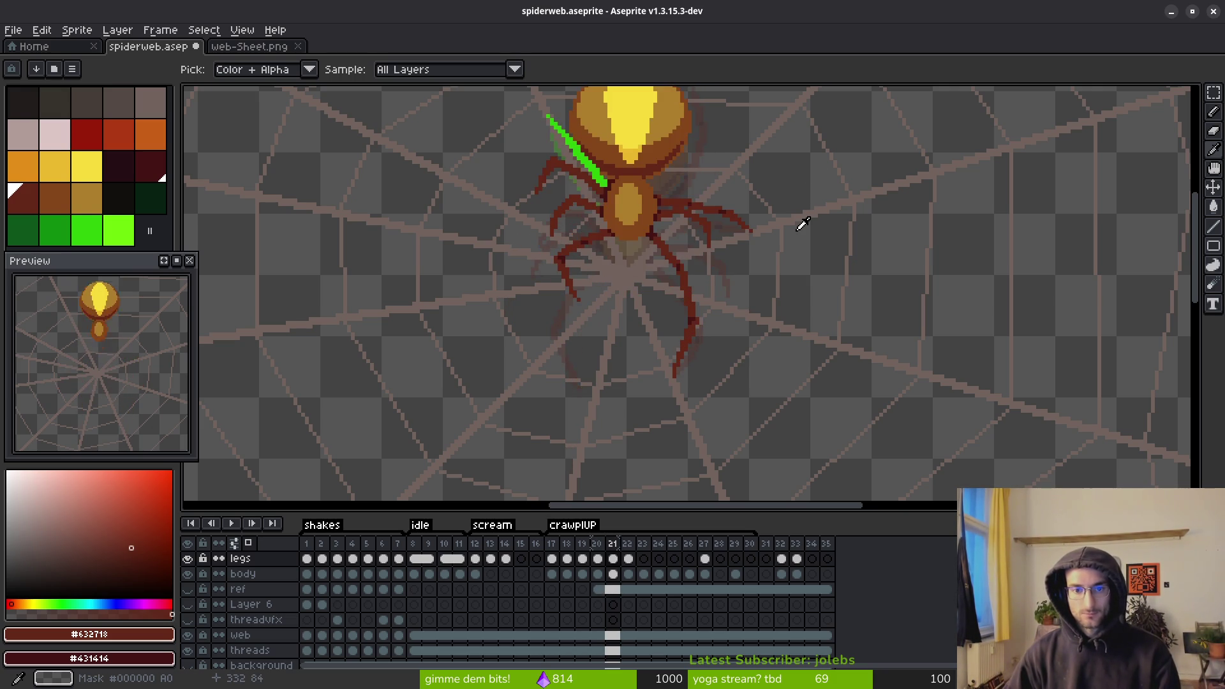
{"action": "key", "text": "comma"}
{"action": "key", "text": "period"}
{"action": "left_click_drag", "start_coordinate": [702, 224], "coordinate": [698, 337]}
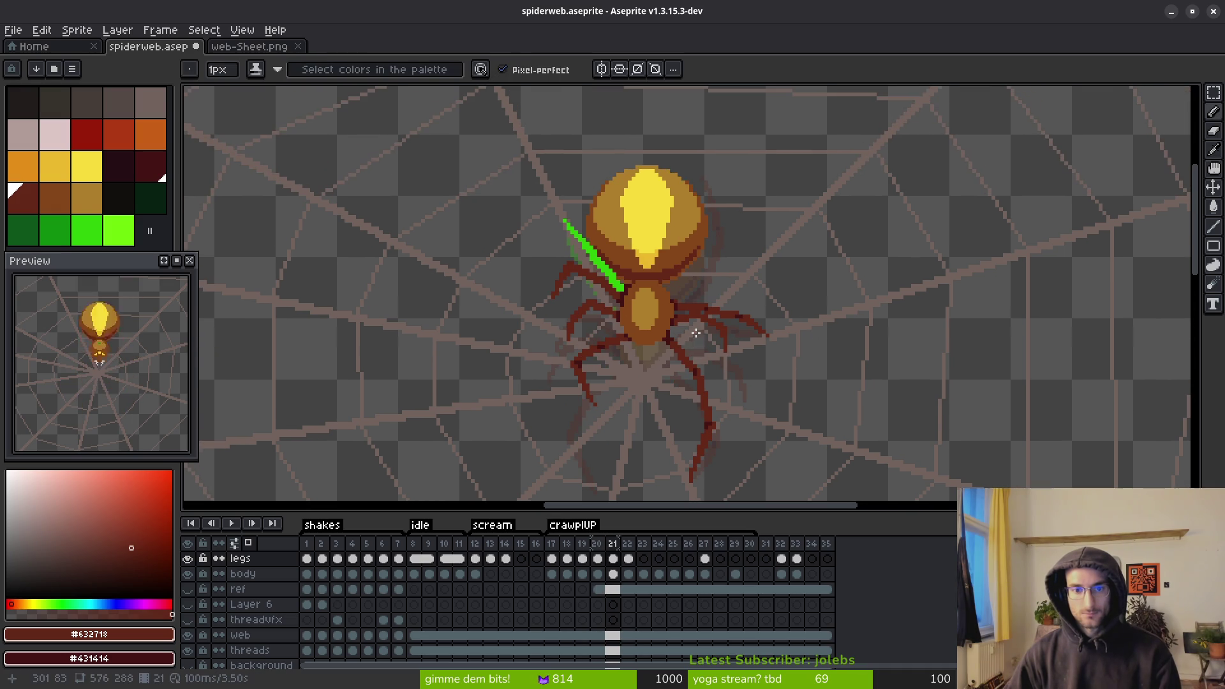
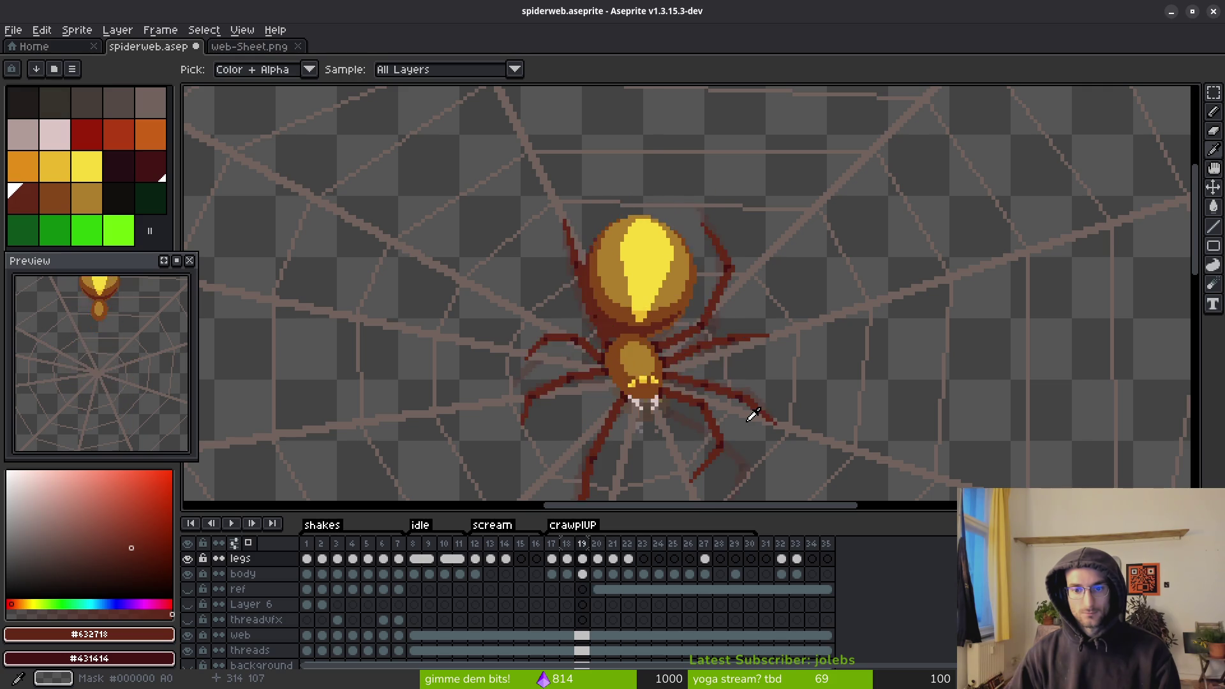
- Repaint the right leg's red pixels on frame 21 and extend it with a short red line
{"action": "scroll", "coordinate": [725, 342], "scroll_direction": "up", "scroll_amount": 3}
{"action": "scroll", "coordinate": [726, 342], "scroll_direction": "up", "scroll_amount": 1}
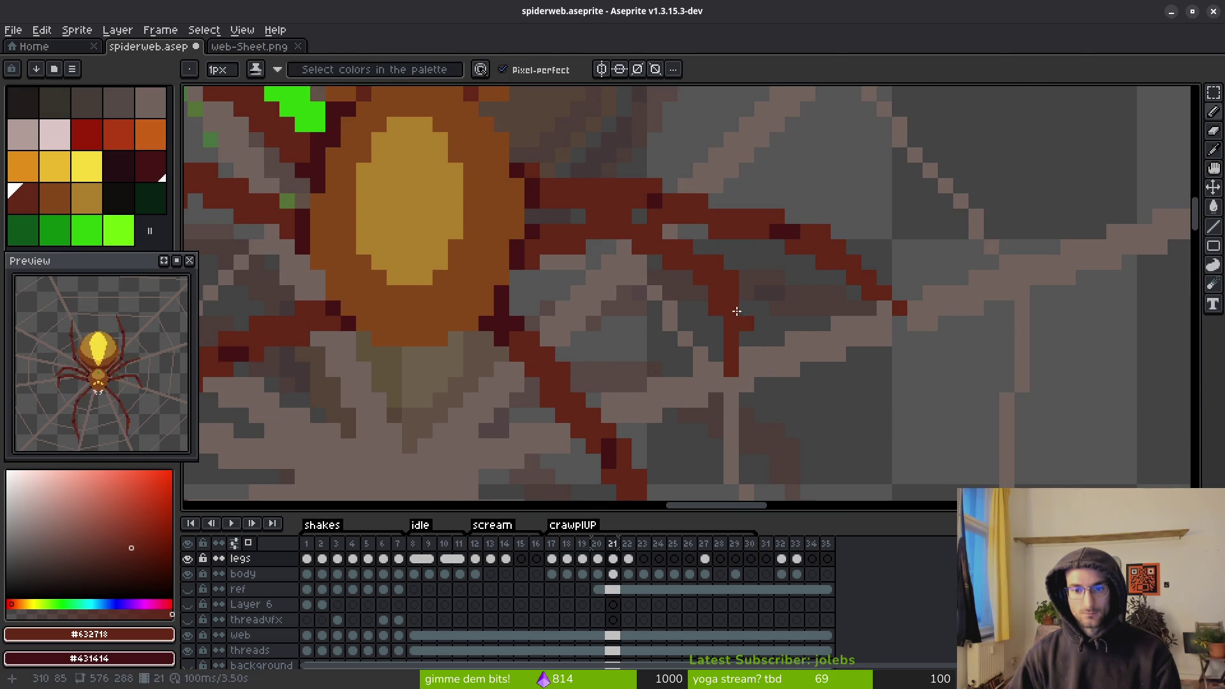
{"action": "scroll", "coordinate": [727, 309], "scroll_direction": "up", "scroll_amount": 1}
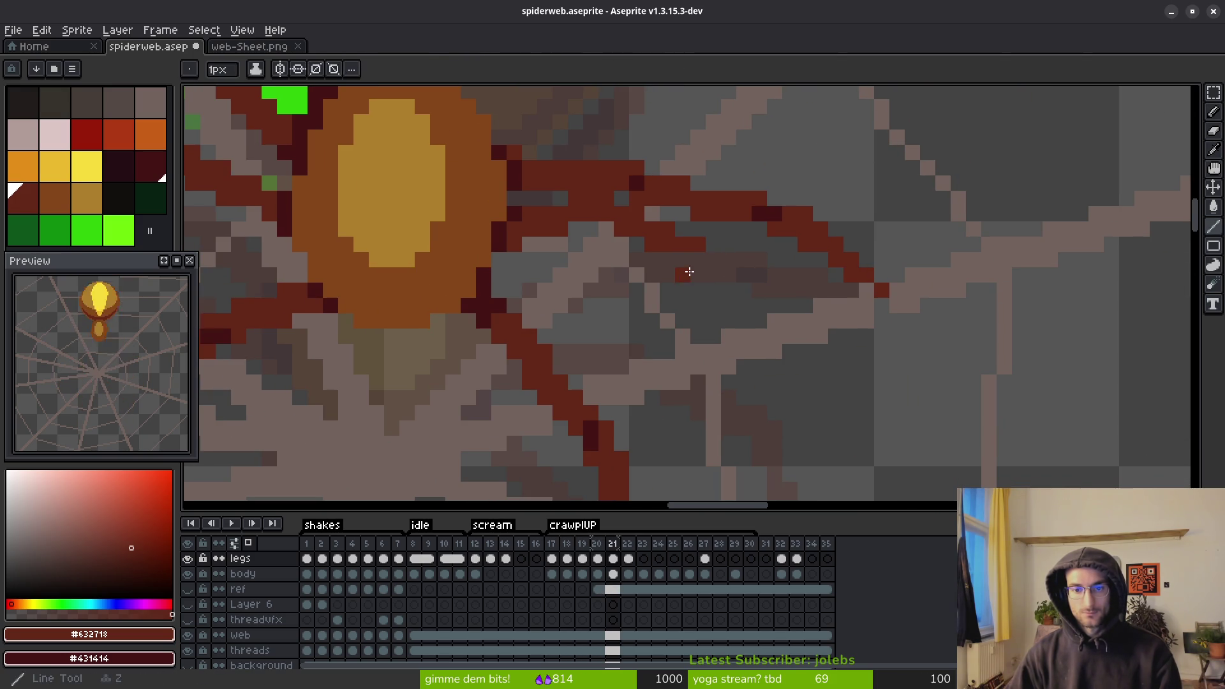
{"action": "left_click_drag", "start_coordinate": [606, 230], "coordinate": [698, 260]}
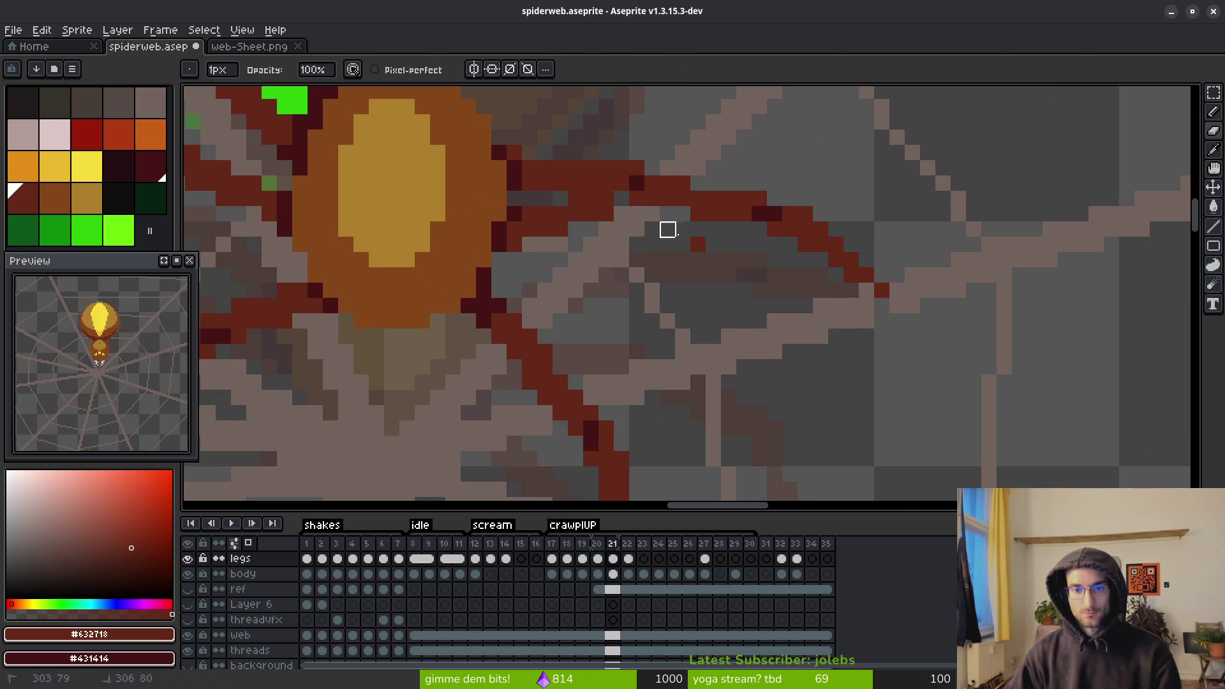
{"action": "key", "text": "b"}
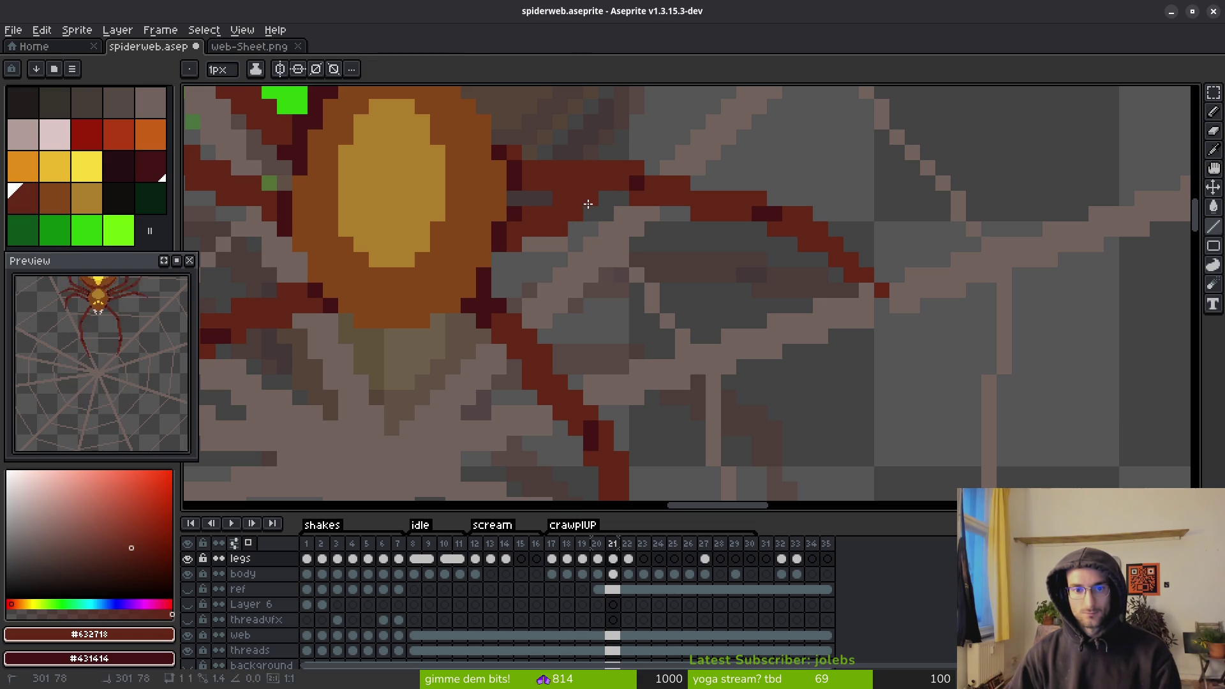
{"action": "mouse_move", "coordinate": [587, 204]}
{"action": "left_mouse_down"}
{"action": "mouse_move", "coordinate": [726, 266]}
{"action": "mouse_move", "coordinate": [756, 311]}
{"action": "mouse_move", "coordinate": [684, 357]}
{"action": "mouse_move", "coordinate": [753, 338]}
{"action": "mouse_move", "coordinate": [794, 353]}
{"action": "mouse_move", "coordinate": [679, 260]}
{"action": "mouse_move", "coordinate": [588, 216]}
{"action": "left_mouse_up"}
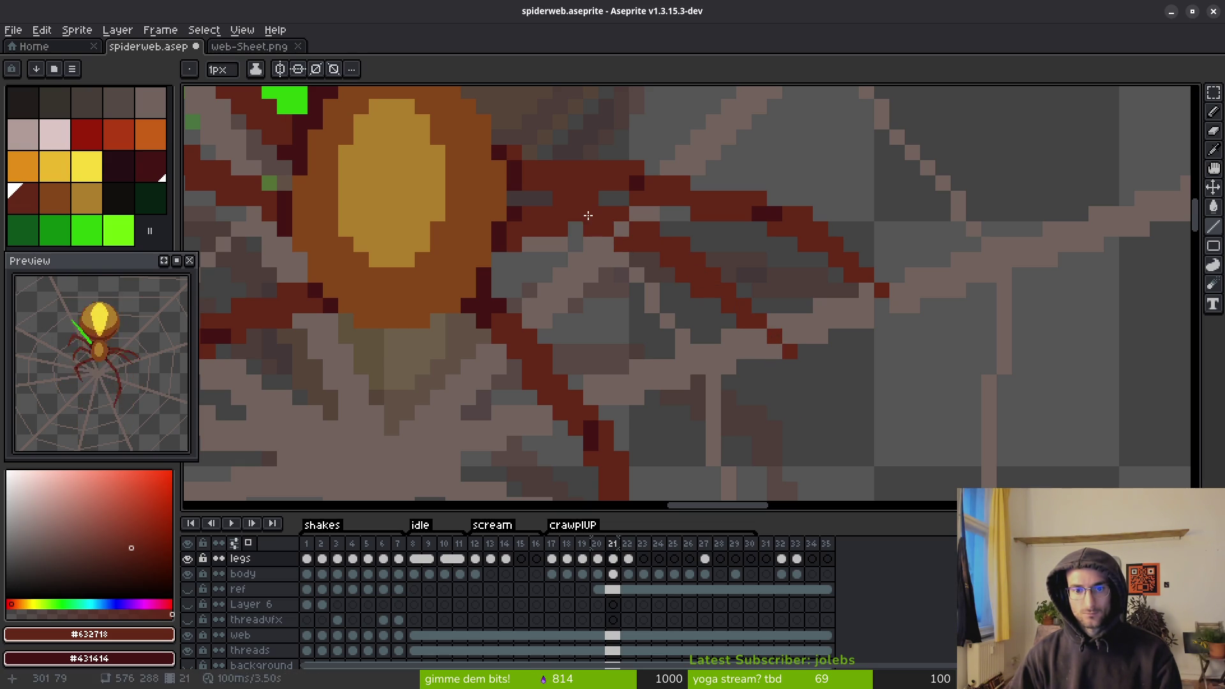
{"action": "scroll", "coordinate": [619, 302], "scroll_direction": "down", "scroll_amount": 3}
{"action": "scroll", "coordinate": [638, 351], "scroll_direction": "up", "scroll_amount": 4}
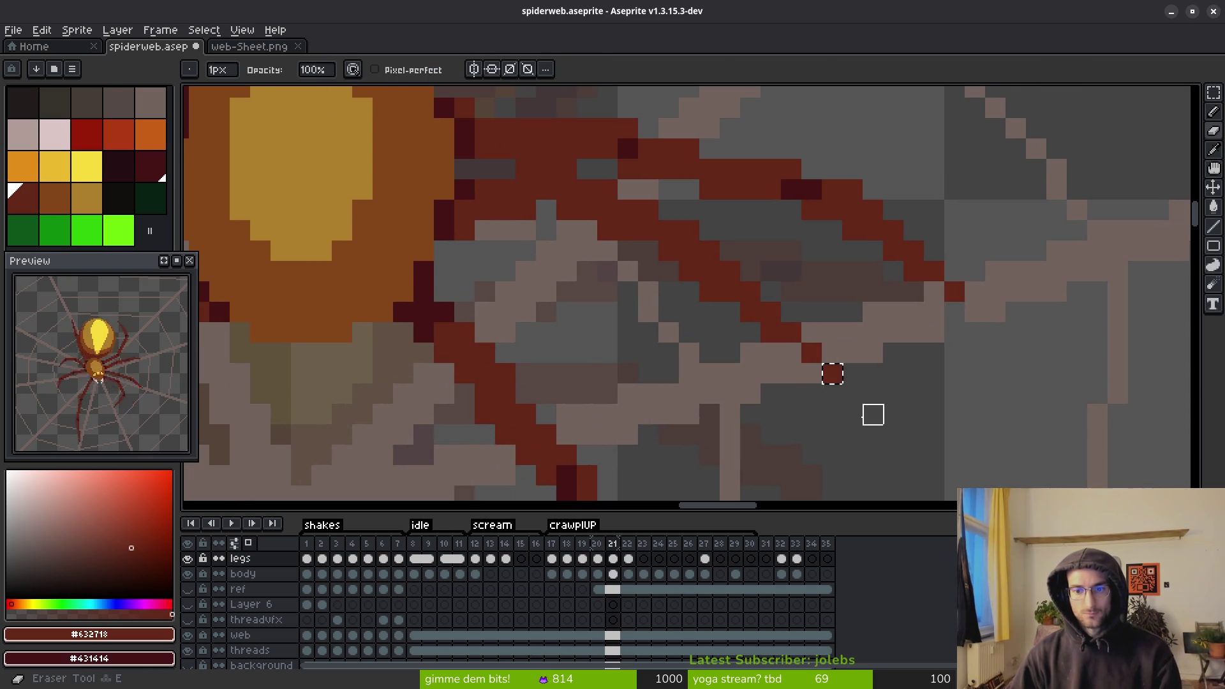
- Save spiderweb.aseprite with the reworked leg
{"action": "key", "text": "v"}
{"action": "key", "text": "b"}
{"action": "key", "text": "ctrl+s"}
{"action": "scroll", "coordinate": [814, 389], "scroll_direction": "down", "scroll_amount": 5}
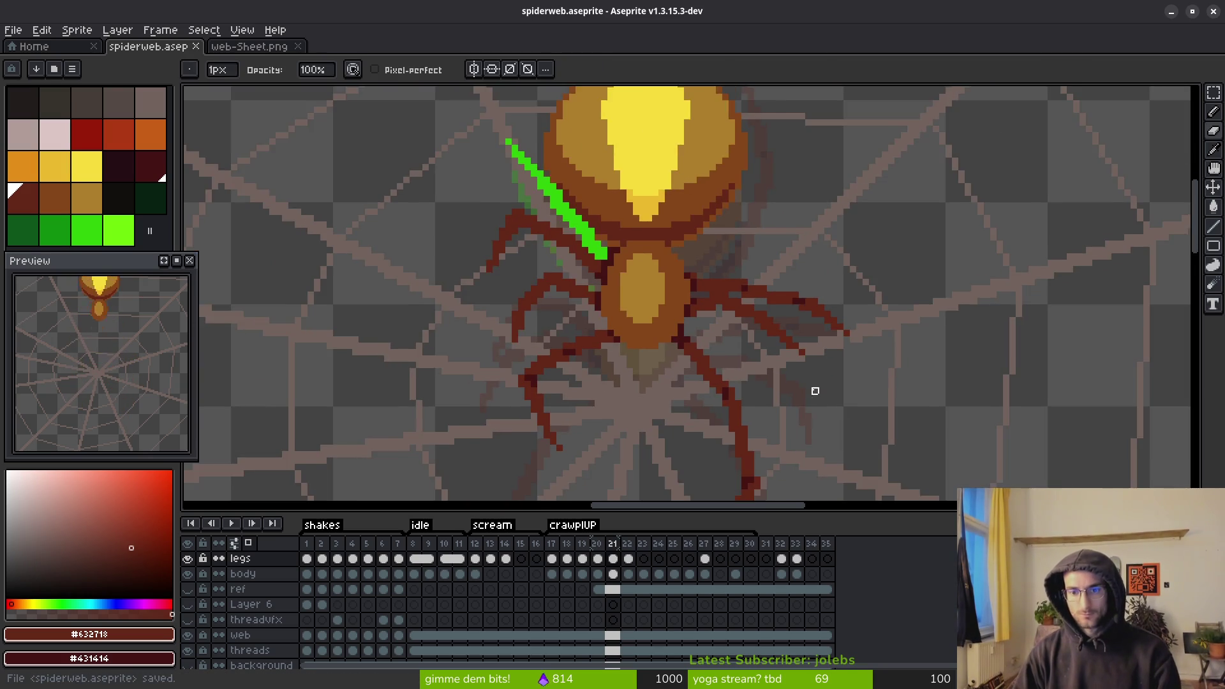
{"action": "scroll", "coordinate": [776, 358], "scroll_direction": "up", "scroll_amount": 1}
- Flip between frames 20 and 21 to compare the leg, ending on frame 21 with a 3px brush
{"action": "key", "text": "i"}
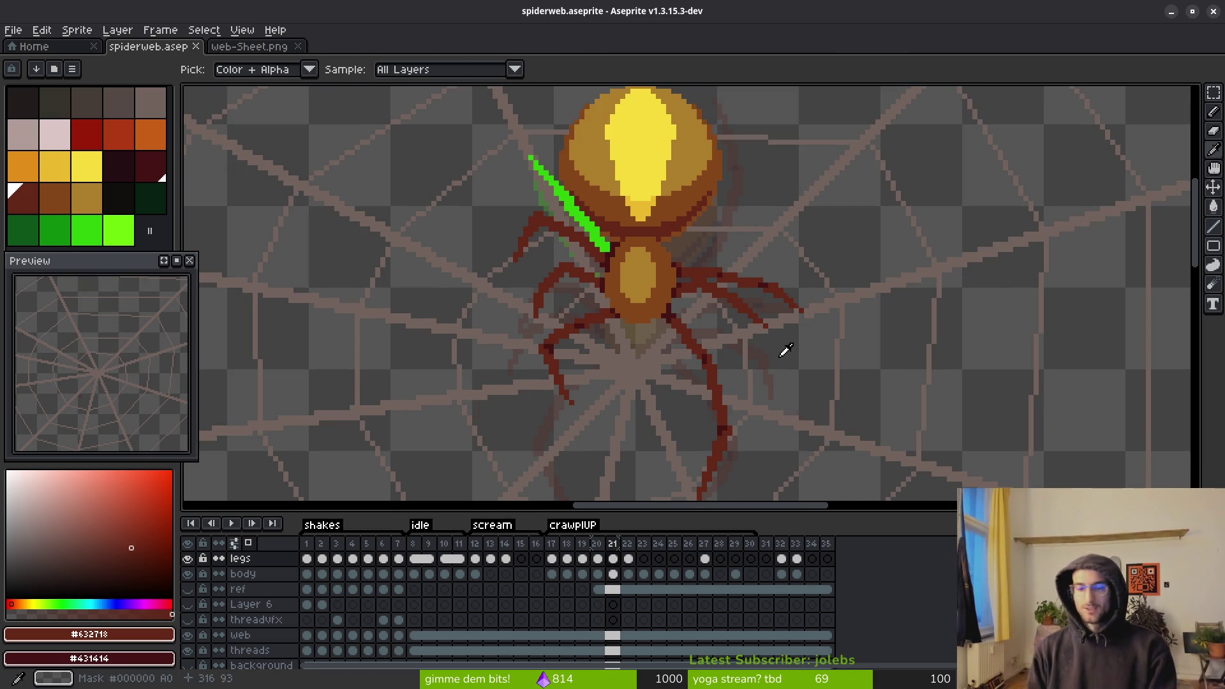
{"action": "key", "text": "Left"}
{"action": "key", "text": "Right"}
{"action": "key", "text": "Left"}
{"action": "key", "text": "Right"}
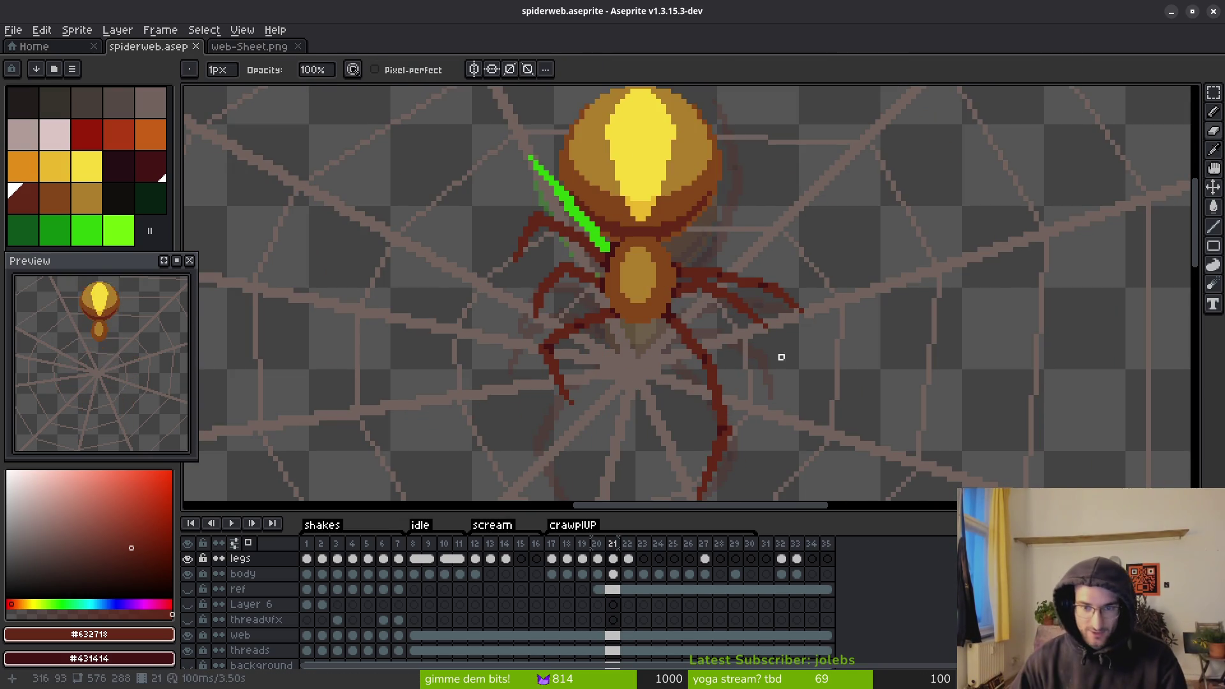
{"action": "key", "text": "Left"}
{"action": "key", "text": "Right"}
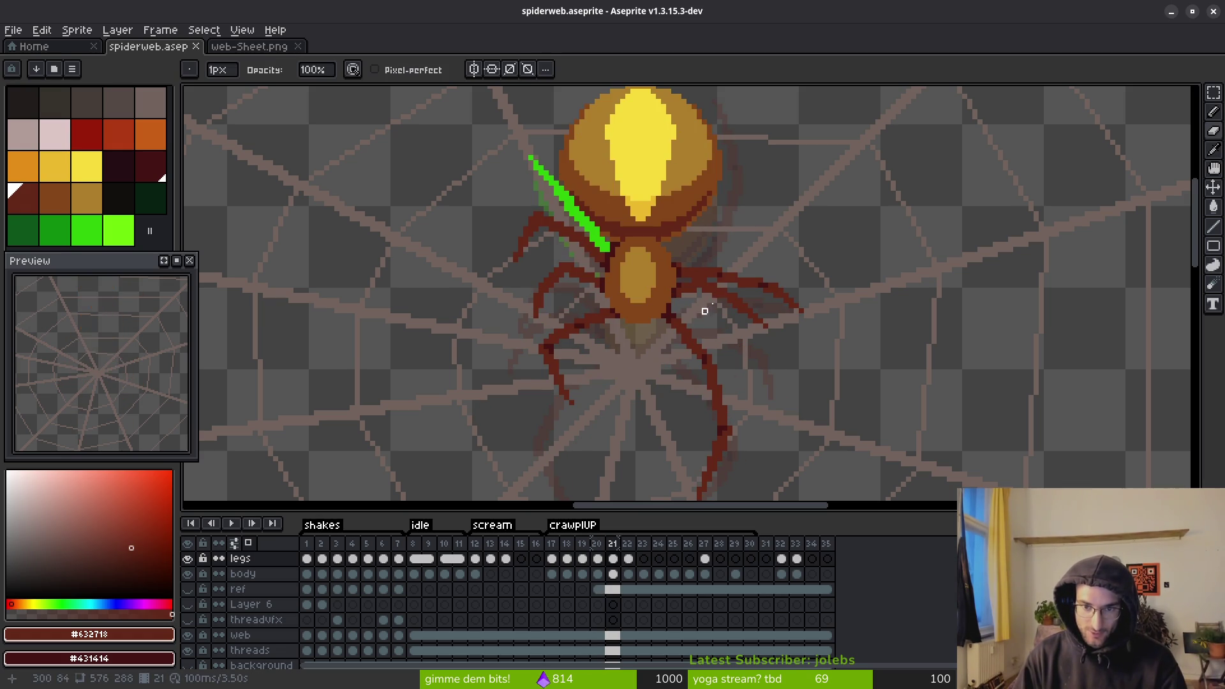
{"action": "scroll", "coordinate": [704, 311], "scroll_direction": "up", "scroll_amount": 3}
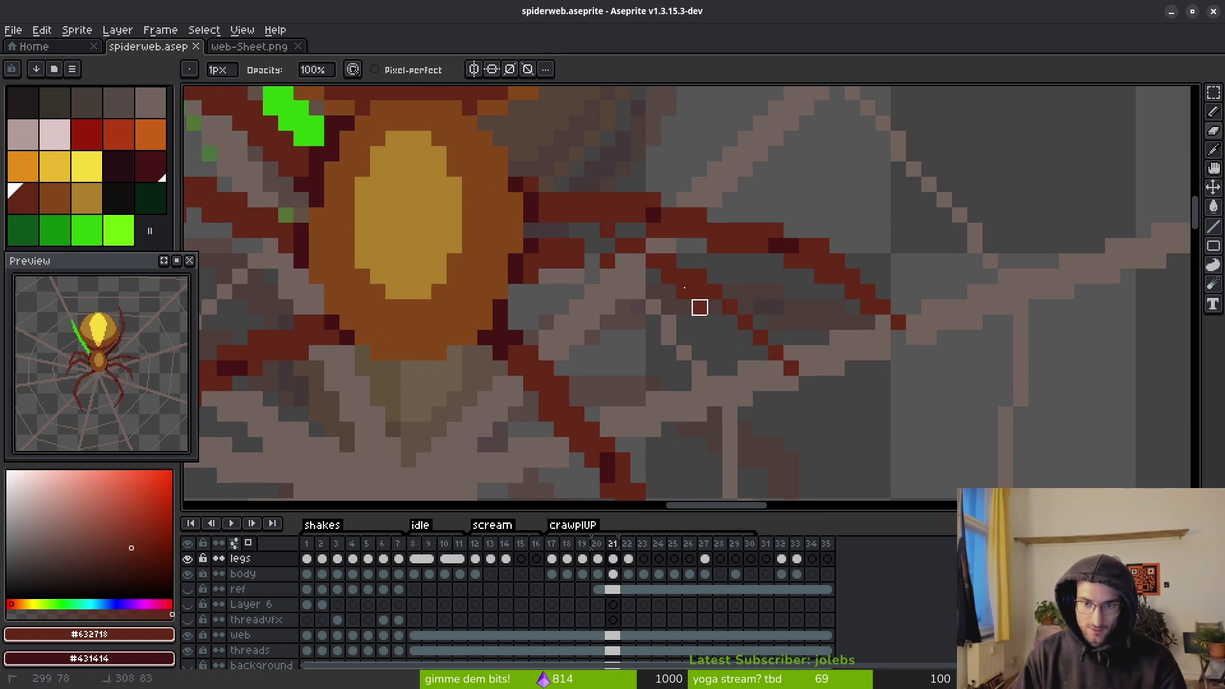
{"action": "key", "text": "plus"}
{"action": "key", "text": "plus"}
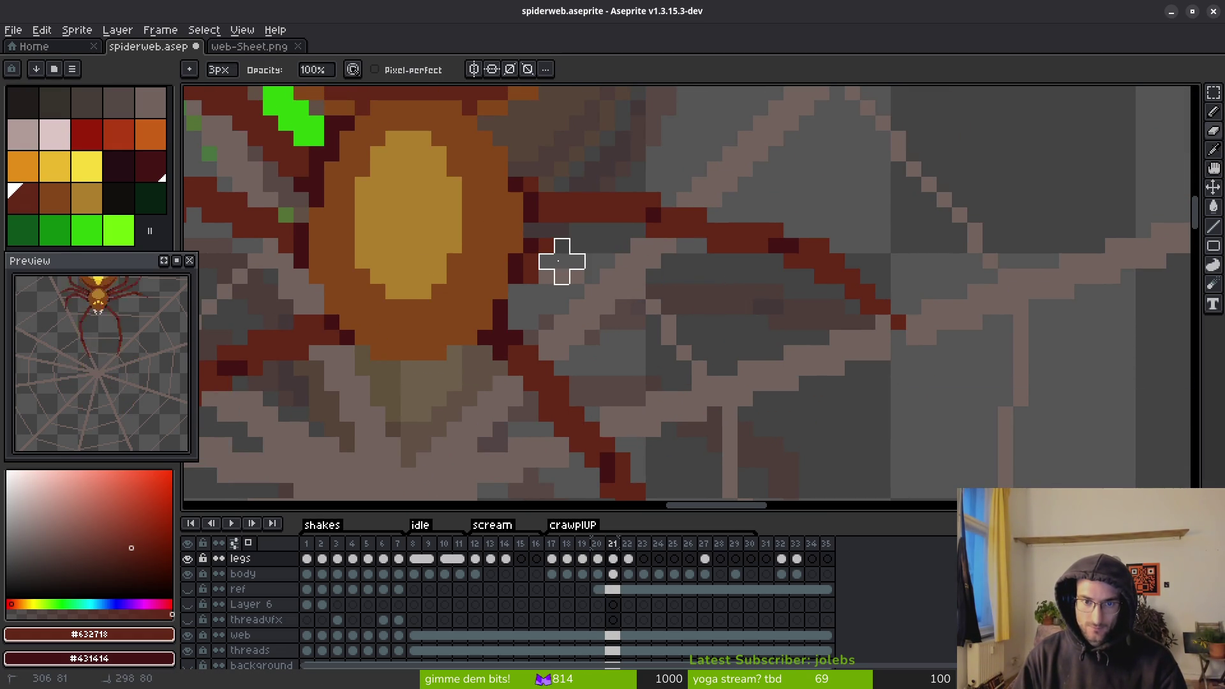
- Select the dark-red leg pixels by colour, hide the timeline and clear the selection
{"action": "key", "text": "w"}
{"action": "left_click", "coordinate": [531, 281]}
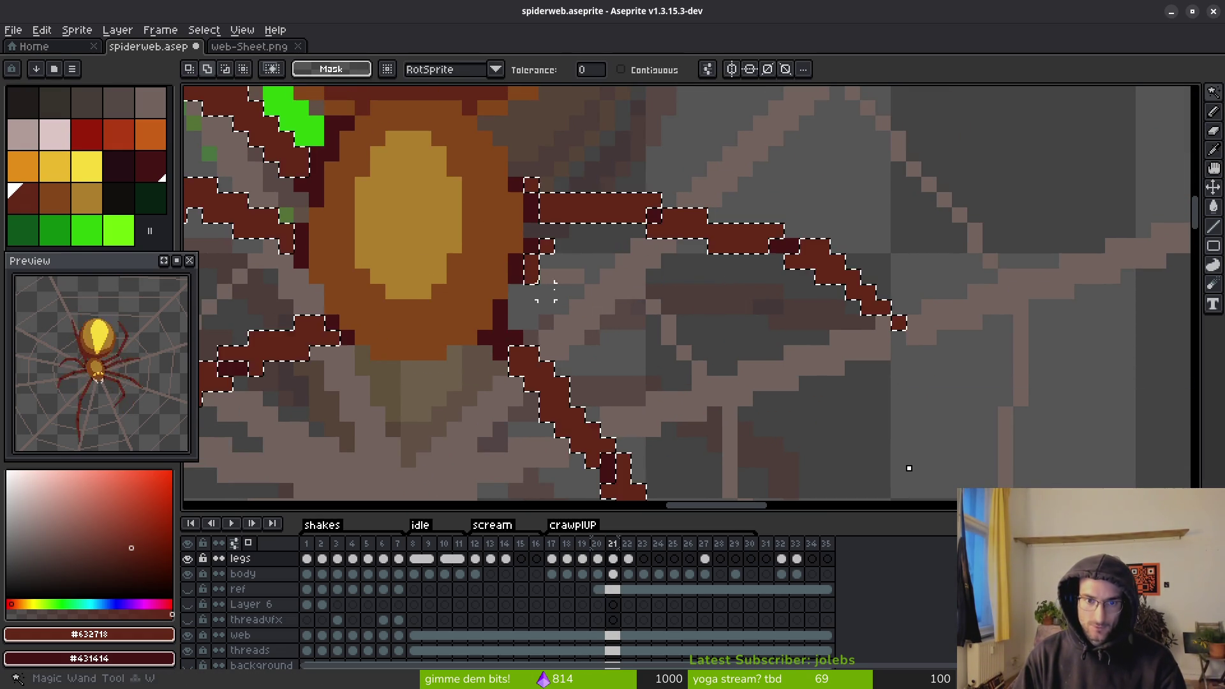
{"action": "key", "text": "Tab"}
{"action": "key", "text": "b"}
{"action": "key", "text": "ctrl+d"}
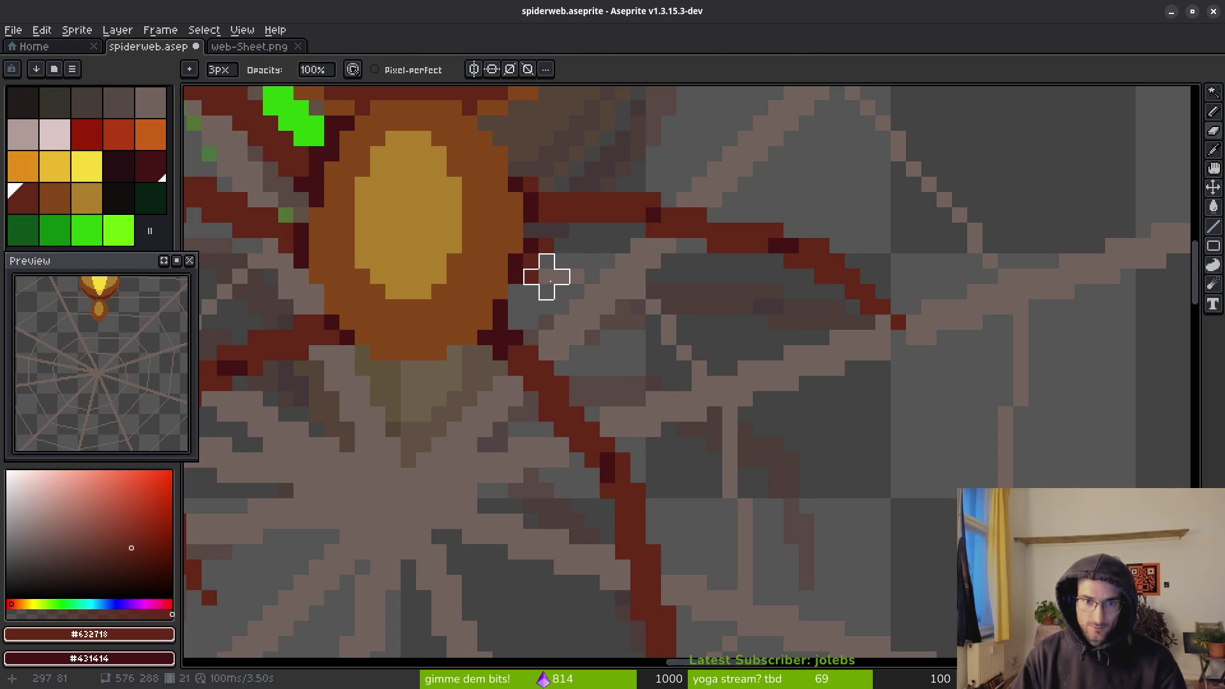
{"action": "key", "text": "e"}
{"action": "mouse_move", "coordinate": [560, 274]}
{"action": "left_mouse_down"}
{"action": "mouse_move", "coordinate": [569, 320]}
{"action": "mouse_move", "coordinate": [558, 260]}
{"action": "mouse_move", "coordinate": [573, 242]}
{"action": "left_mouse_up"}
- Draw dark diagonal line segments forming the leg arc down to the web strand
{"action": "left_click_drag", "start_coordinate": [521, 317], "coordinate": [573, 260]}
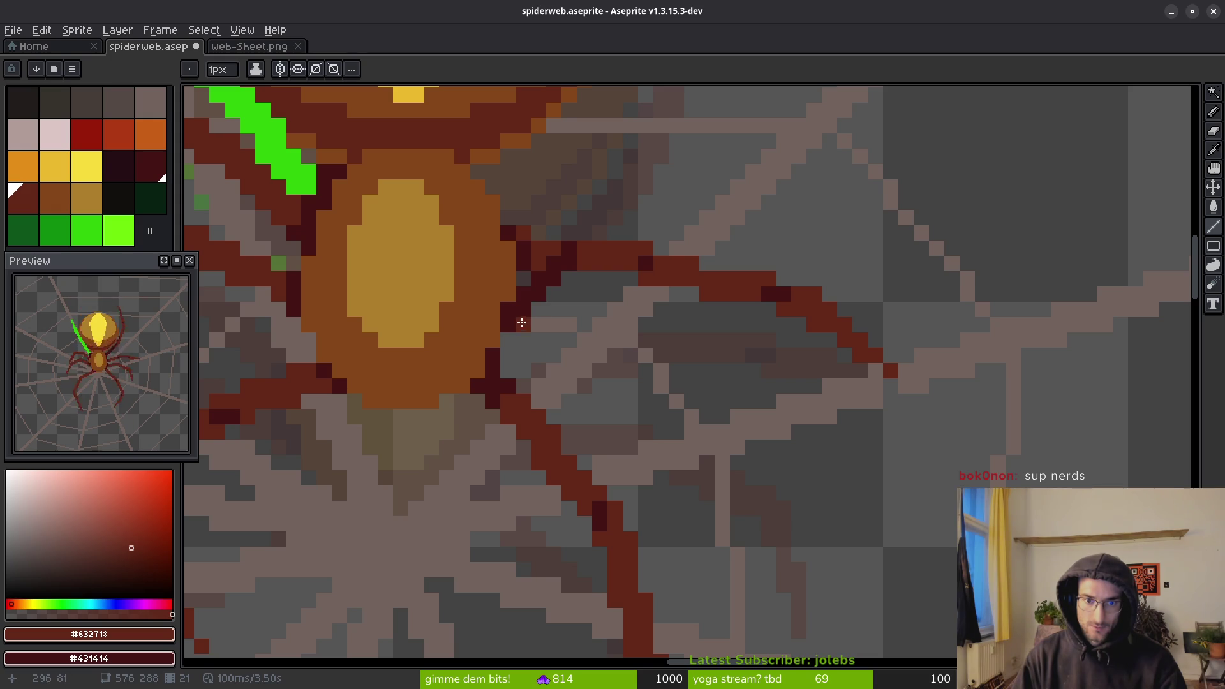
{"action": "mouse_move", "coordinate": [524, 317]}
{"action": "left_mouse_down"}
{"action": "mouse_move", "coordinate": [576, 262]}
{"action": "mouse_move", "coordinate": [676, 299]}
{"action": "mouse_move", "coordinate": [625, 283]}
{"action": "left_mouse_up"}
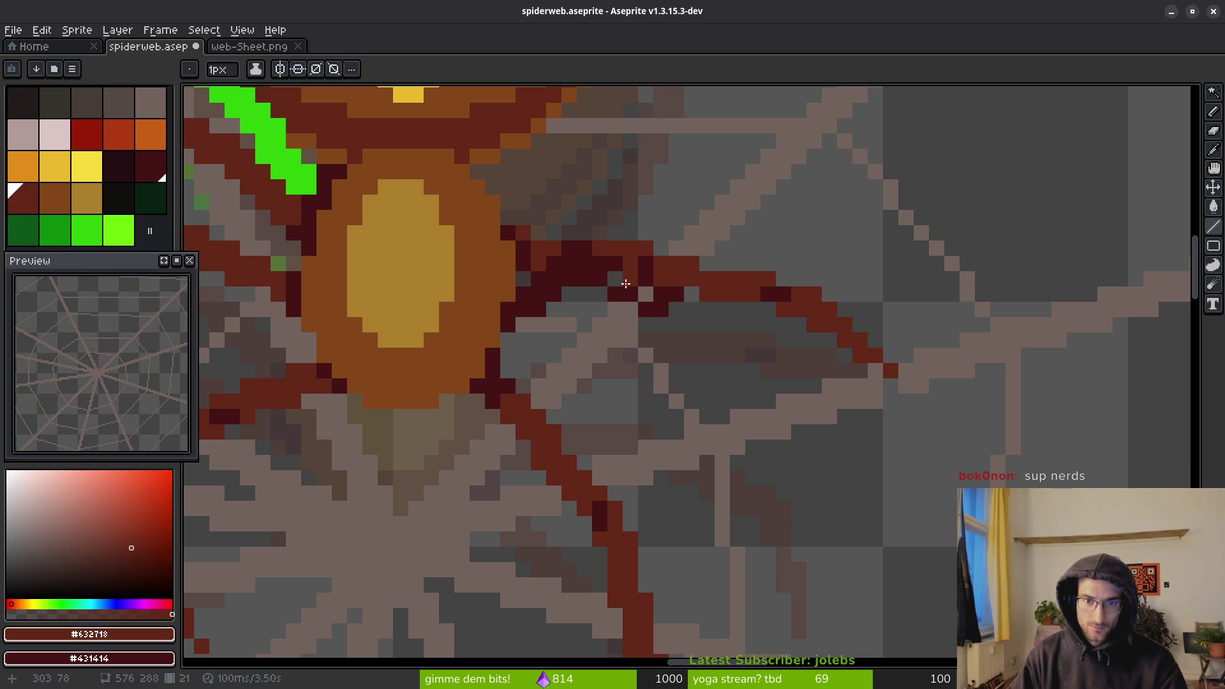
{"action": "left_click_drag", "start_coordinate": [686, 313], "coordinate": [708, 353]}
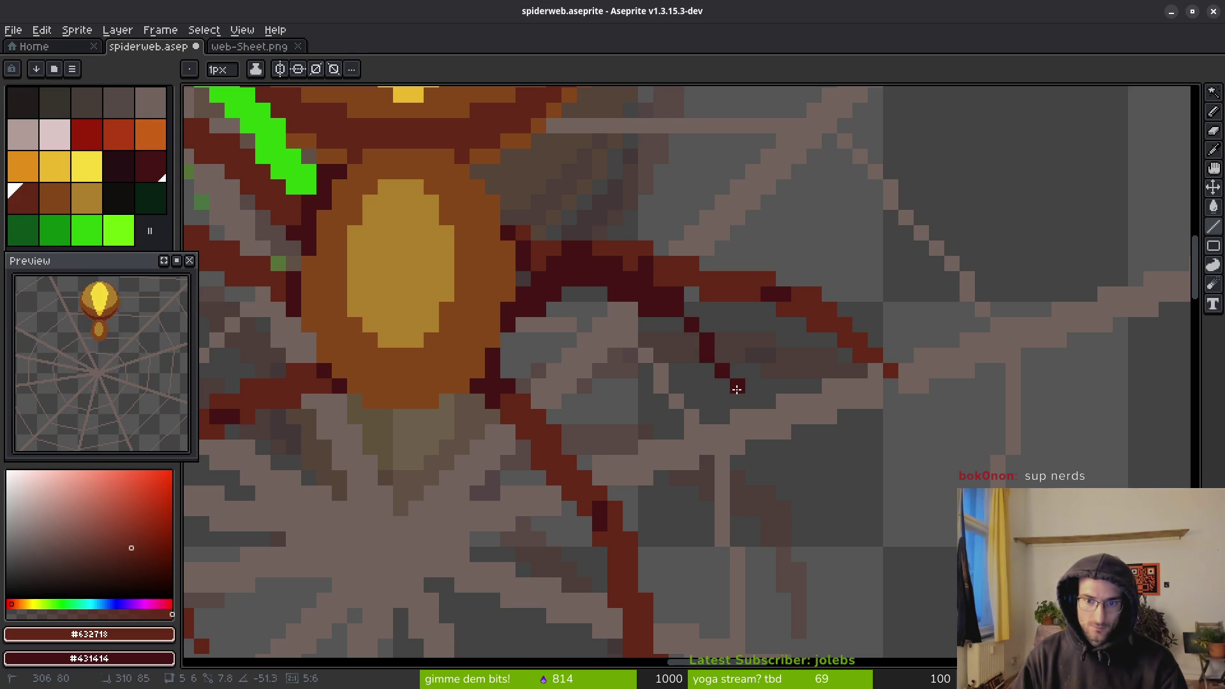
{"action": "left_click_drag", "start_coordinate": [739, 394], "coordinate": [717, 397]}
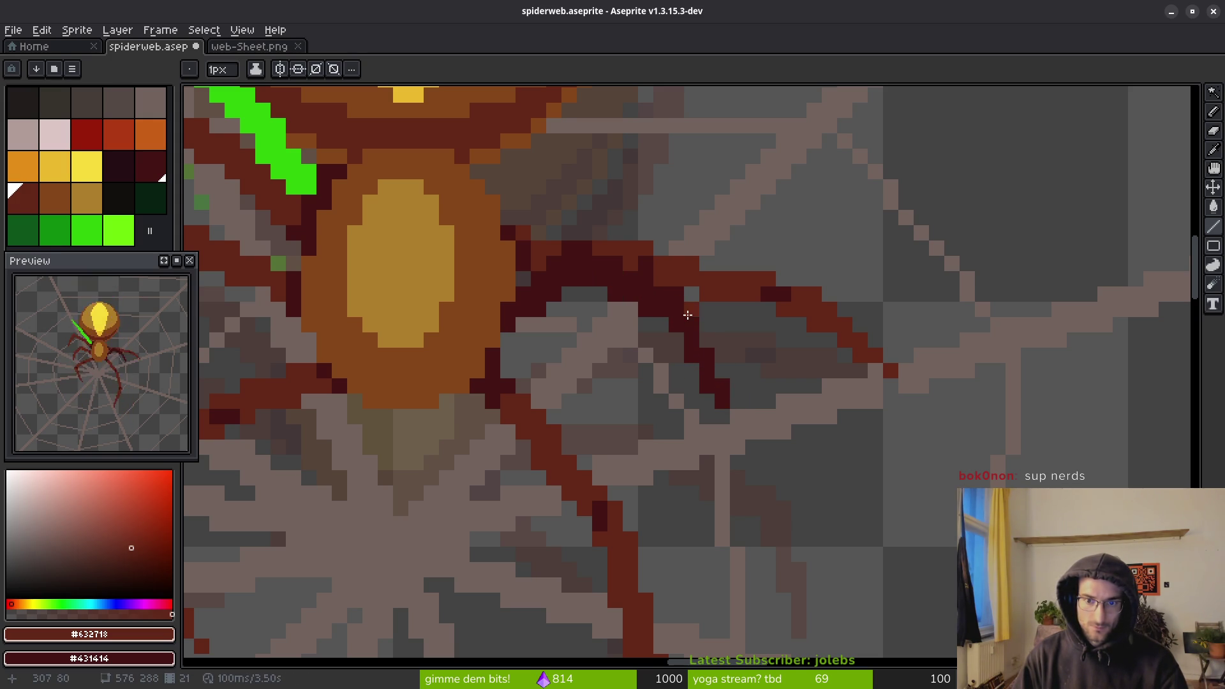
{"action": "scroll", "coordinate": [752, 386], "scroll_direction": "down", "scroll_amount": 4}
{"action": "scroll", "coordinate": [694, 366], "scroll_direction": "up", "scroll_amount": 5}
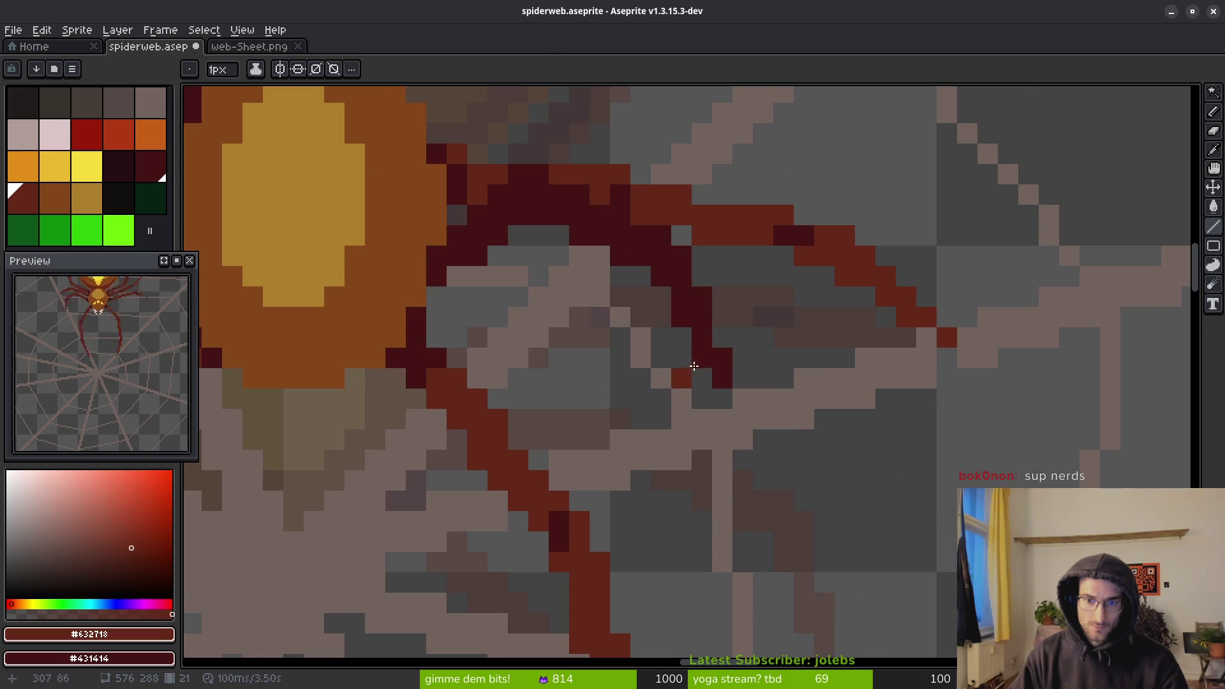
- Darken a single leg pixel with palette shading, then ready the eraser for stray pixels
{"action": "key", "text": "f"}
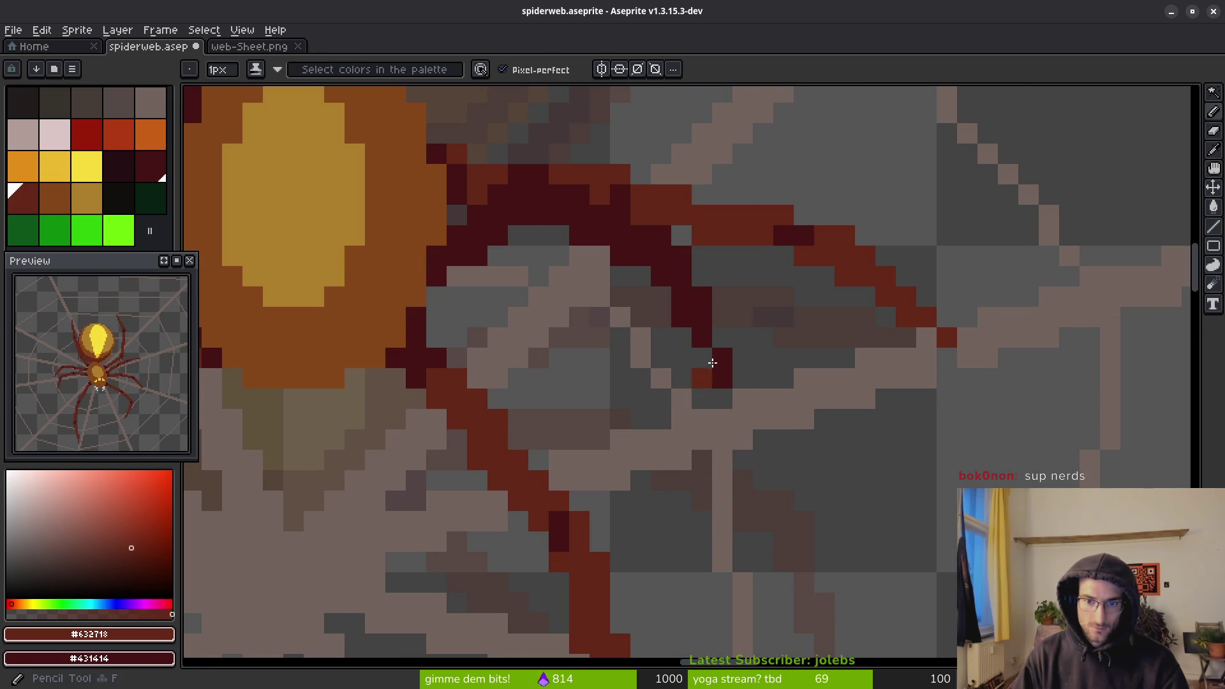
{"action": "key", "text": "b"}
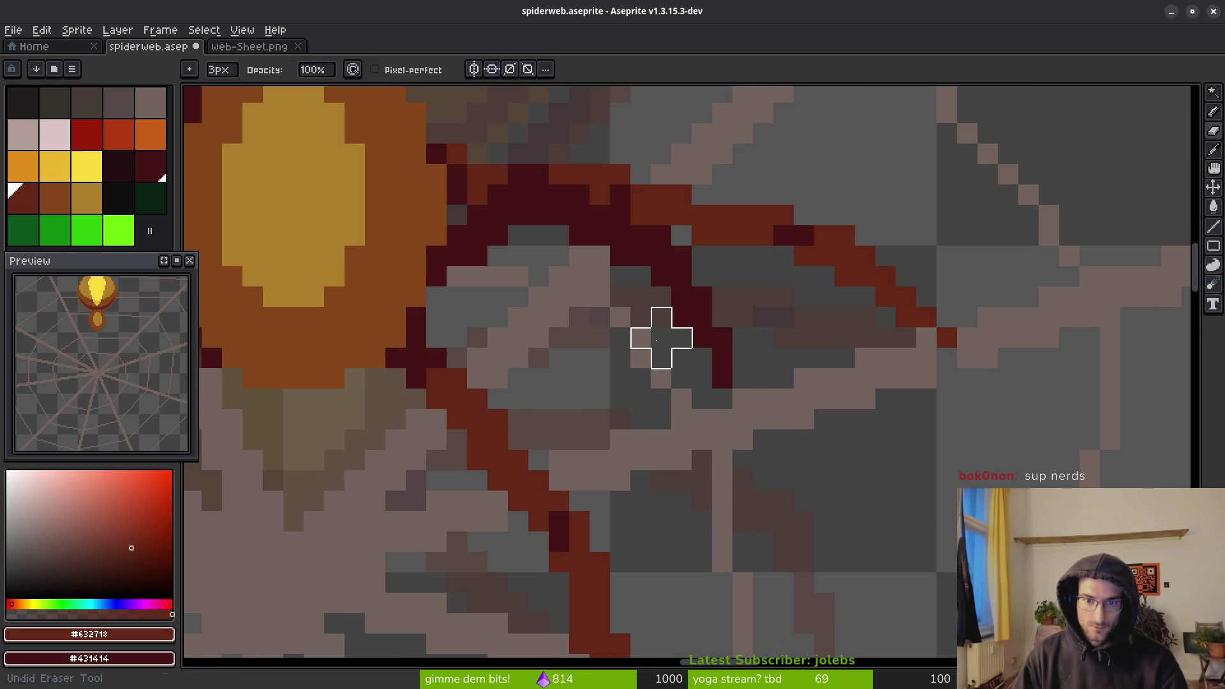
{"action": "key", "text": "f"}
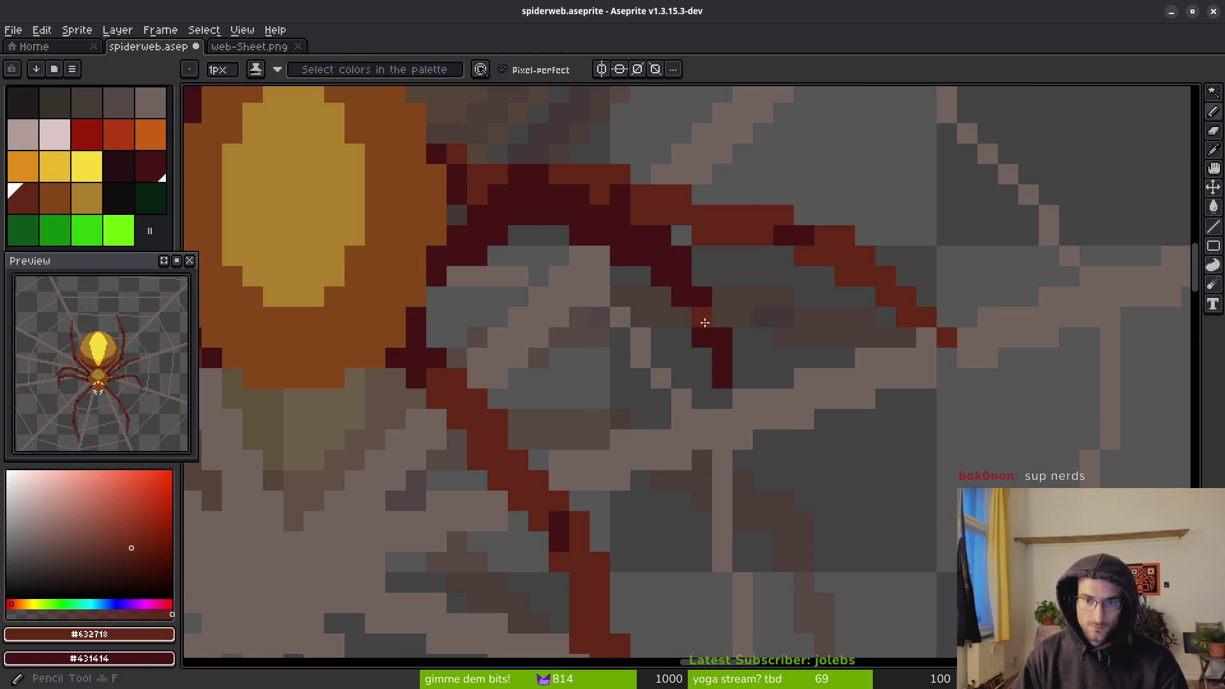
{"action": "left_click", "coordinate": [689, 318]}
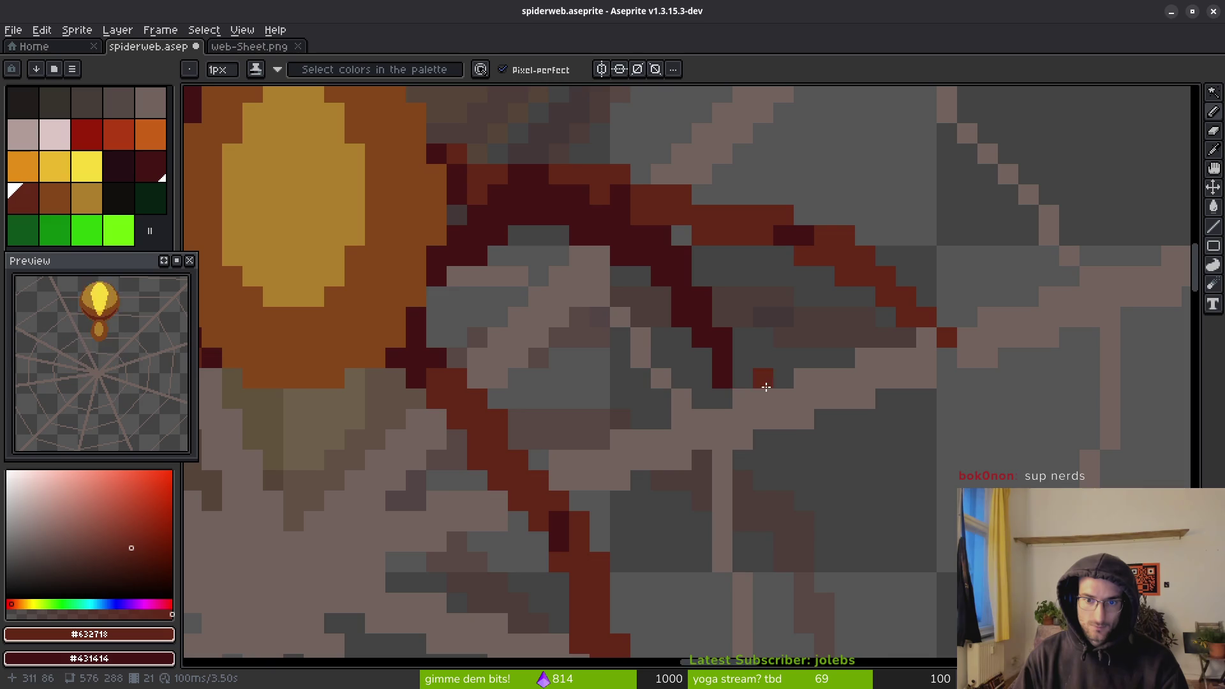
{"action": "scroll", "coordinate": [772, 382], "scroll_direction": "down", "scroll_amount": 3}
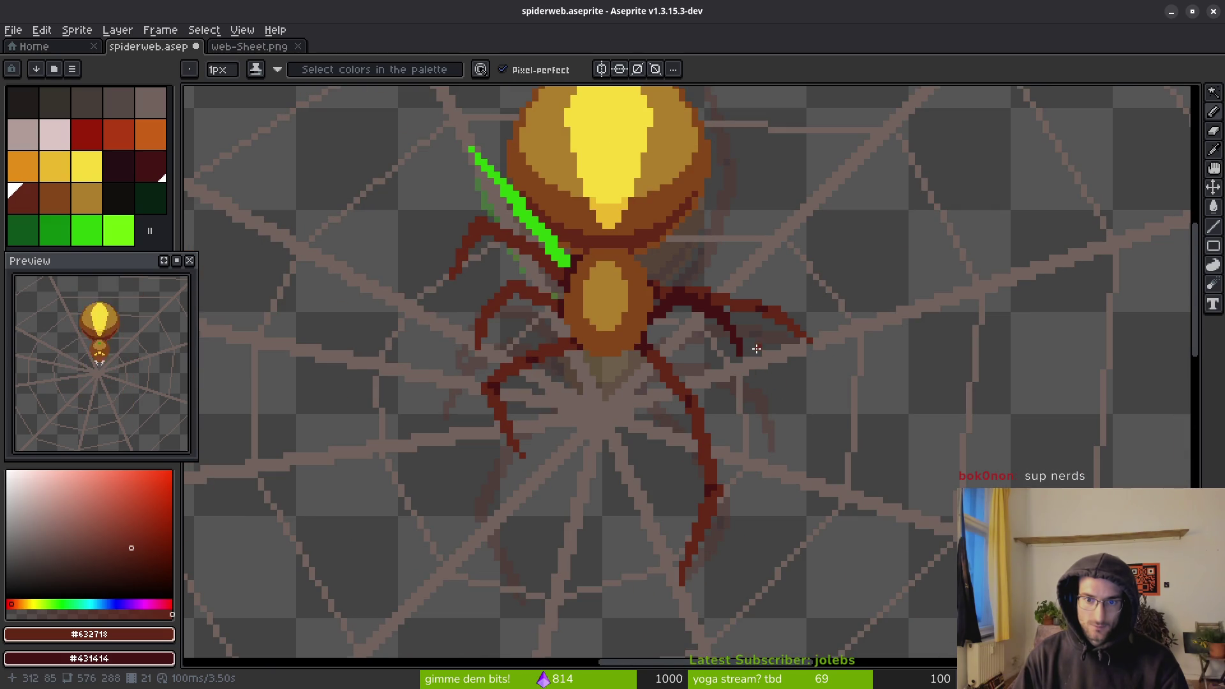
{"action": "scroll", "coordinate": [756, 348], "scroll_direction": "up", "scroll_amount": 3}
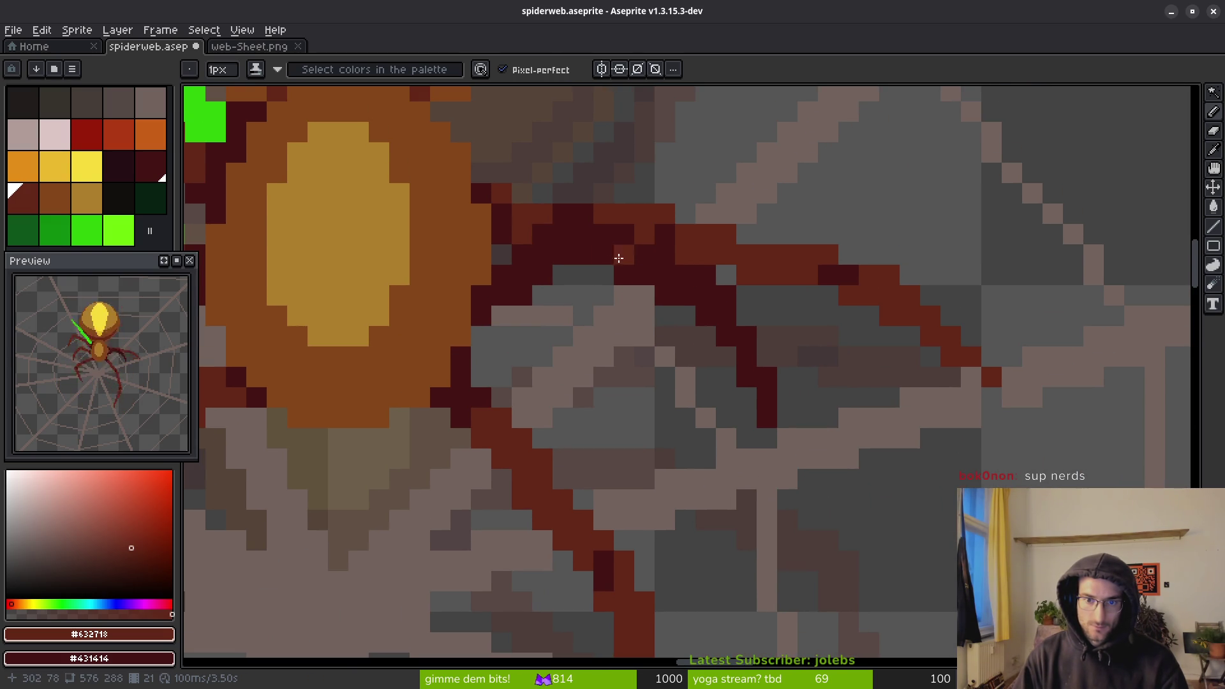
{"action": "key", "text": "e"}
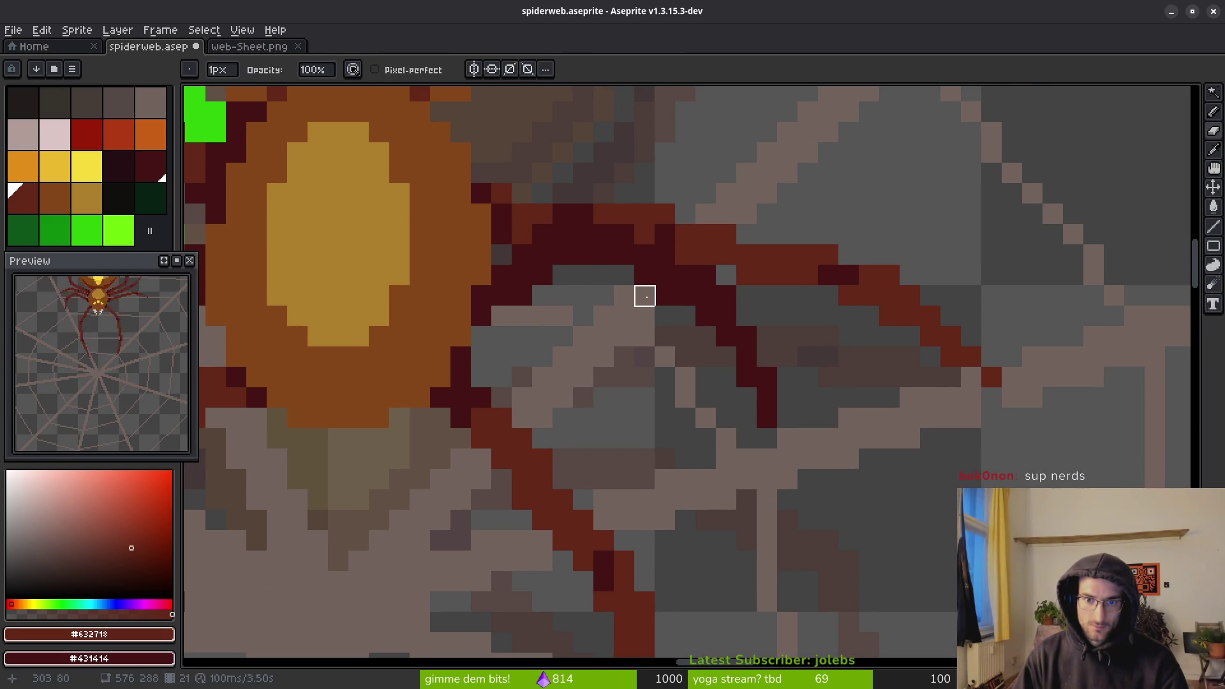
{"action": "scroll", "coordinate": [686, 377], "scroll_direction": "down", "scroll_amount": 2}
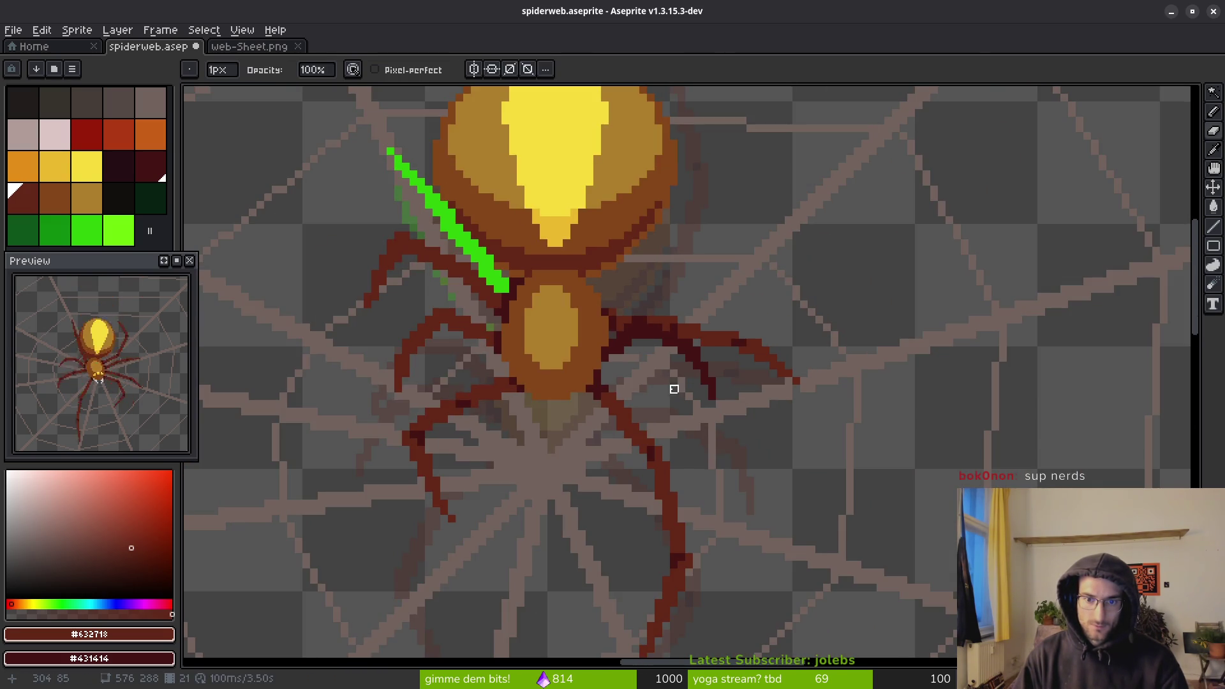
{"action": "scroll", "coordinate": [673, 388], "scroll_direction": "up", "scroll_amount": 3}
{"action": "left_click", "coordinate": [87, 230]}
{"action": "key", "text": "g"}
{"action": "left_click", "coordinate": [599, 240]}
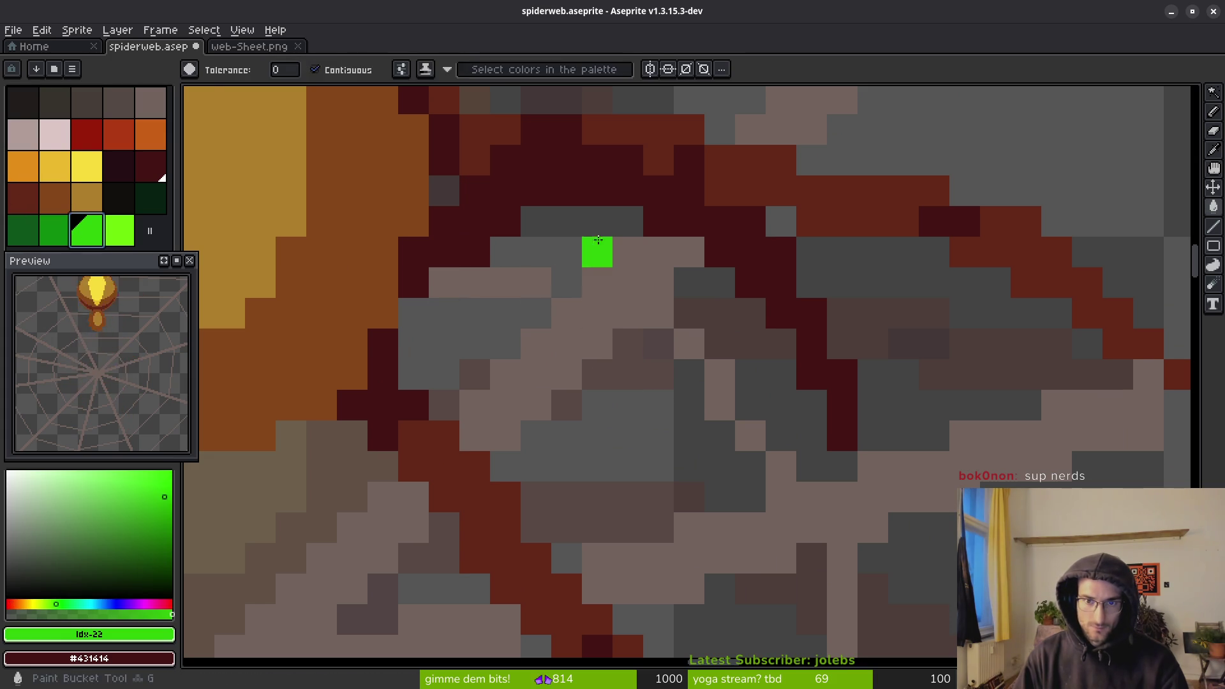
{"action": "key", "text": "ctrl+z"}
{"action": "key", "text": "b"}
{"action": "mouse_move", "coordinate": [504, 159]}
{"action": "left_mouse_down"}
{"action": "mouse_move", "coordinate": [568, 159]}
{"action": "mouse_move", "coordinate": [546, 157]}
{"action": "mouse_move", "coordinate": [657, 221]}
{"action": "left_mouse_up"}
{"action": "key", "text": "g"}
{"action": "left_click", "coordinate": [688, 183]}
{"action": "key", "text": "b"}
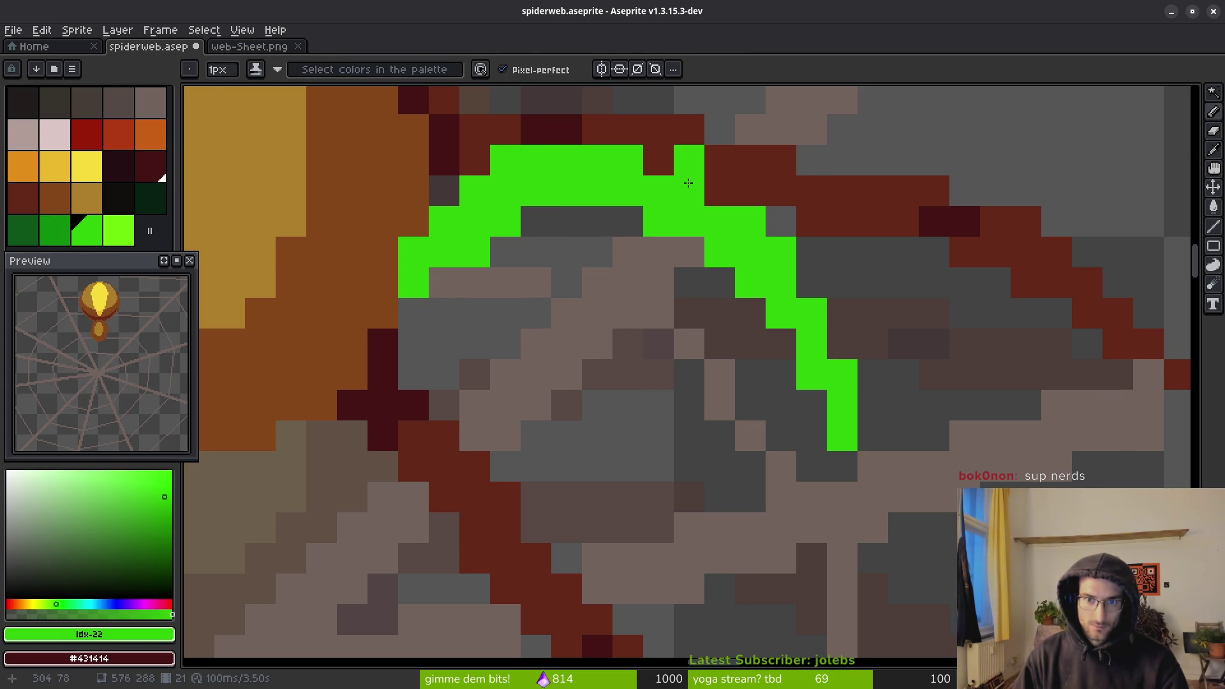
{"action": "right_click", "coordinate": [689, 159]}
{"action": "right_click", "coordinate": [720, 191]}
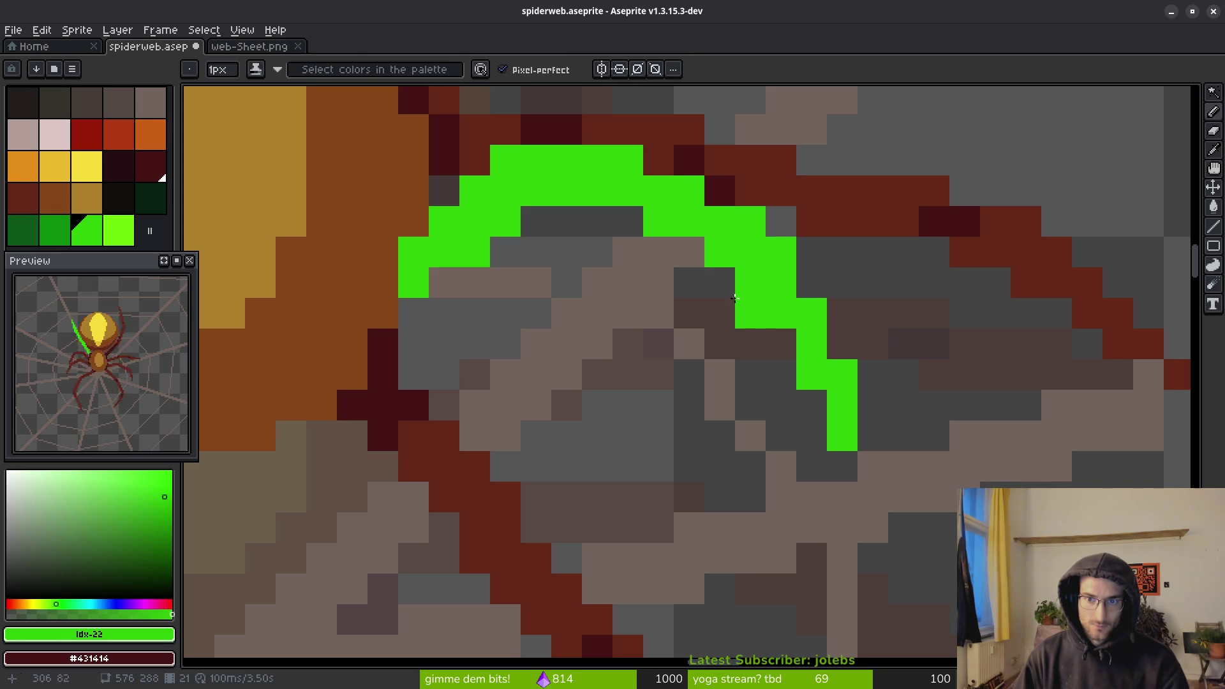
{"action": "scroll", "coordinate": [727, 325], "scroll_direction": "down", "scroll_amount": 4}
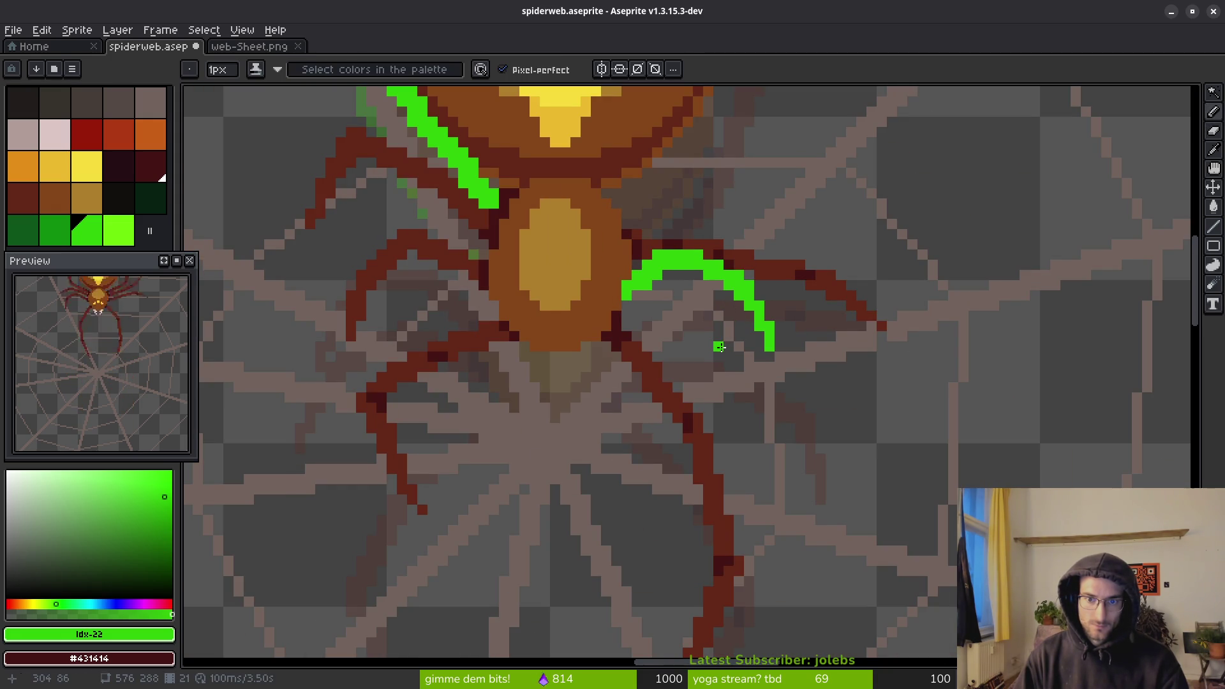
{"action": "scroll", "coordinate": [722, 306], "scroll_direction": "up", "scroll_amount": 3}
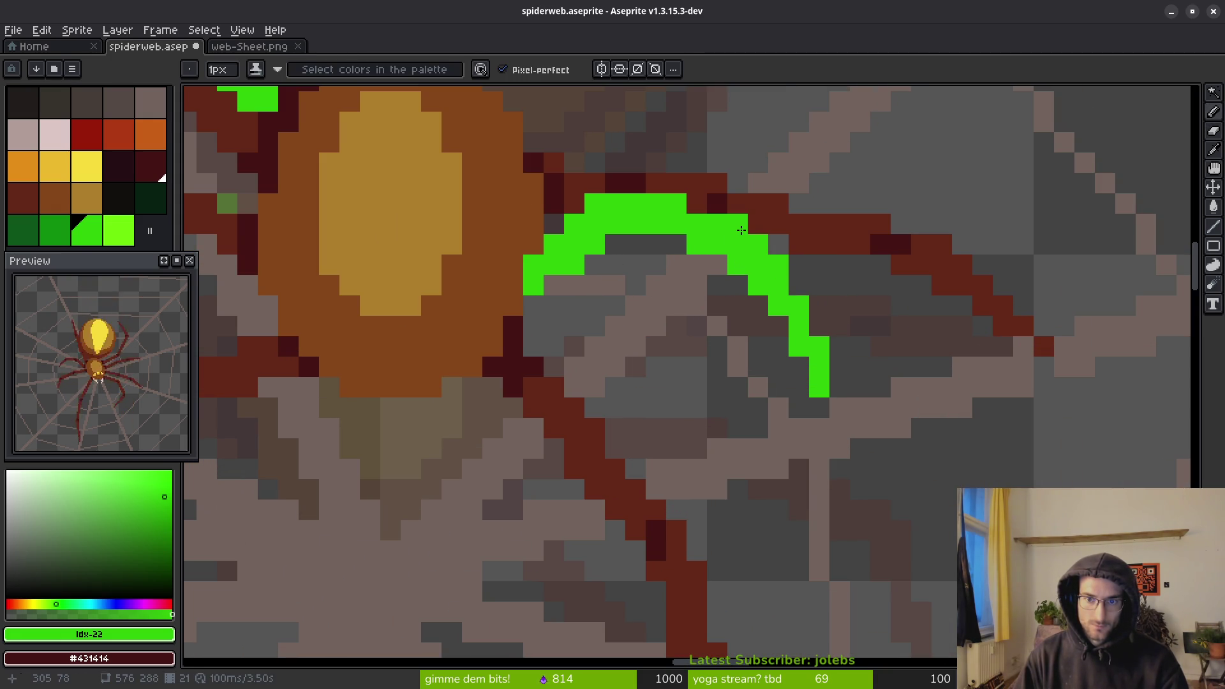
{"action": "scroll", "coordinate": [712, 355], "scroll_direction": "down", "scroll_amount": 2}
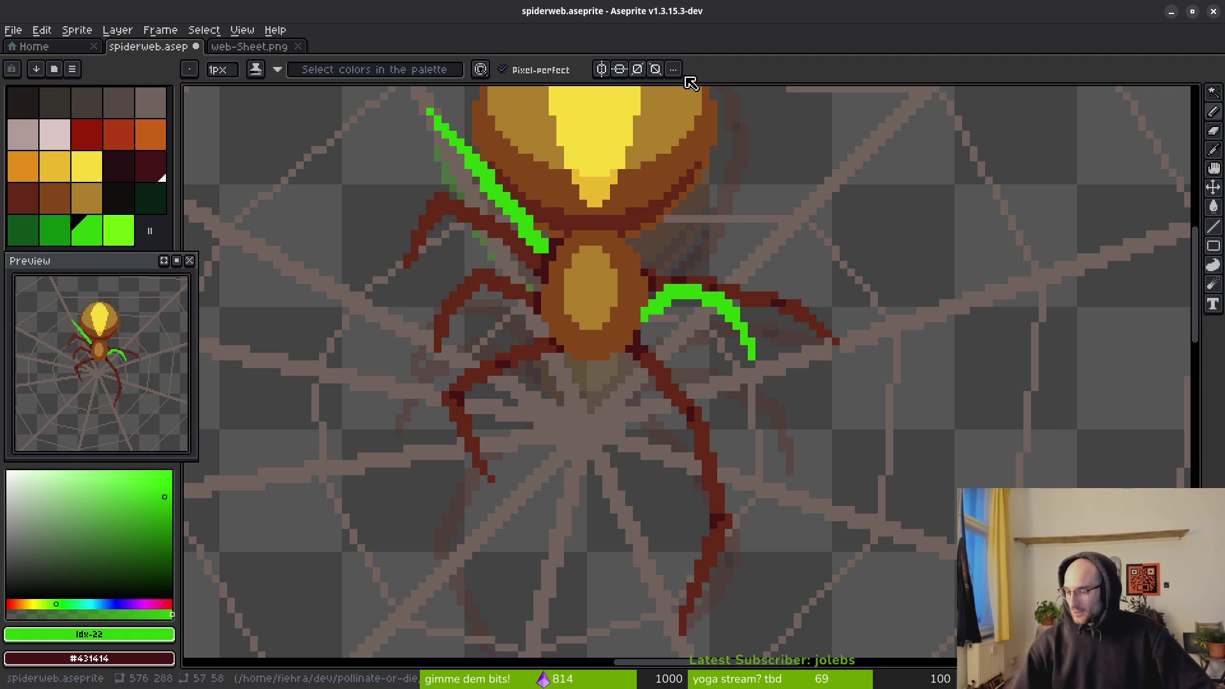
- Zoom out, show the timeline and scrub crawlUP frames 18 to 22 to compare poses
{"action": "scroll", "coordinate": [629, 258], "scroll_direction": "down", "scroll_amount": 3}
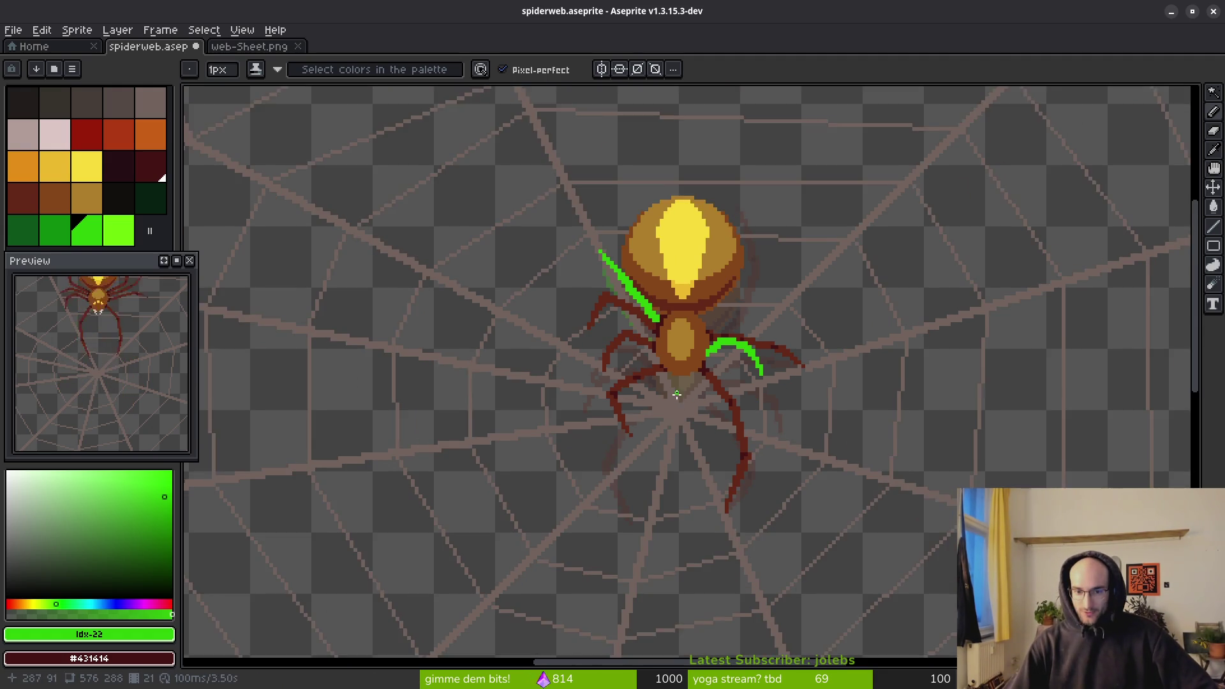
{"action": "scroll", "coordinate": [628, 259], "scroll_direction": "up", "scroll_amount": 1}
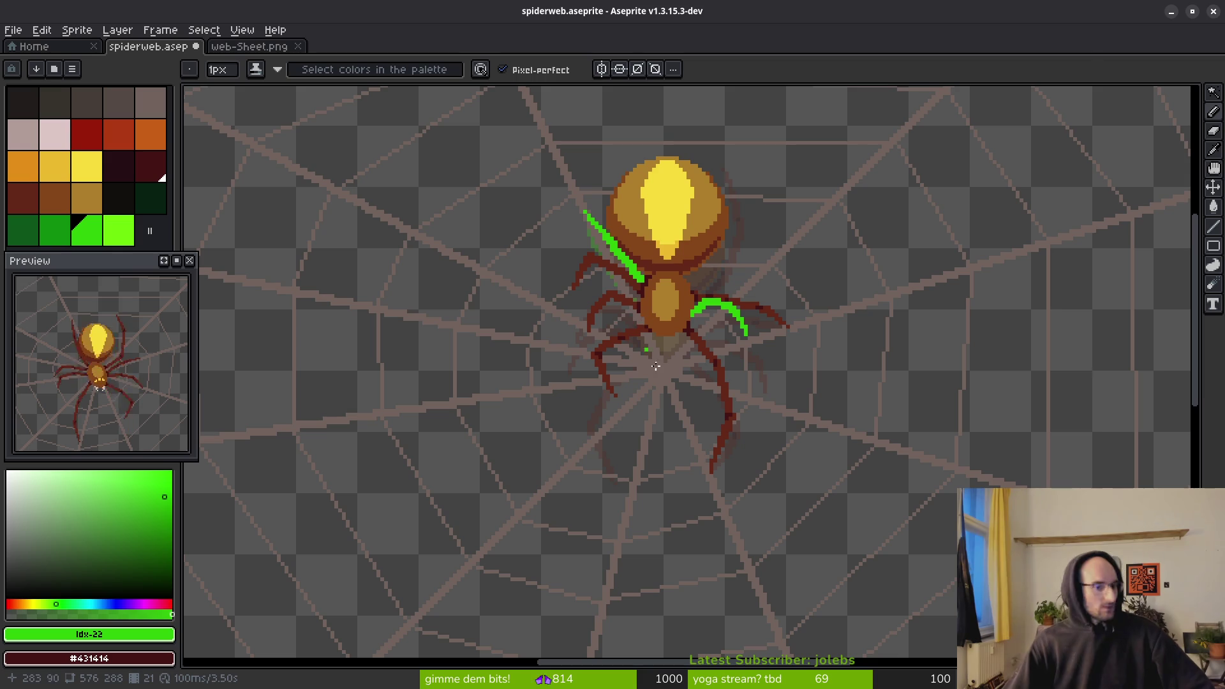
{"action": "scroll", "coordinate": [676, 340], "scroll_direction": "down", "scroll_amount": 2}
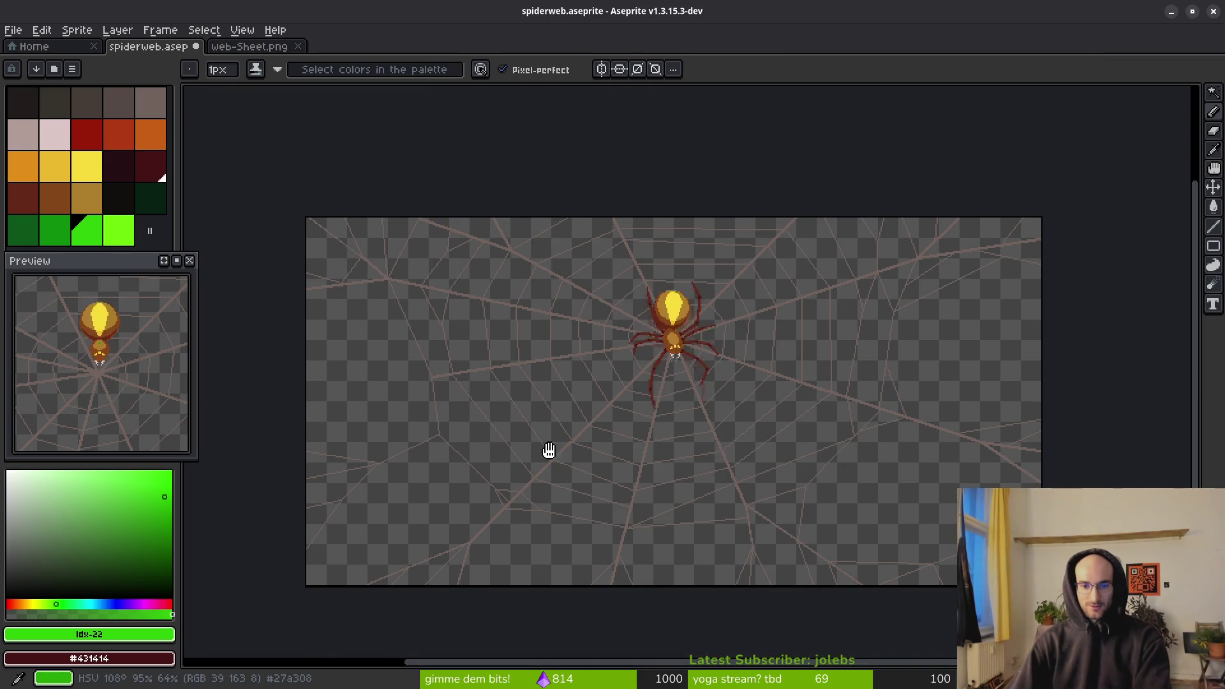
{"action": "scroll", "coordinate": [510, 485], "scroll_direction": "down", "scroll_amount": 2}
{"action": "key", "text": "Tab"}
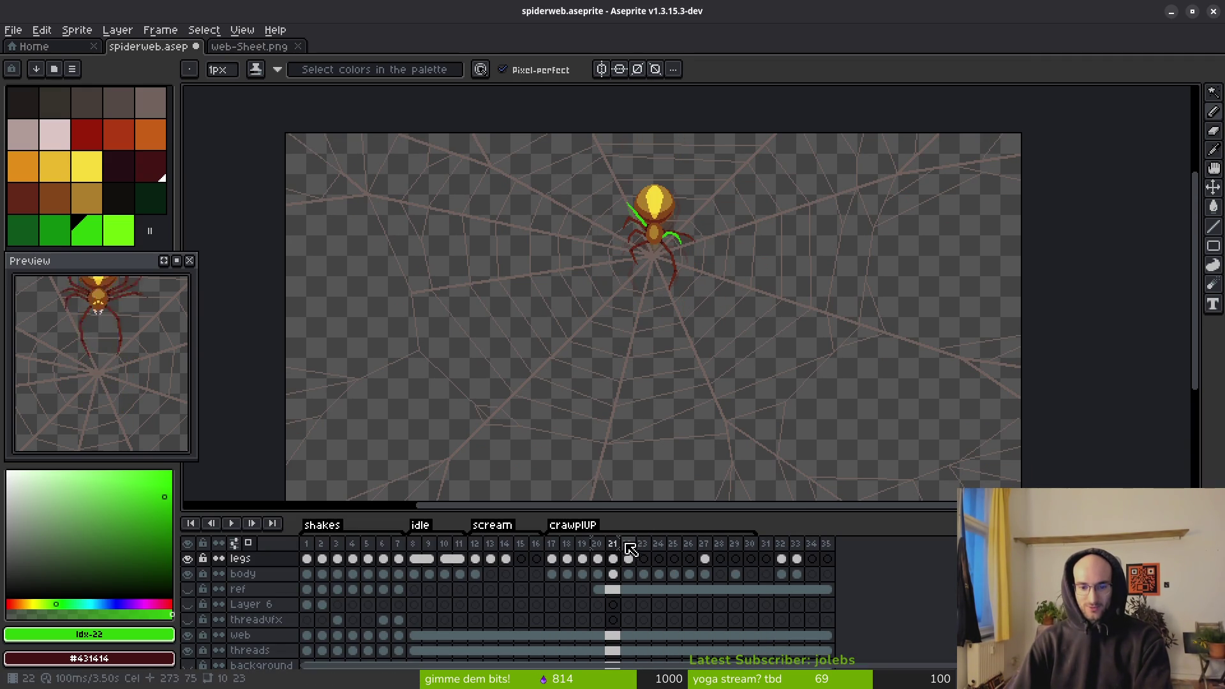
{"action": "left_click", "coordinate": [629, 543]}
{"action": "mouse_move", "coordinate": [629, 543]}
{"action": "left_mouse_down"}
{"action": "mouse_move", "coordinate": [567, 542]}
{"action": "mouse_move", "coordinate": [638, 543]}
{"action": "mouse_move", "coordinate": [583, 543]}
{"action": "mouse_move", "coordinate": [613, 542]}
{"action": "left_mouse_up"}
- Set the crawlUP tag's animation direction to Ping-pong in Tag Properties
{"action": "left_click", "coordinate": [643, 543]}
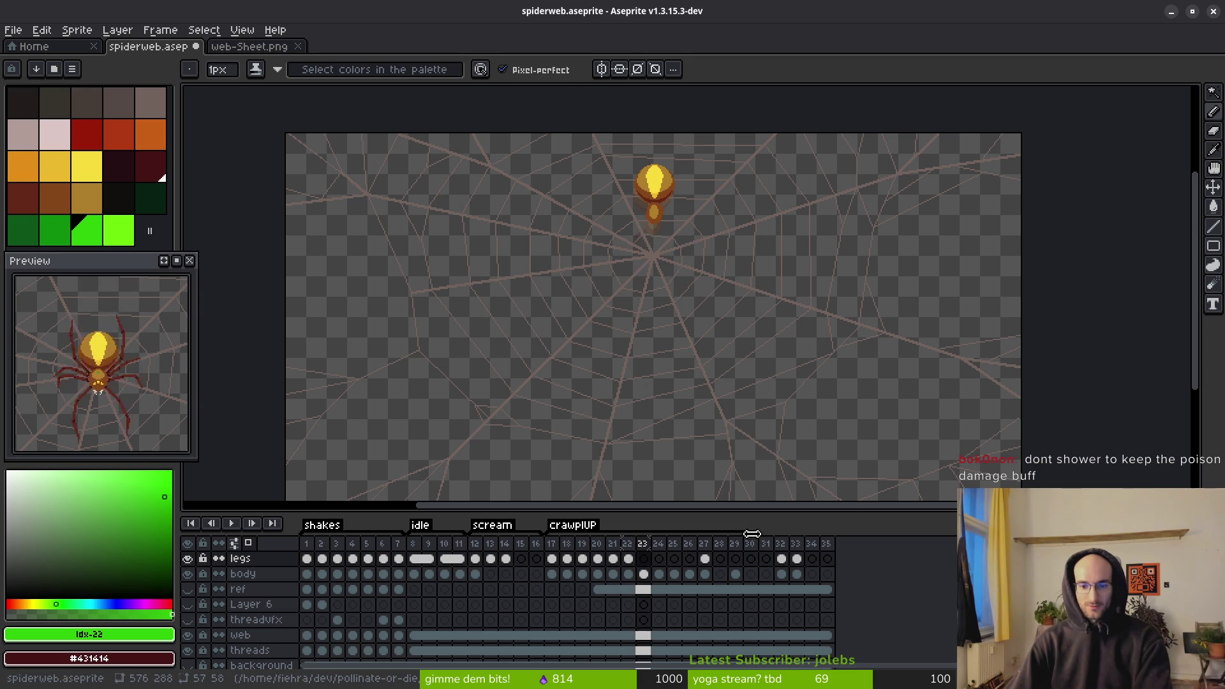
{"action": "right_click", "coordinate": [580, 527]}
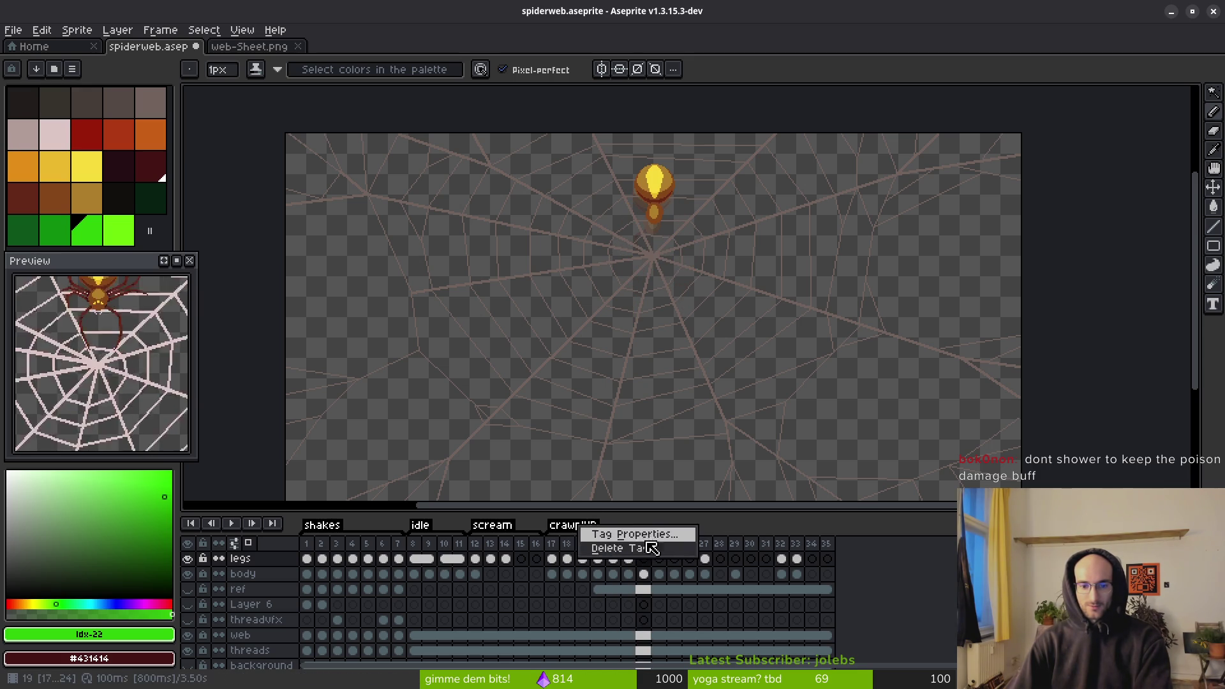
{"action": "left_click", "coordinate": [630, 534]}
{"action": "left_click", "coordinate": [686, 368]}
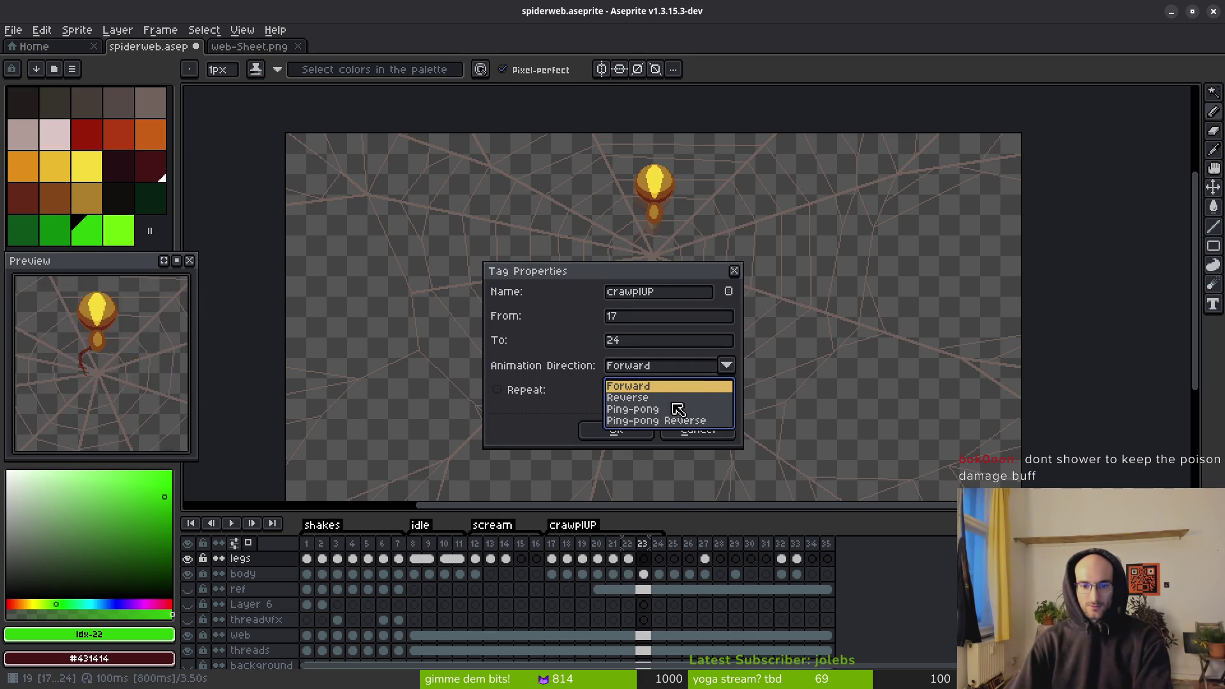
{"action": "left_click", "coordinate": [677, 409]}
{"action": "left_click", "coordinate": [623, 432]}
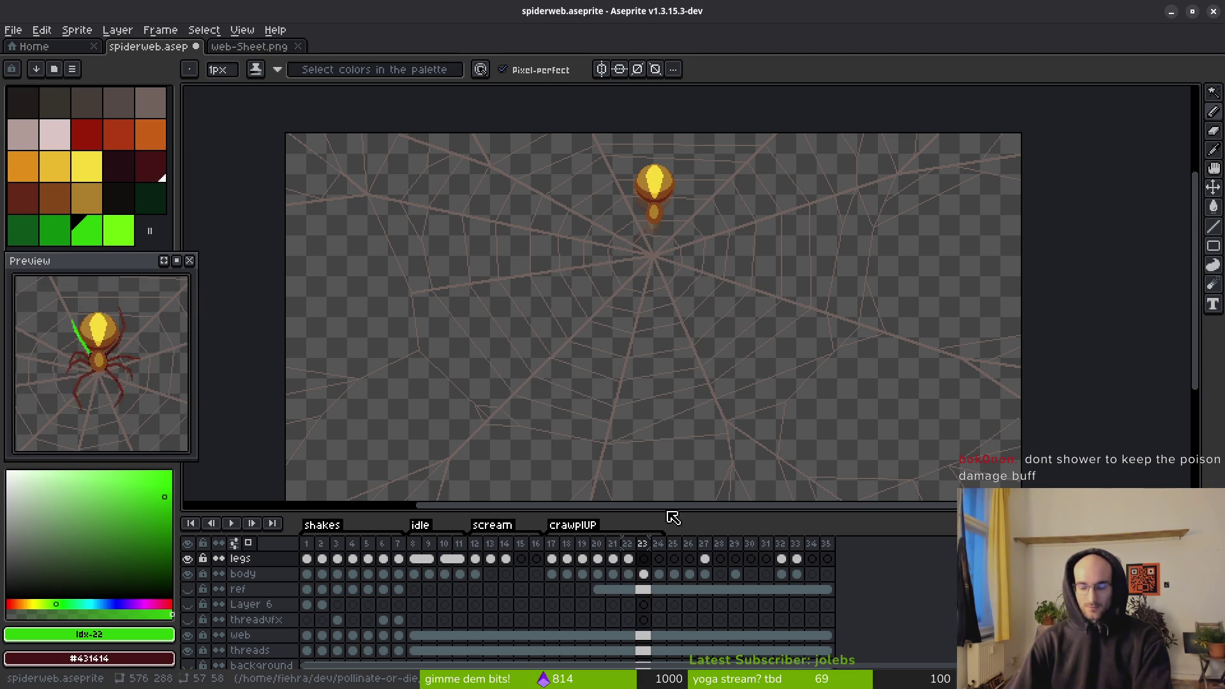
- Play the ping-pong animation to preview it, then stop and step back to frame 20
{"action": "key", "text": "Return"}
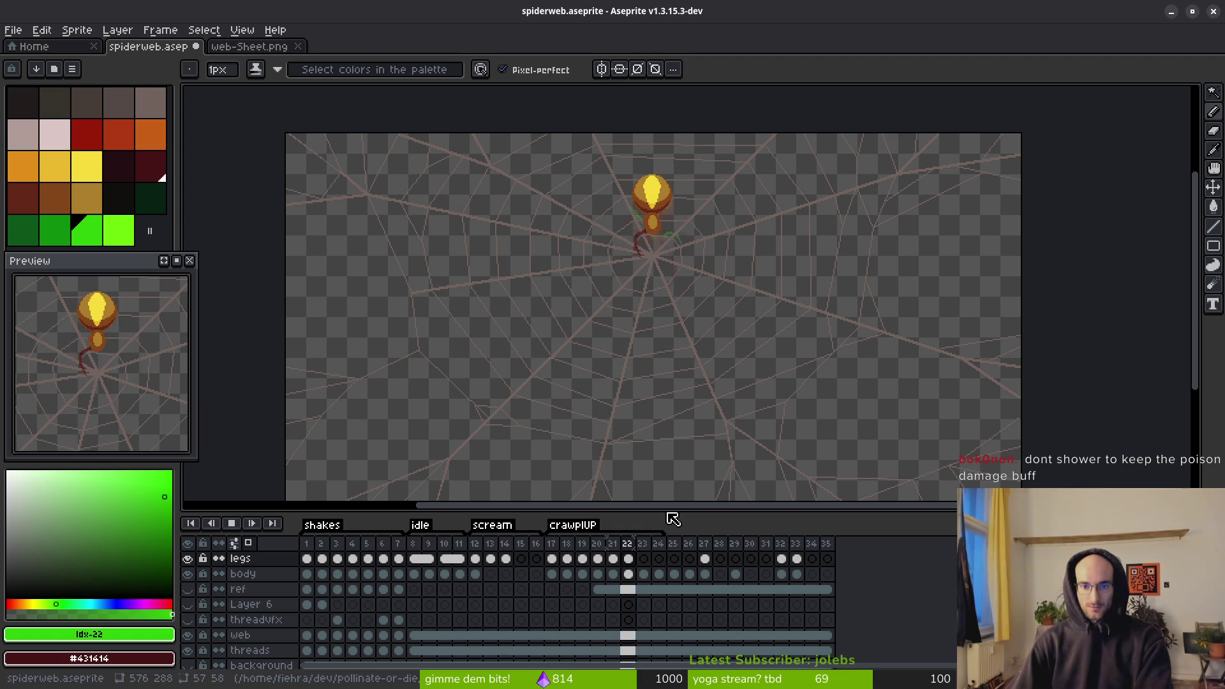
{"action": "scroll", "coordinate": [665, 270], "scroll_direction": "up", "scroll_amount": 3}
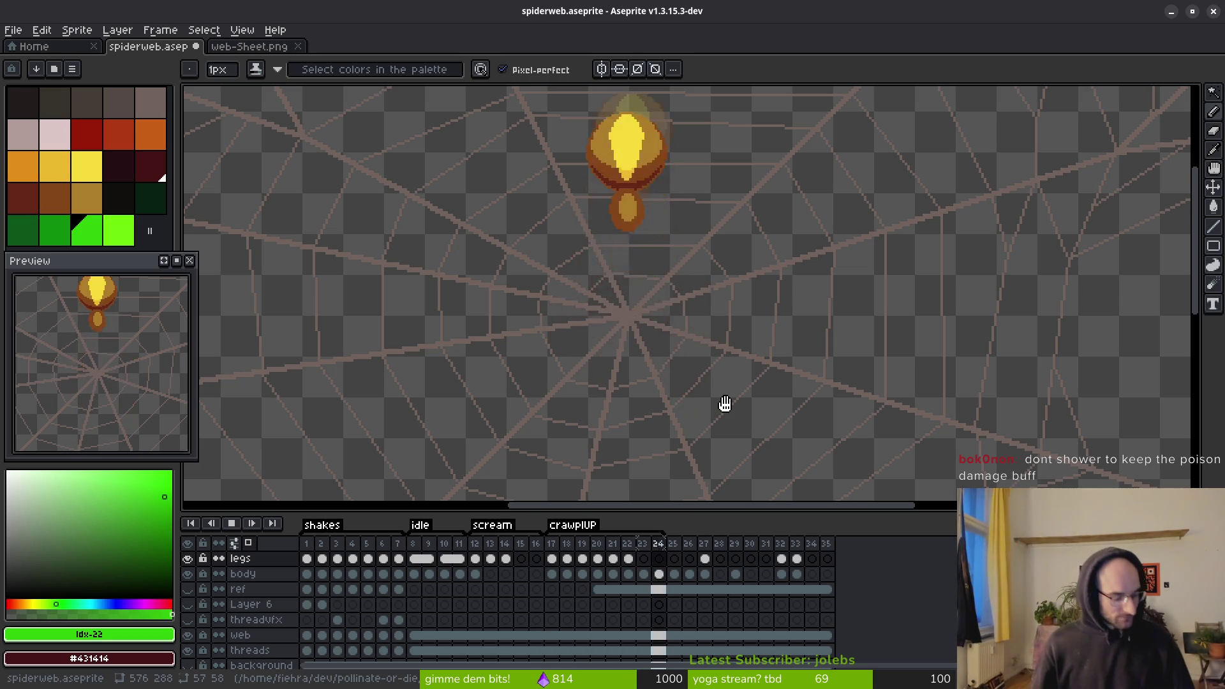
{"action": "scroll", "coordinate": [692, 397], "scroll_direction": "right", "scroll_amount": 1}
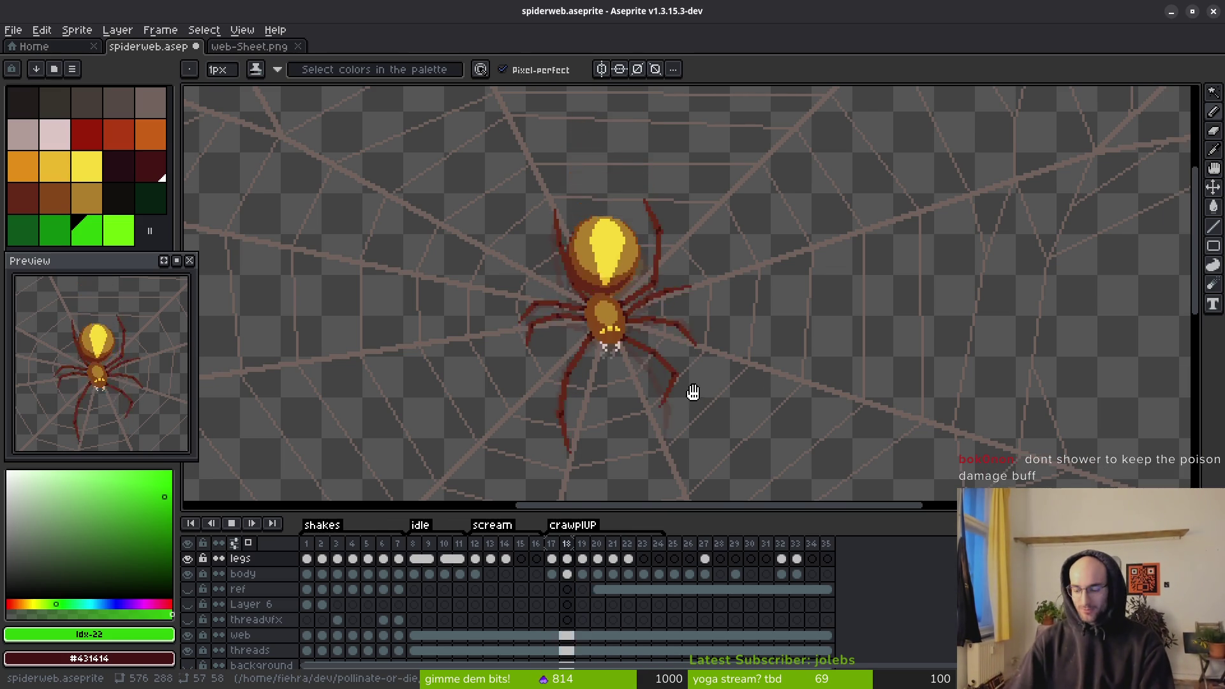
{"action": "key", "text": "alt"}
{"action": "key", "text": "Return"}
{"action": "key", "text": "comma"}
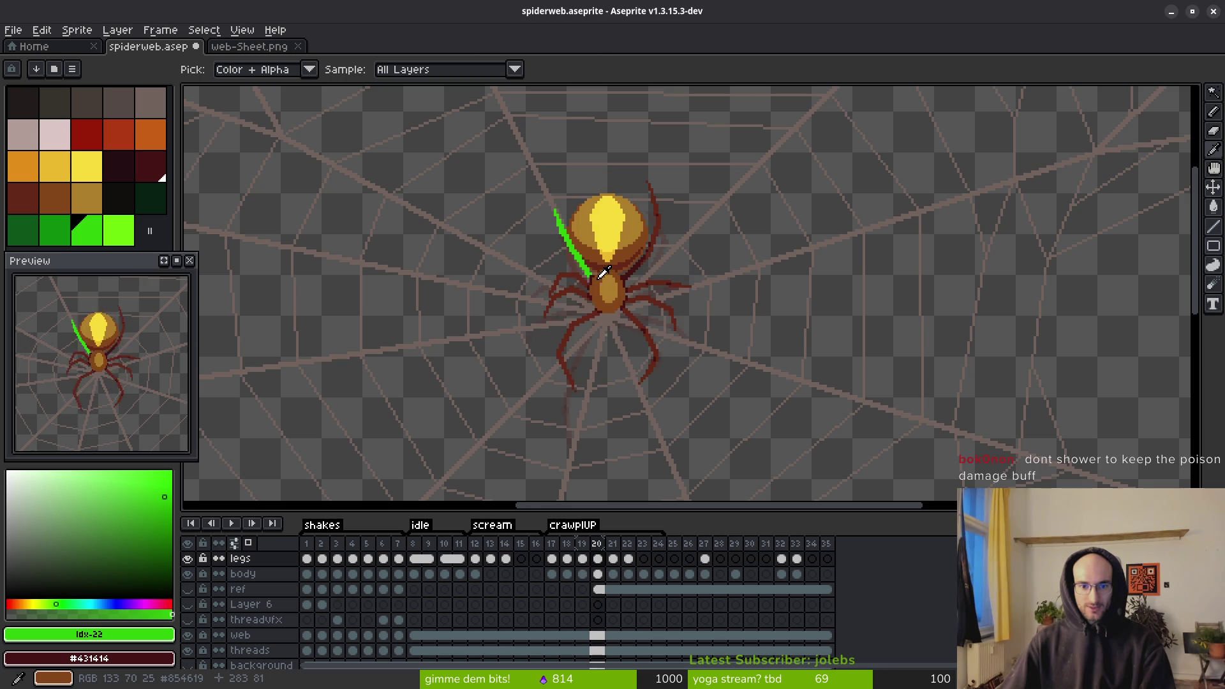
- Toggle between frames 20 and 21 and centre the view on the spider's upper body
{"action": "scroll", "coordinate": [629, 277], "scroll_direction": "up", "scroll_amount": 2}
{"action": "key", "text": "period"}
{"action": "scroll", "coordinate": [638, 287], "scroll_direction": "down", "scroll_amount": 2}
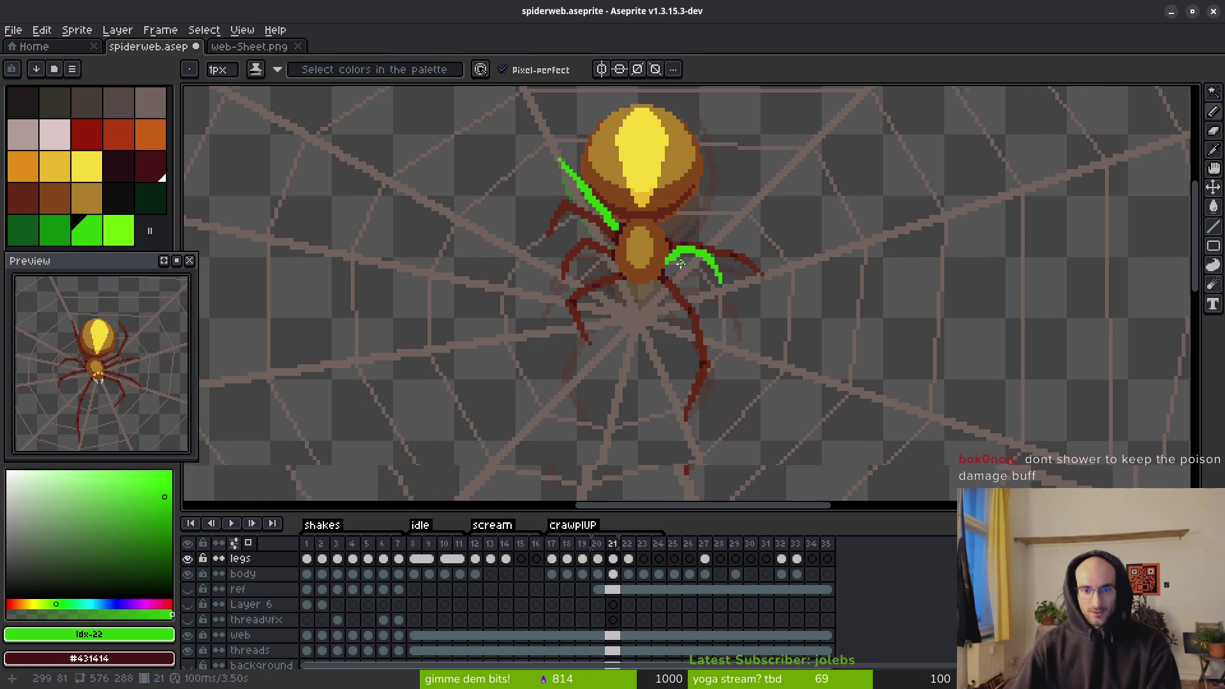
{"action": "key", "text": "comma"}
{"action": "key", "text": "period"}
{"action": "scroll", "coordinate": [714, 305], "scroll_direction": "up", "scroll_amount": 1}
{"action": "scroll", "coordinate": [702, 319], "scroll_direction": "up", "scroll_amount": 3}
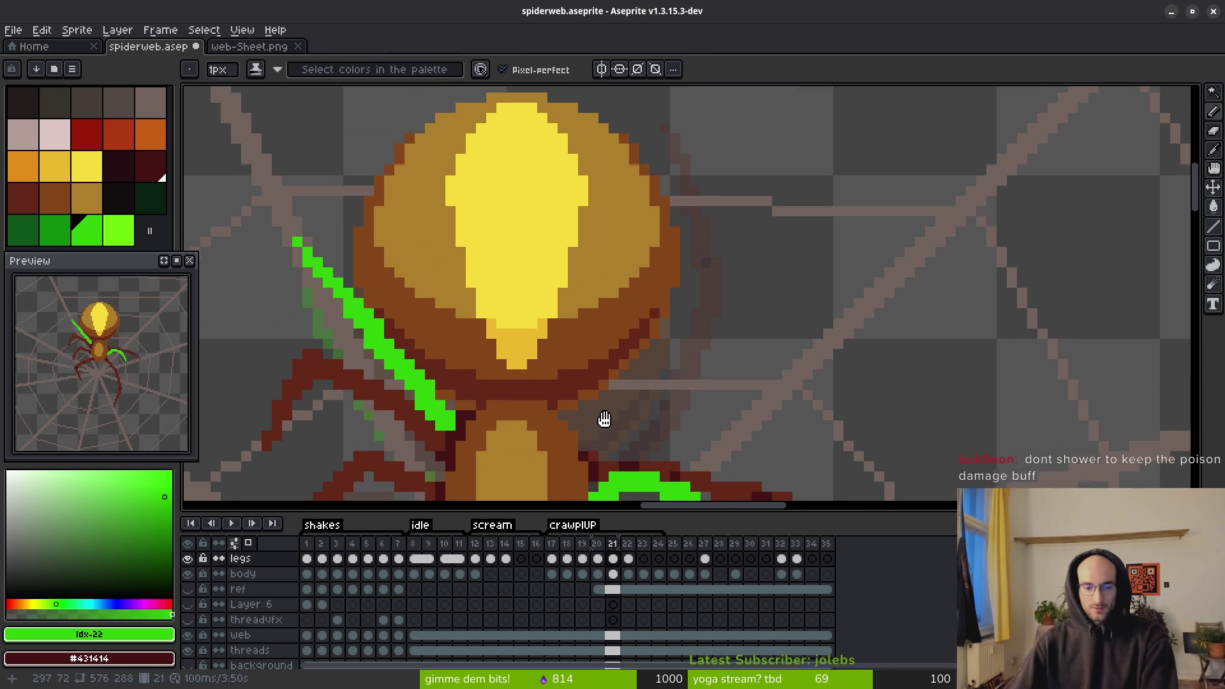
{"action": "left_click_drag", "start_coordinate": [604, 419], "coordinate": [598, 412]}
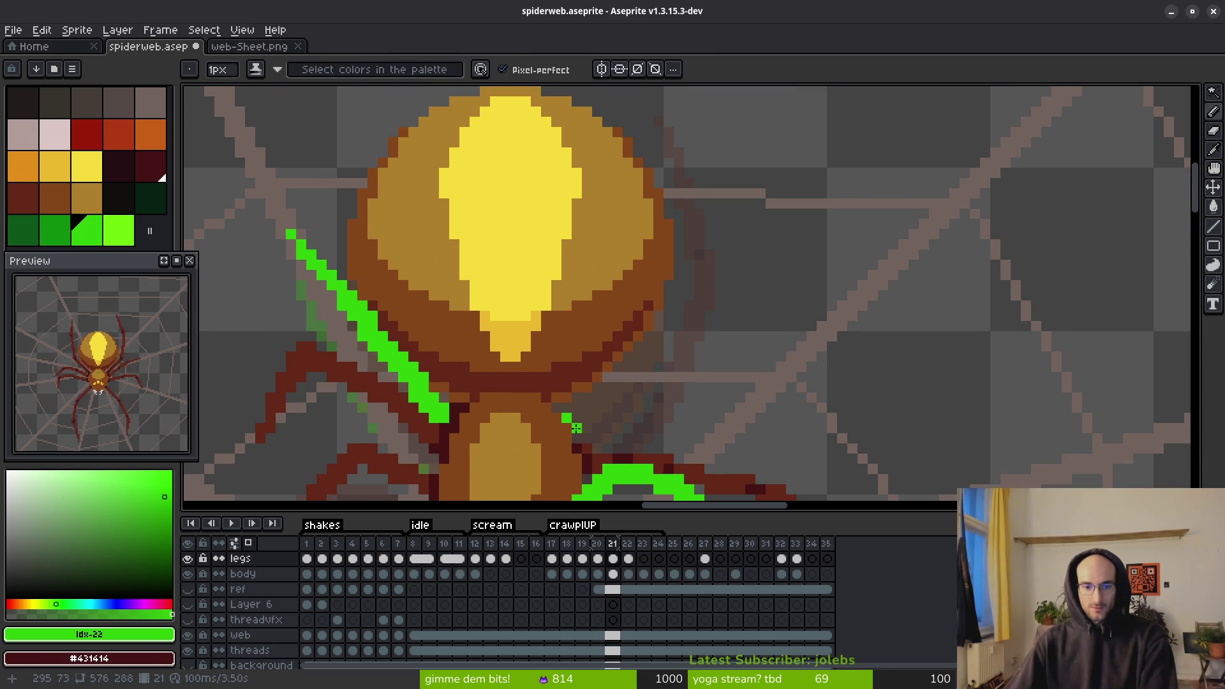
- Pick the green guide colour from the canvas on frame 21
{"action": "key", "text": "i"}
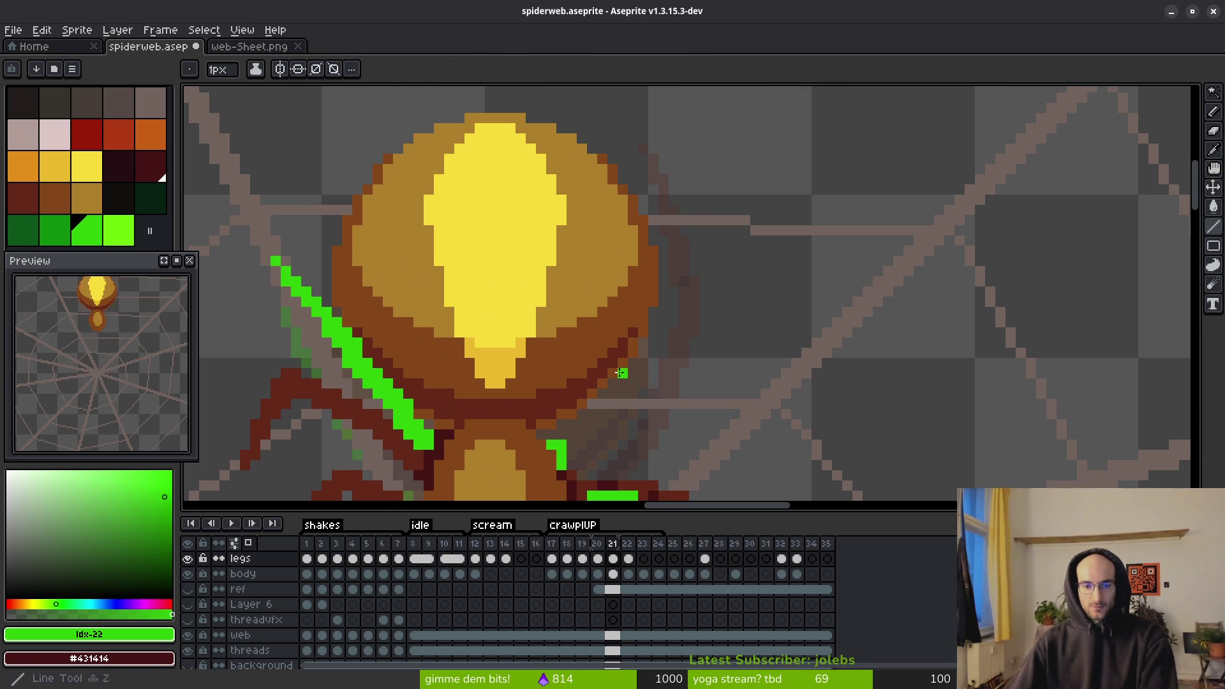
{"action": "scroll", "coordinate": [638, 383], "scroll_direction": "down", "scroll_amount": 2}
{"action": "scroll", "coordinate": [665, 369], "scroll_direction": "up", "scroll_amount": 1}
{"action": "scroll", "coordinate": [666, 326], "scroll_direction": "down", "scroll_amount": 2}
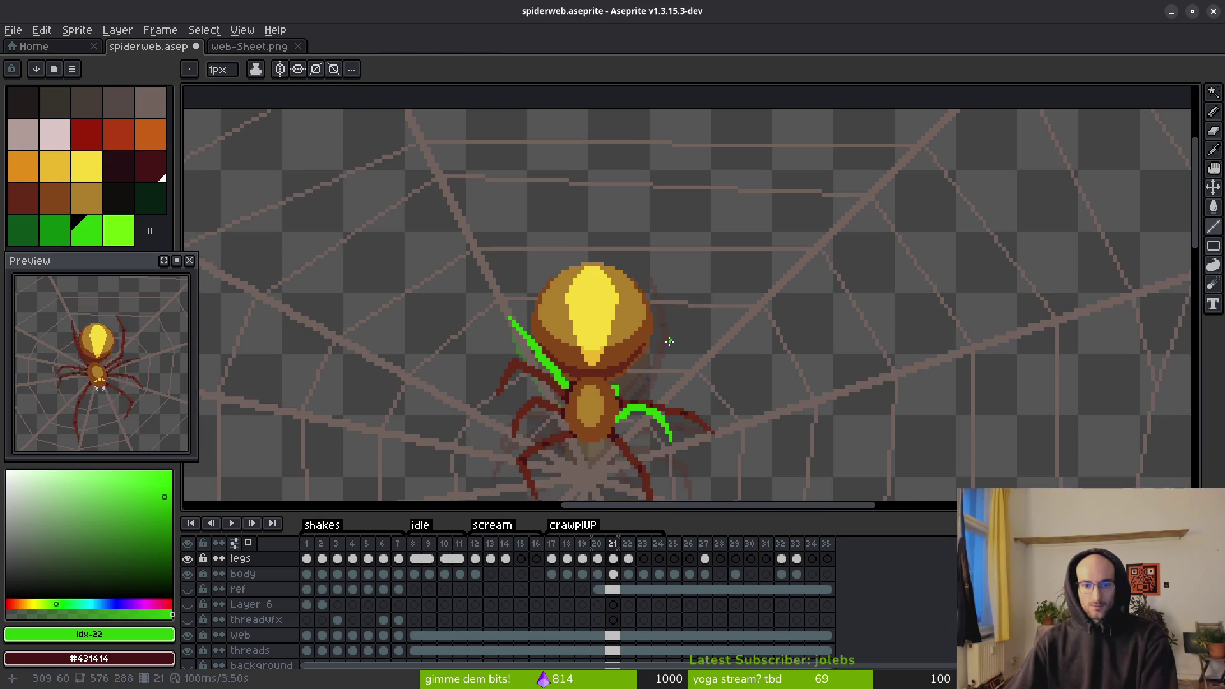
{"action": "key", "text": "b"}
{"action": "scroll", "coordinate": [658, 337], "scroll_direction": "up", "scroll_amount": 1}
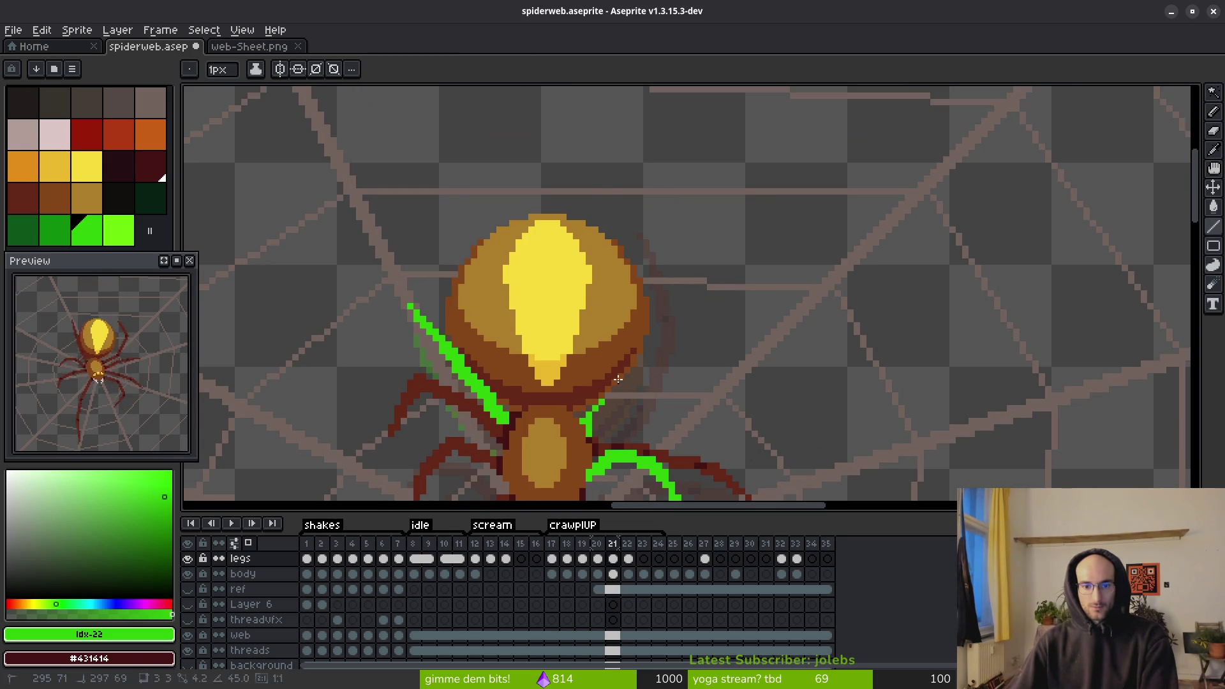
- Draw a green line up the right front leg to above the body and thicken it
{"action": "left_click", "coordinate": [629, 343], "text": "shift"}
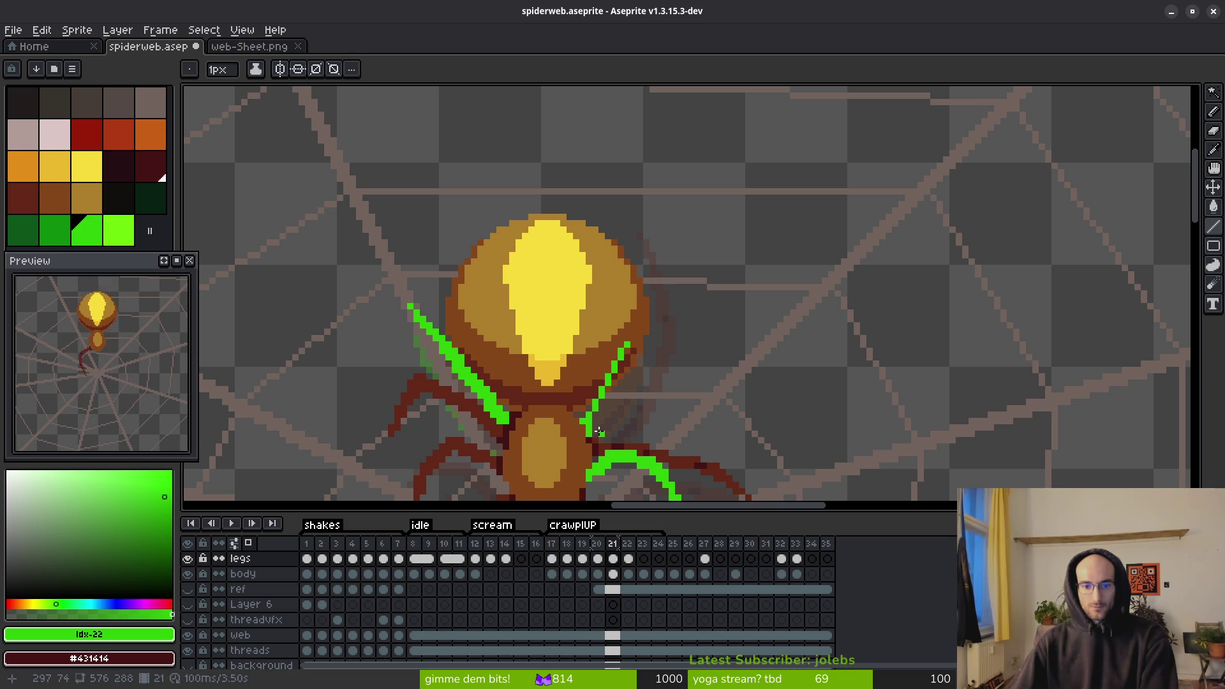
{"action": "left_click_drag", "start_coordinate": [595, 427], "coordinate": [628, 346]}
{"action": "left_click", "coordinate": [631, 352]}
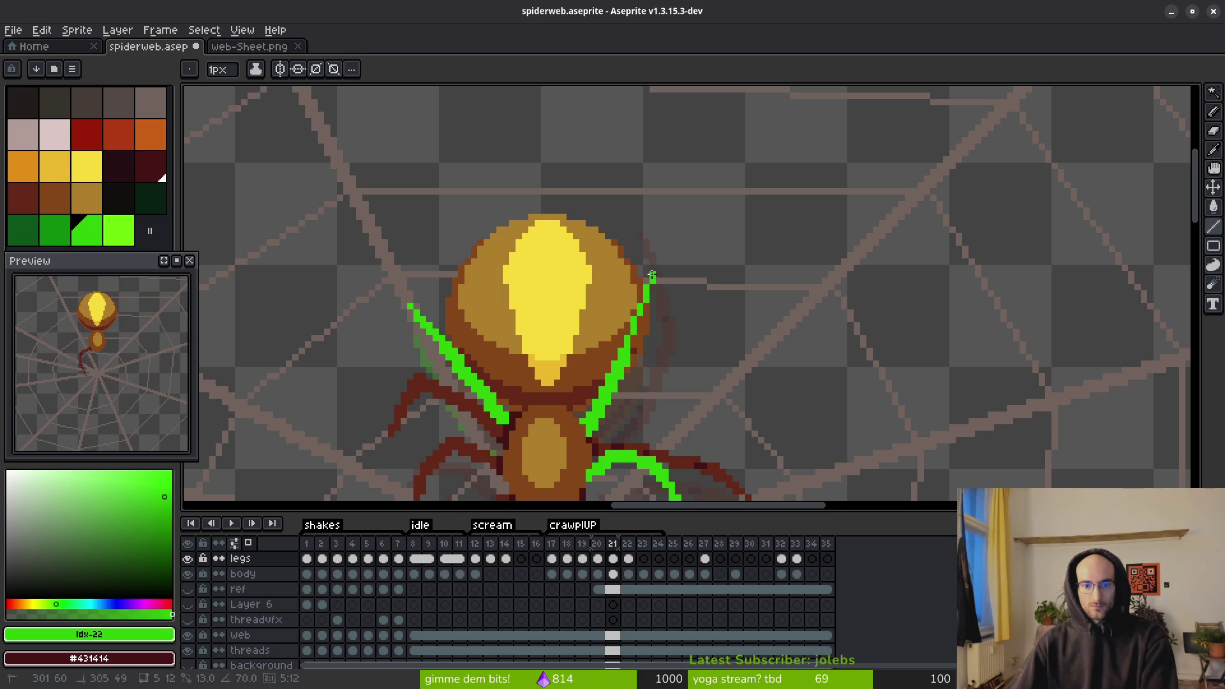
{"action": "left_click", "coordinate": [650, 276], "text": "shift"}
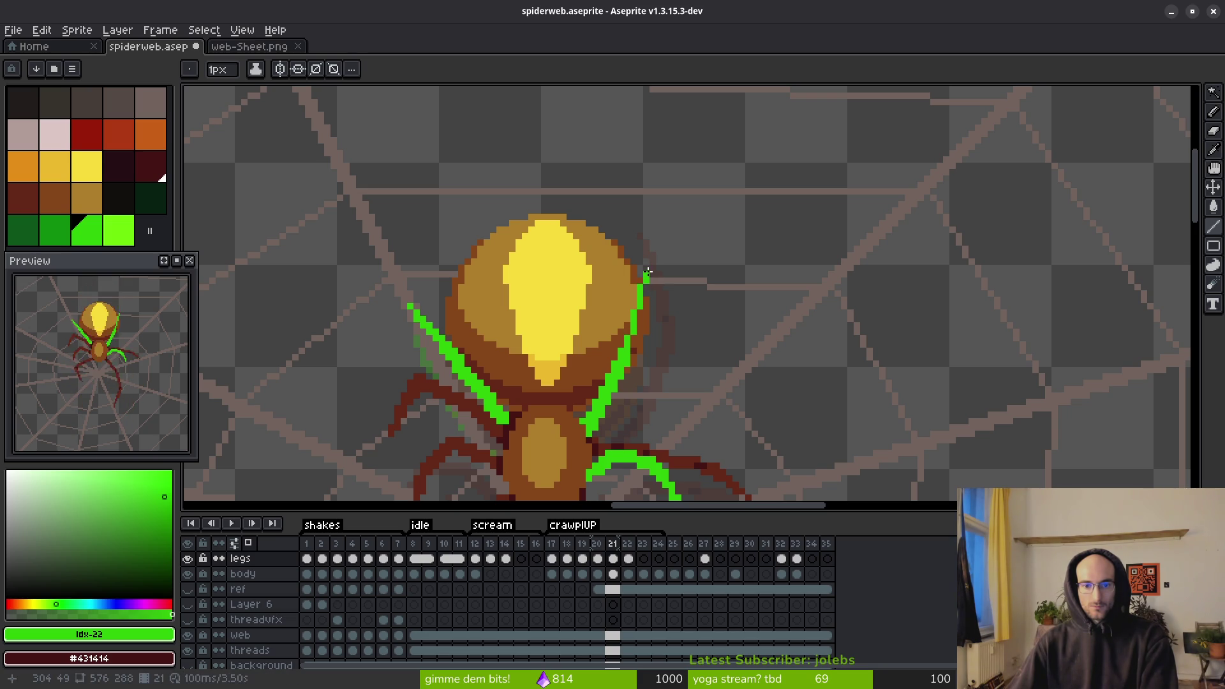
{"action": "left_click", "coordinate": [653, 191], "text": "shift"}
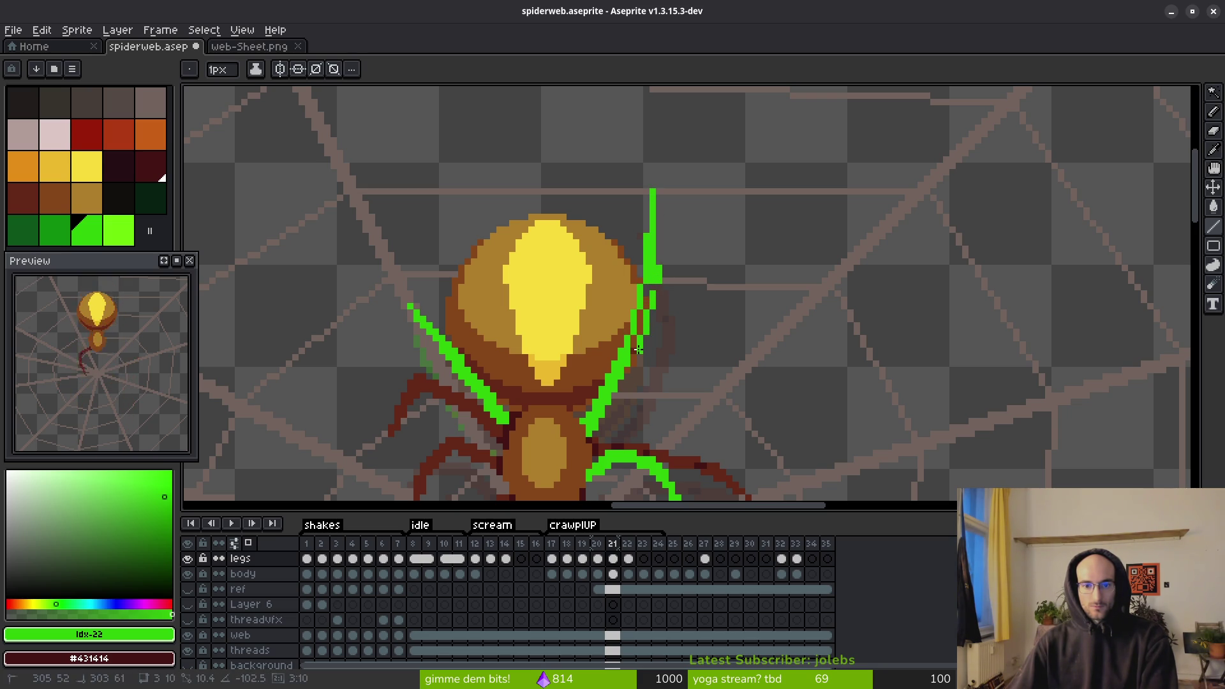
{"action": "left_click_drag", "start_coordinate": [637, 341], "coordinate": [648, 287]}
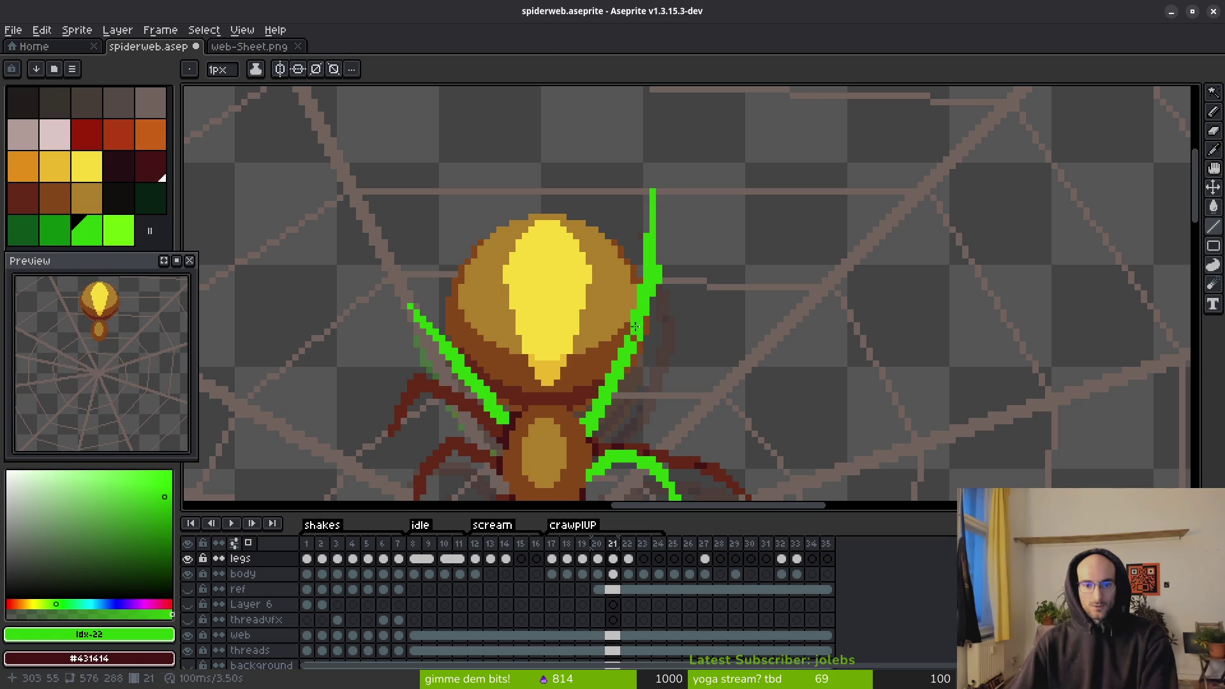
{"action": "key", "text": "b"}
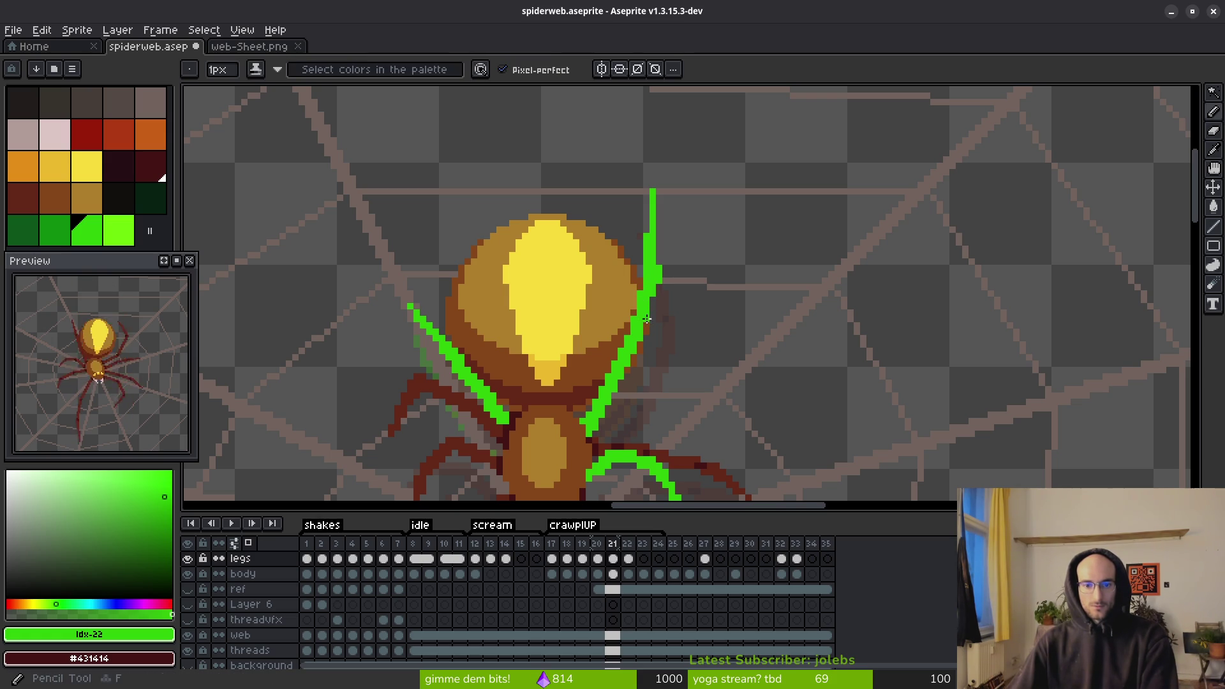
{"action": "scroll", "coordinate": [646, 319], "scroll_direction": "up", "scroll_amount": 2}
- Erase stray green pixels beside the right leg guide line
{"action": "key", "text": "e"}
{"action": "left_click", "coordinate": [649, 236]}
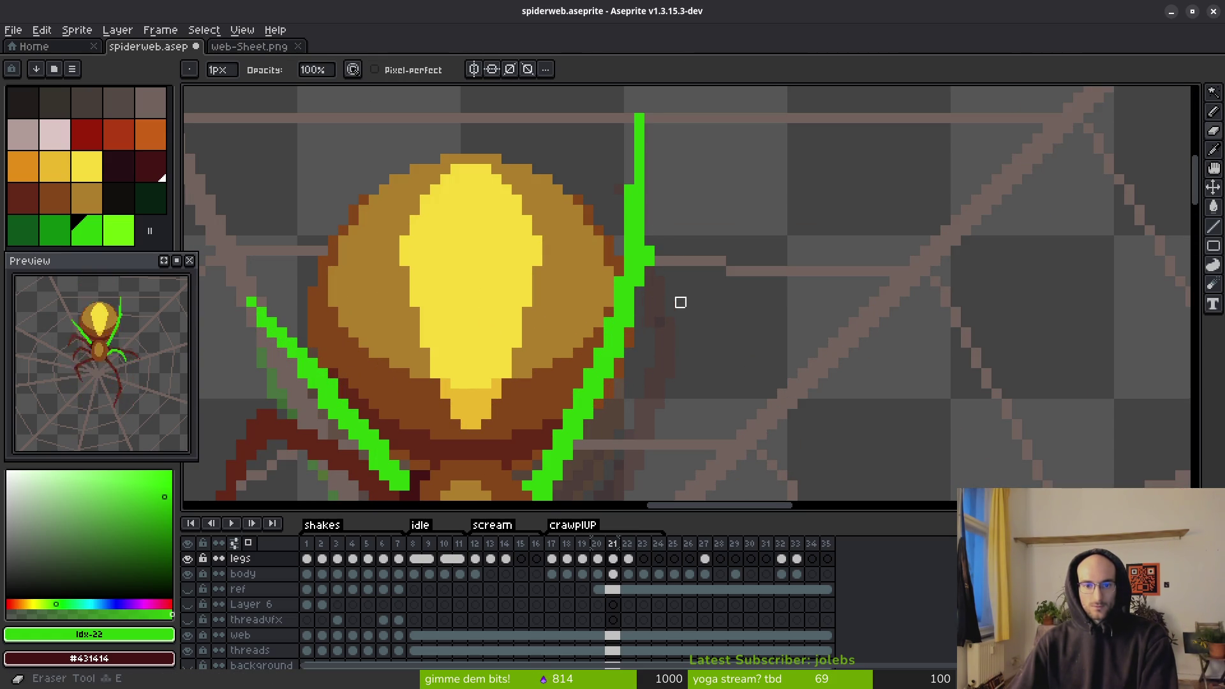
{"action": "left_click_drag", "start_coordinate": [649, 246], "coordinate": [650, 263]}
{"action": "scroll", "coordinate": [692, 306], "scroll_direction": "down", "scroll_amount": 3}
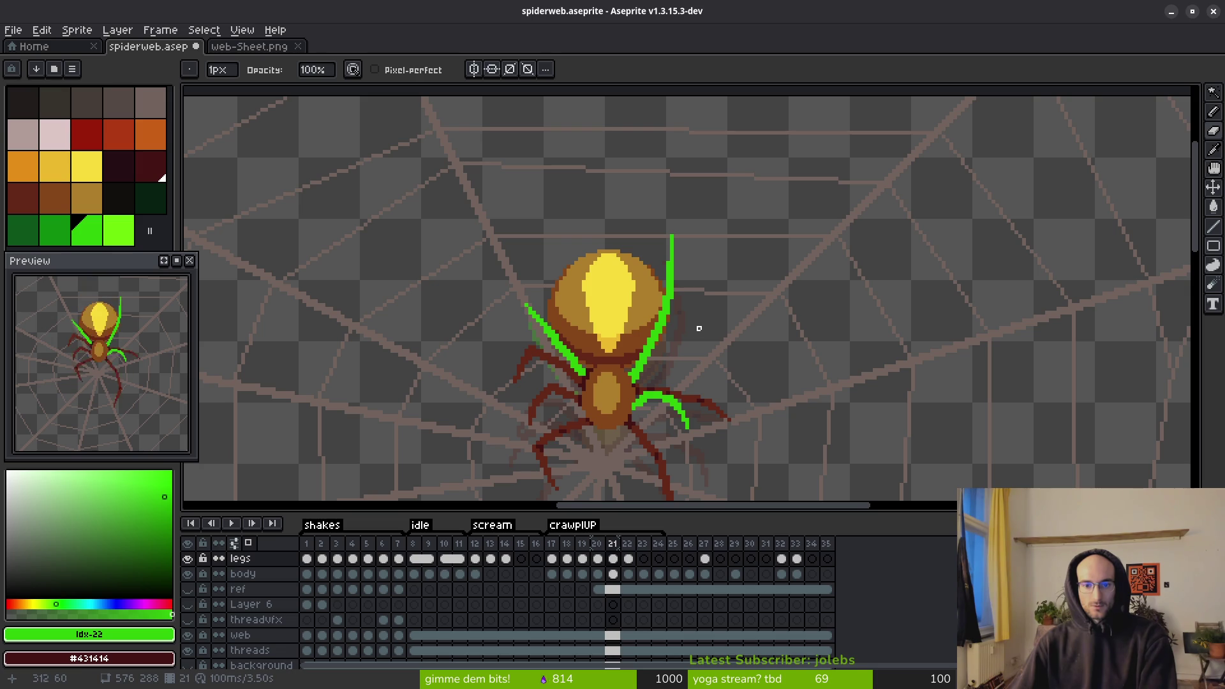
{"action": "scroll", "coordinate": [699, 328], "scroll_direction": "down", "scroll_amount": 2}
- Play the animation to review the legs and stop on frame 21
{"action": "key", "text": "i"}
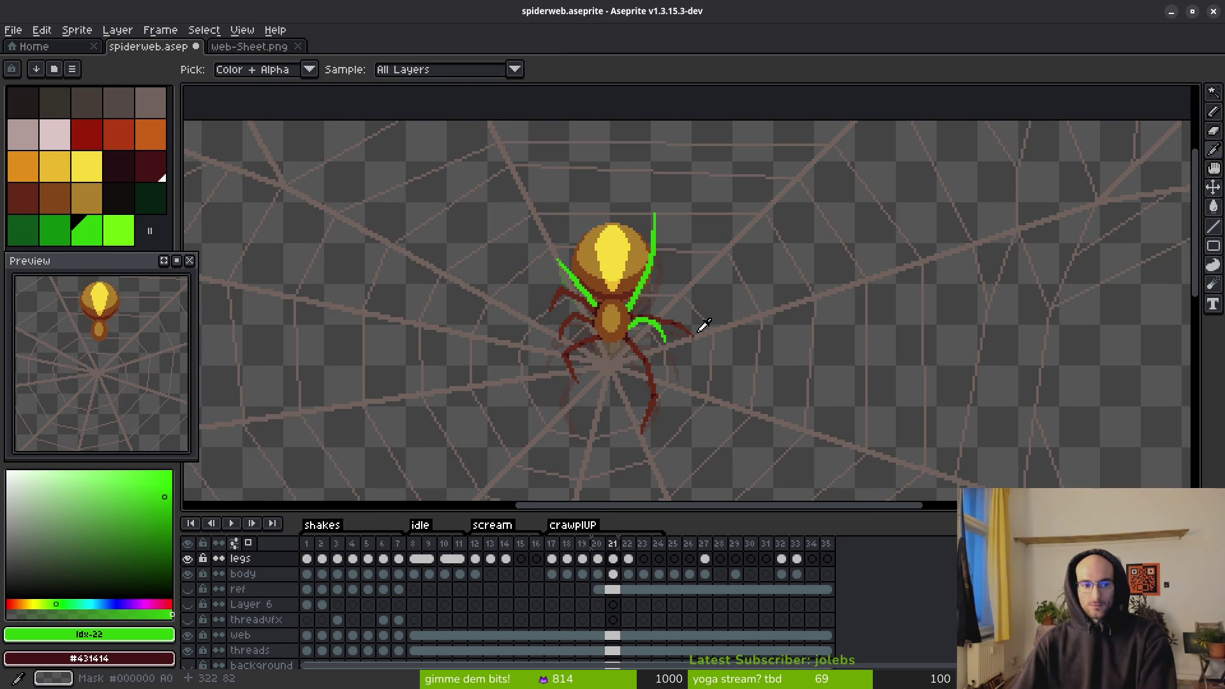
{"action": "key", "text": "Return"}
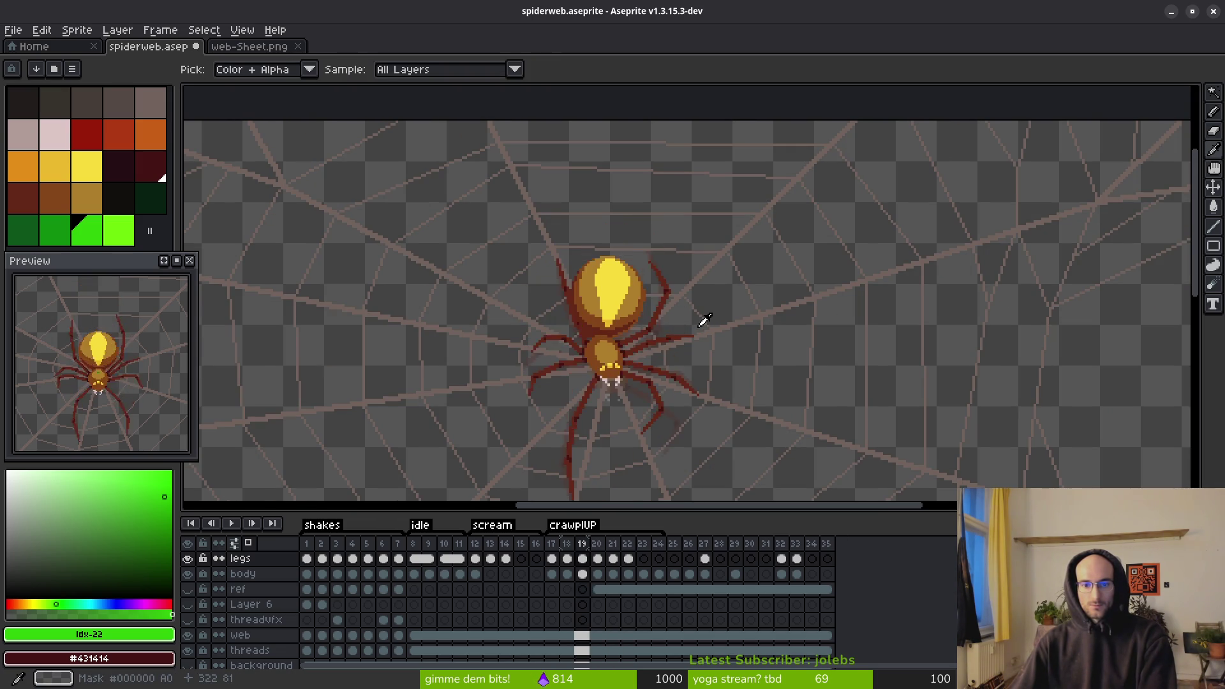
{"action": "key", "text": "Return"}
{"action": "key", "text": "b"}
{"action": "scroll", "coordinate": [682, 300], "scroll_direction": "up", "scroll_amount": 4}
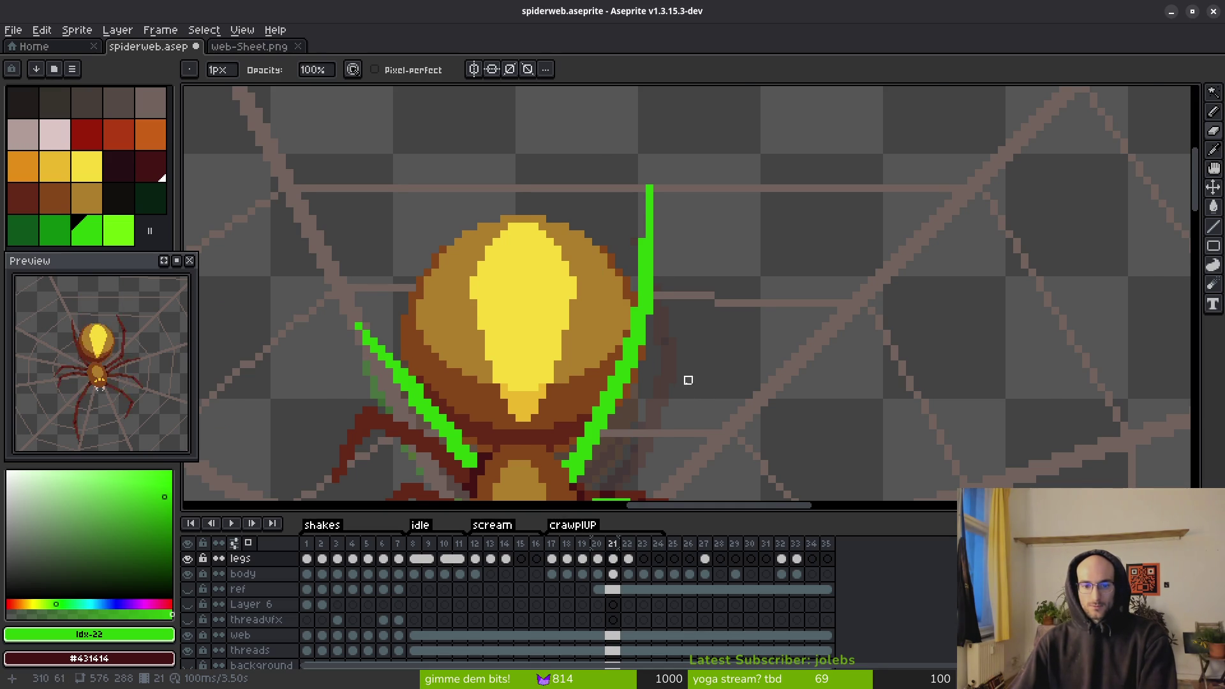
{"action": "scroll", "coordinate": [688, 380], "scroll_direction": "down", "scroll_amount": 1}
{"action": "scroll", "coordinate": [671, 321], "scroll_direction": "down", "scroll_amount": 2}
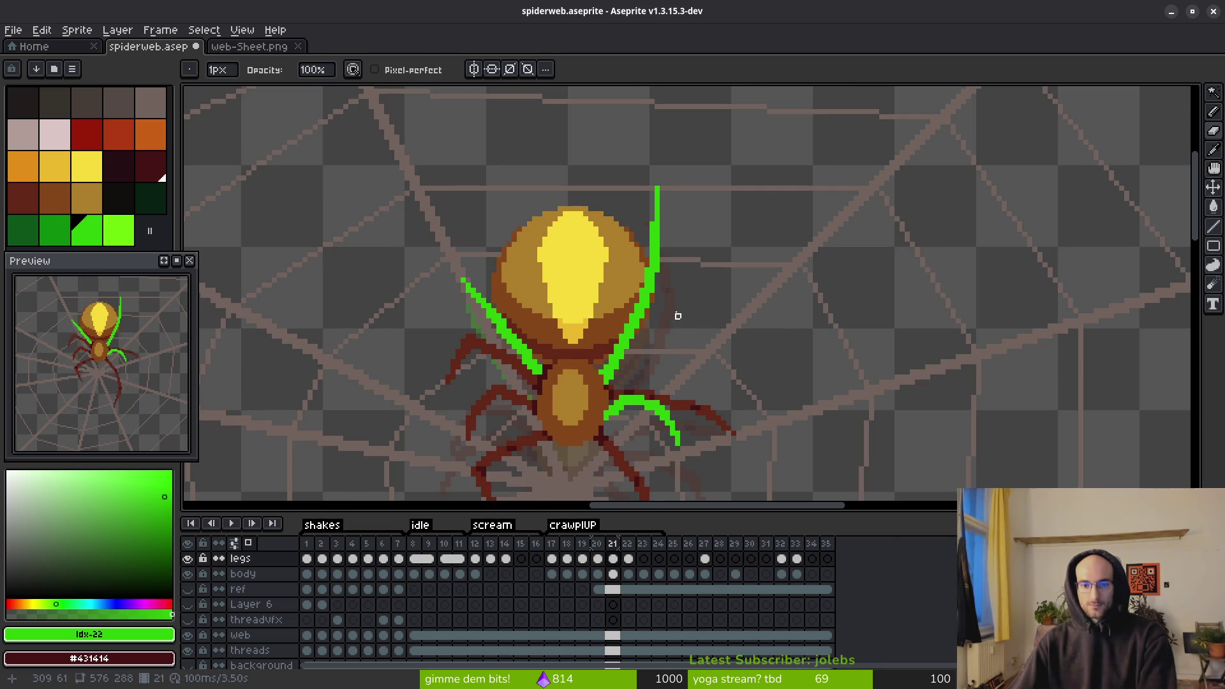
- Paint a dark red pixel at the green leg's bend using the secondary colour
{"action": "key", "text": "b"}
{"action": "scroll", "coordinate": [571, 323], "scroll_direction": "up", "scroll_amount": 1}
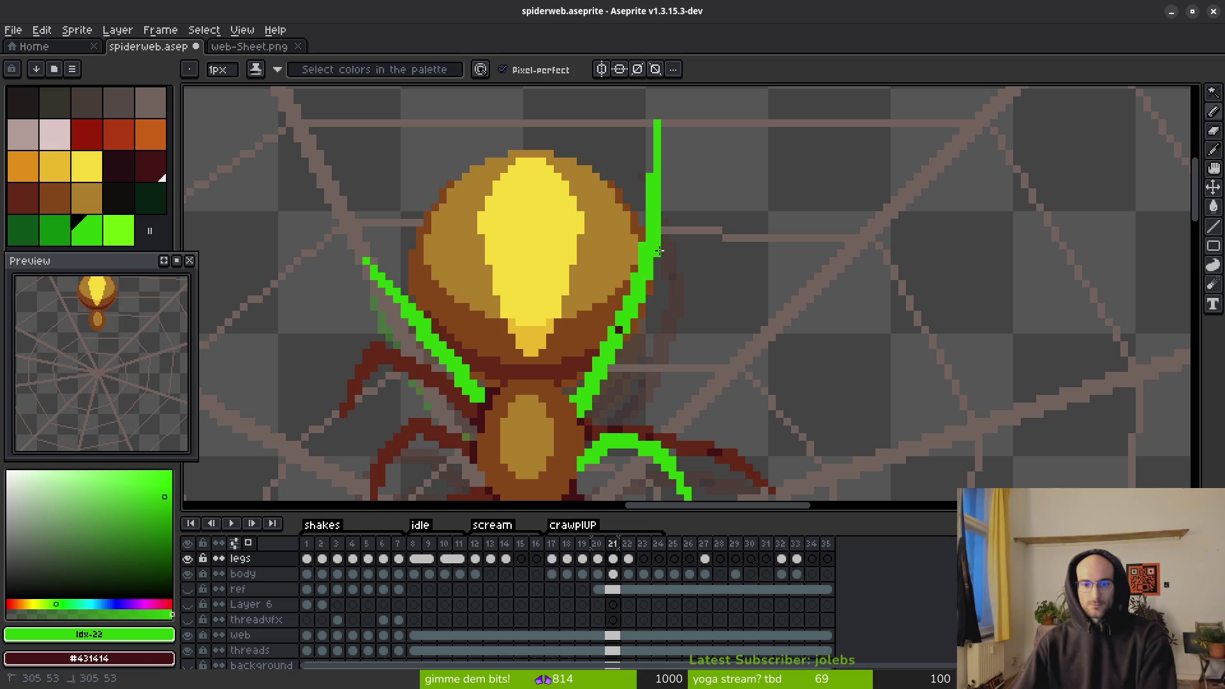
{"action": "right_click", "coordinate": [647, 240]}
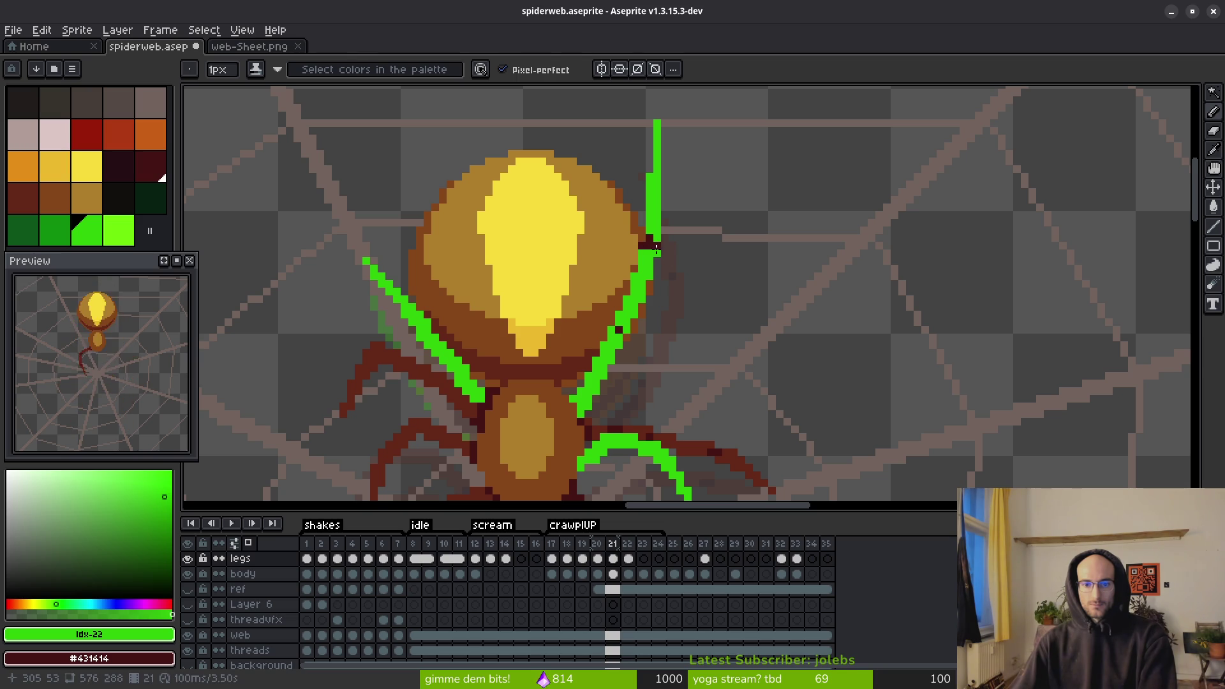
{"action": "key", "text": "e"}
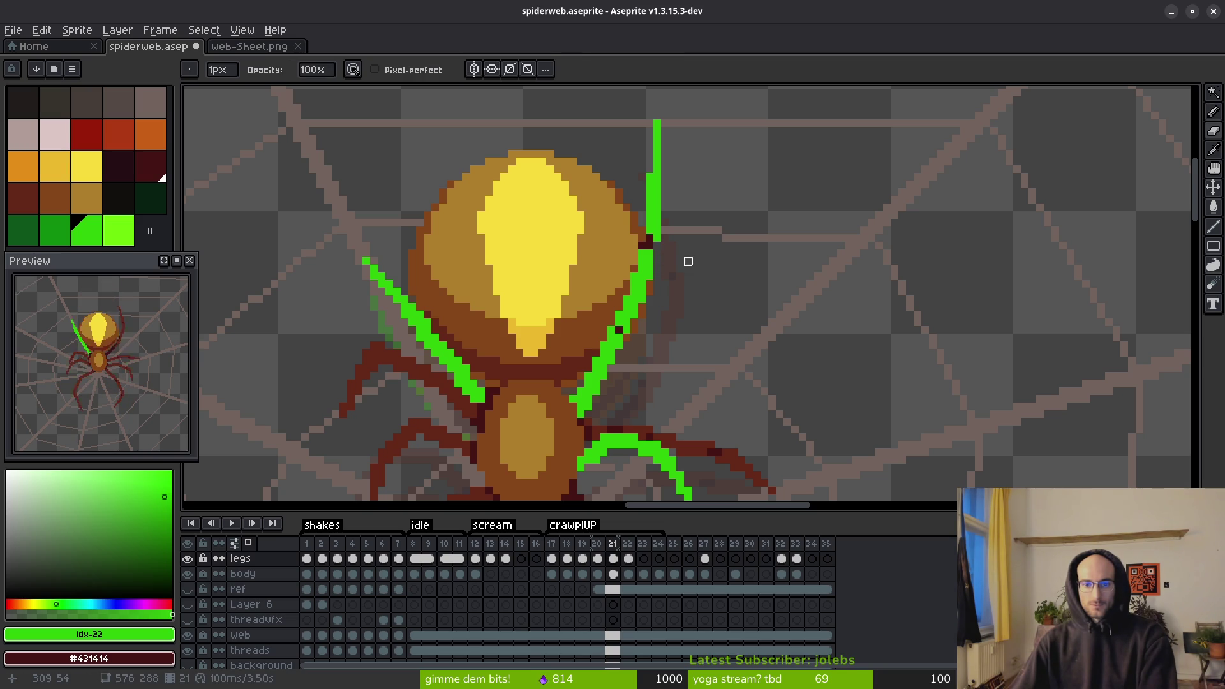
{"action": "scroll", "coordinate": [683, 263], "scroll_direction": "down", "scroll_amount": 1}
{"action": "scroll", "coordinate": [673, 265], "scroll_direction": "up", "scroll_amount": 2}
{"action": "key", "text": "b"}
{"action": "scroll", "coordinate": [705, 254], "scroll_direction": "down", "scroll_amount": 3}
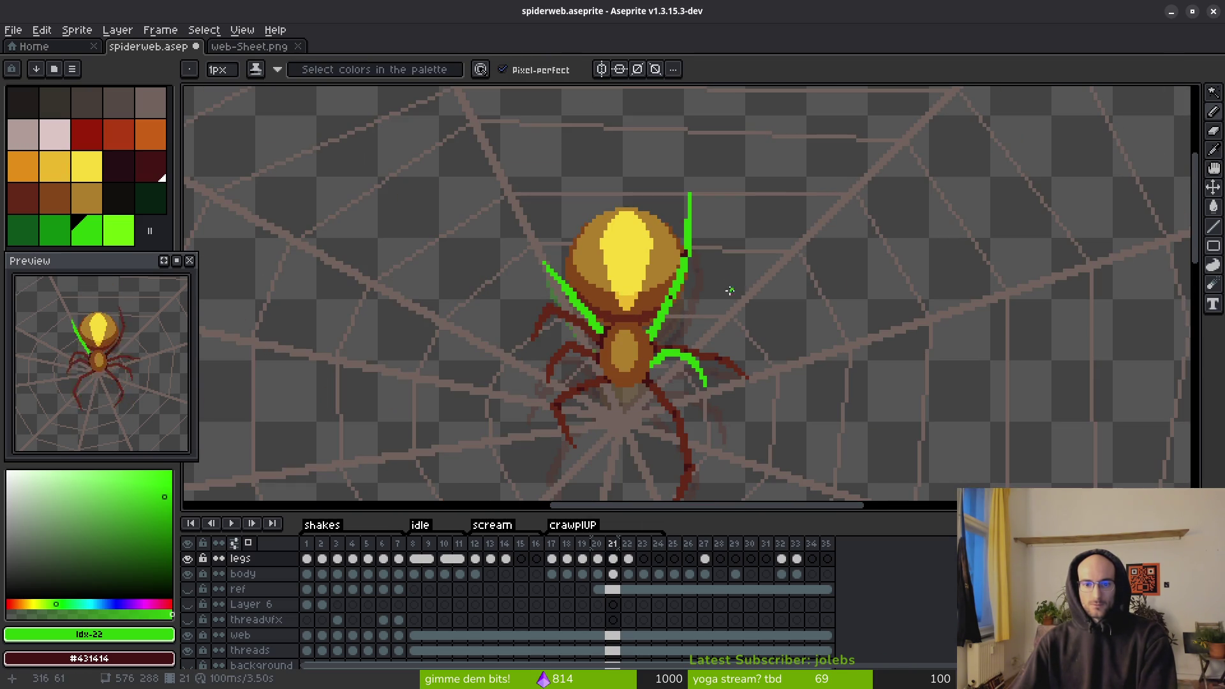
{"action": "scroll", "coordinate": [702, 260], "scroll_direction": "up", "scroll_amount": 3}
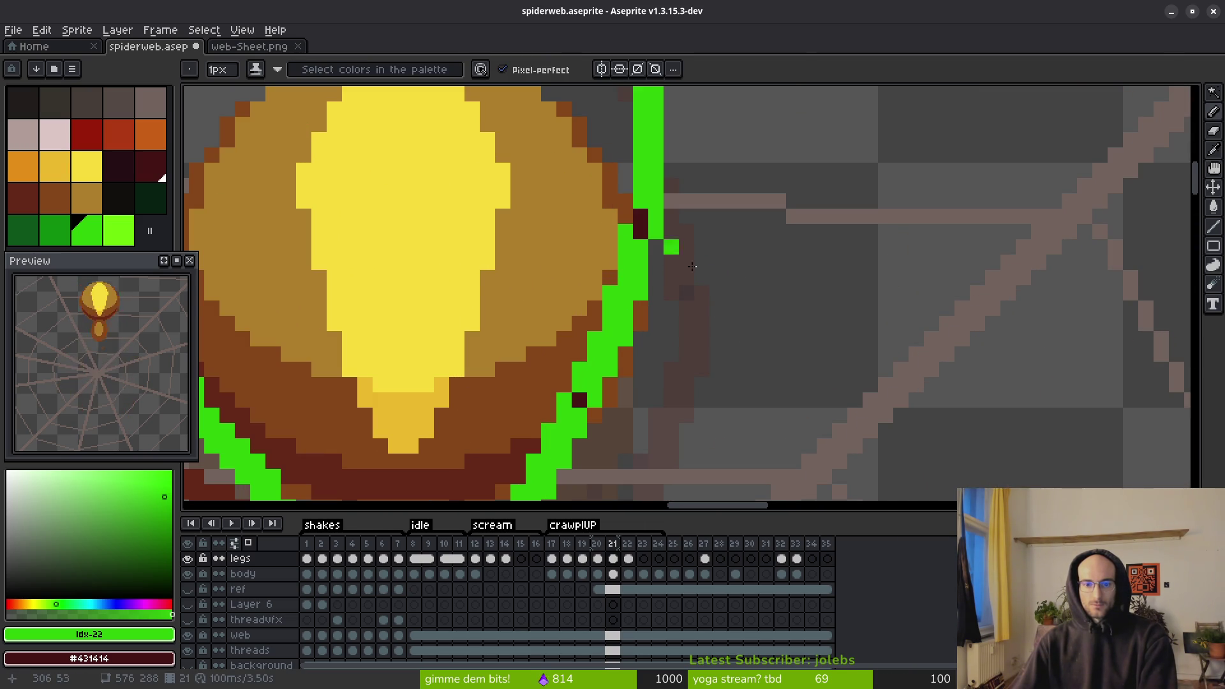
{"action": "scroll", "coordinate": [691, 266], "scroll_direction": "down", "scroll_amount": 3}
- Flip between frames 19, 20 and 21 to compare the spider's leg poses
{"action": "key", "text": "i"}
{"action": "key", "text": "Left"}
{"action": "key", "text": "Right"}
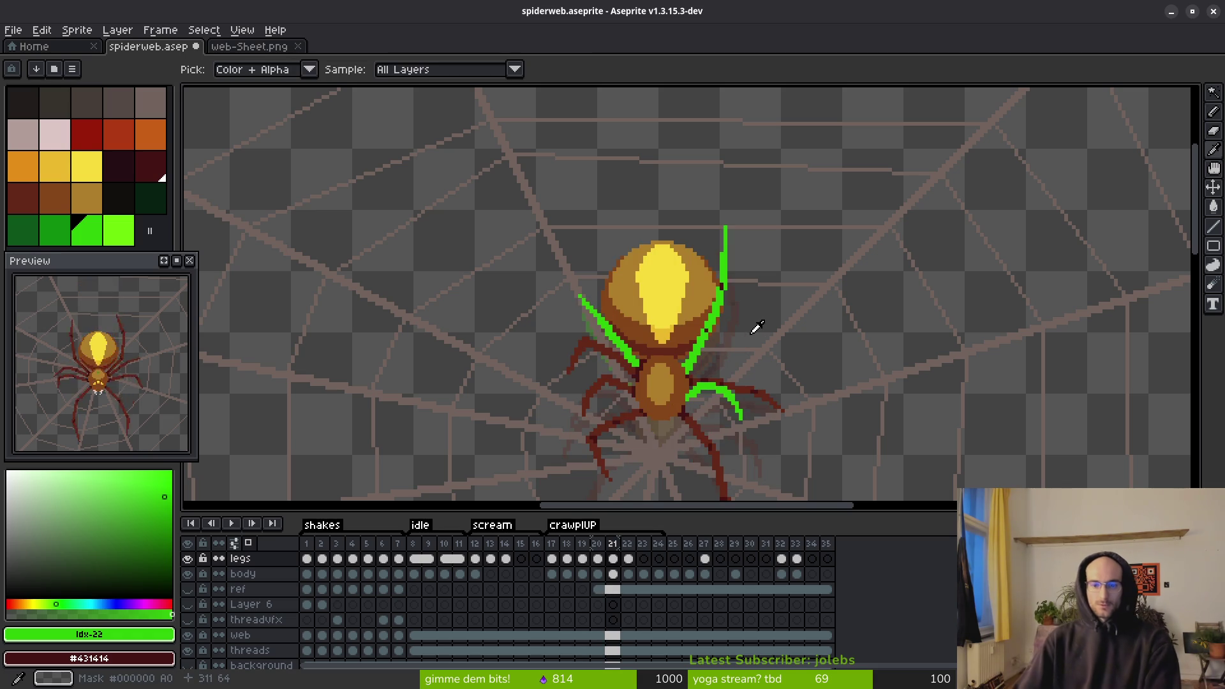
{"action": "key", "text": "Left"}
{"action": "key", "text": "Right"}
{"action": "key", "text": "Left"}
{"action": "key", "text": "Left"}
{"action": "key", "text": "Right"}
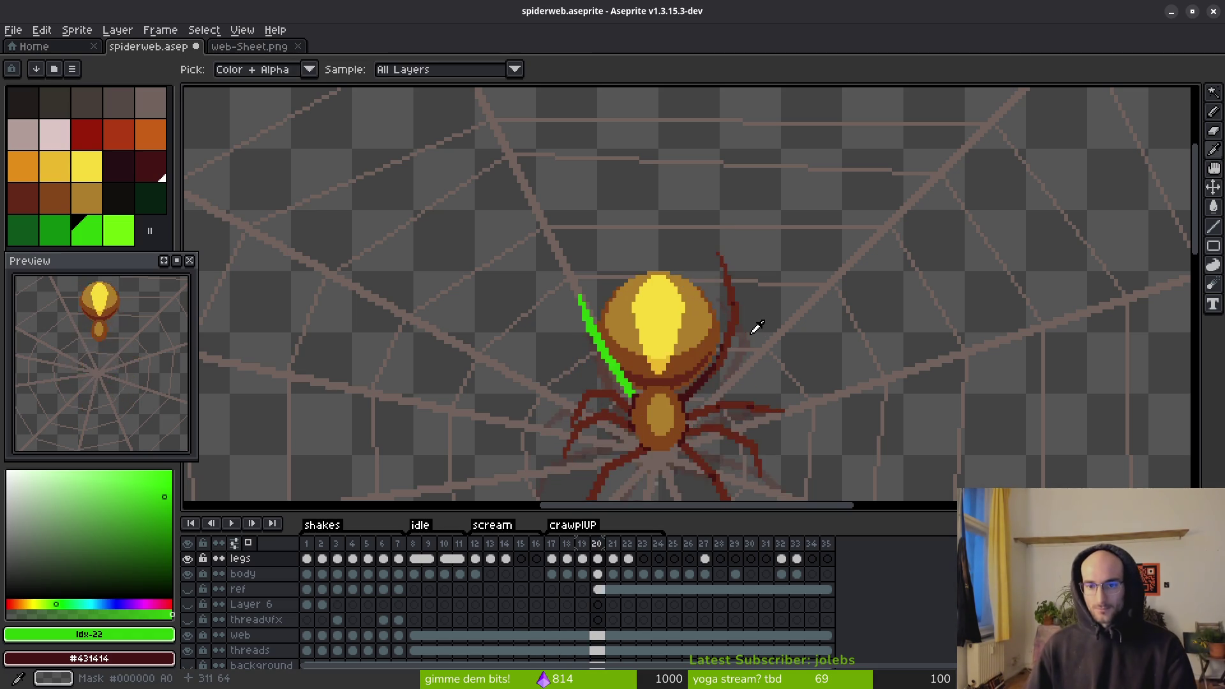
{"action": "key", "text": "Right"}
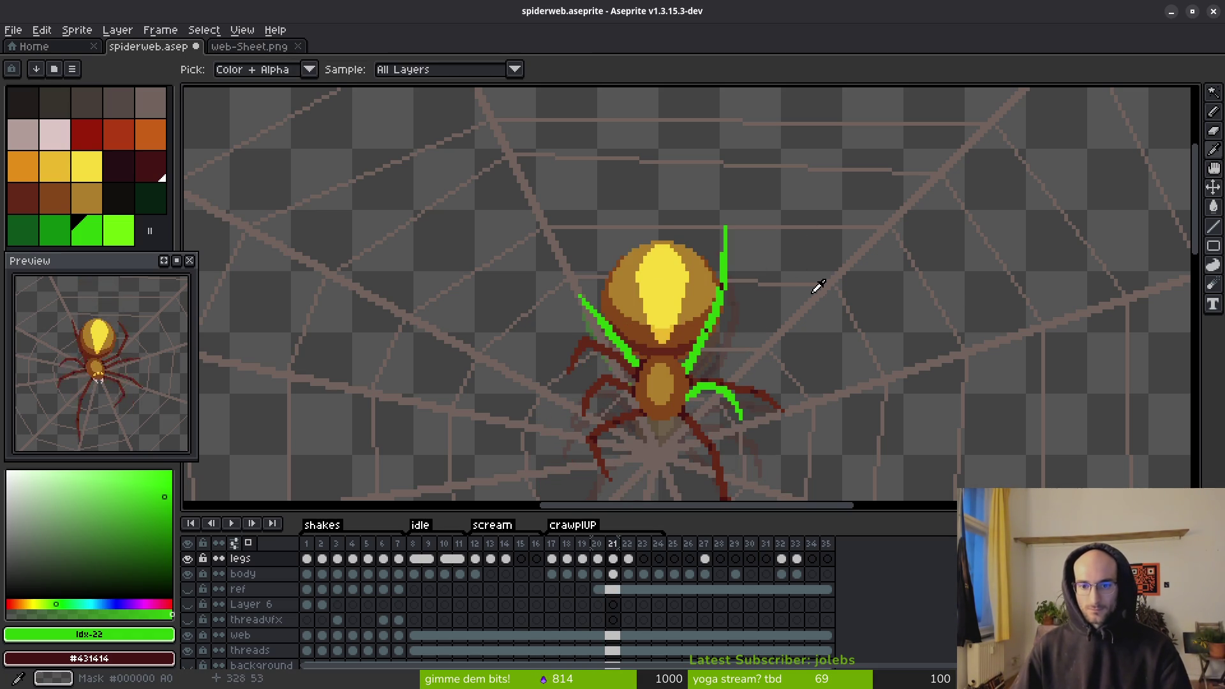
{"action": "key", "text": "Left"}
{"action": "key", "text": "Left"}
{"action": "key", "text": "Right"}
{"action": "key", "text": "Right"}
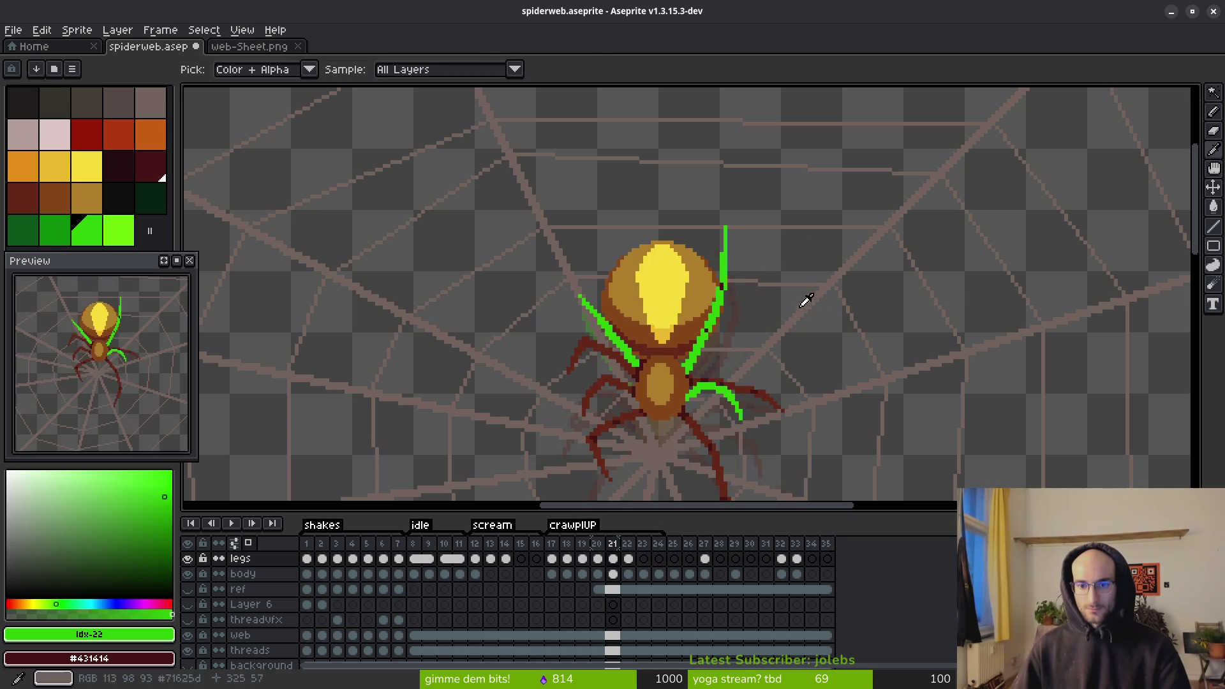
{"action": "key", "text": "Left"}
{"action": "key", "text": "Right"}
{"action": "key", "text": "b"}
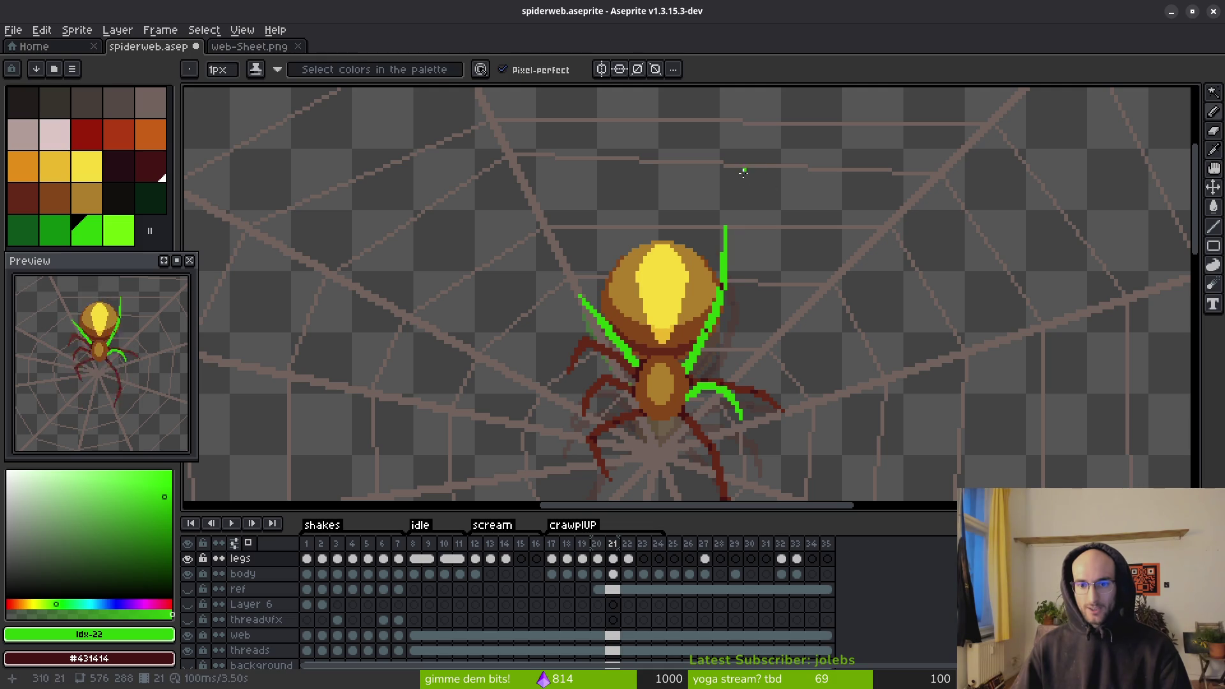
{"action": "key", "text": "i"}
{"action": "key", "text": "Left"}
{"action": "key", "text": "Left"}
{"action": "key", "text": "Right"}
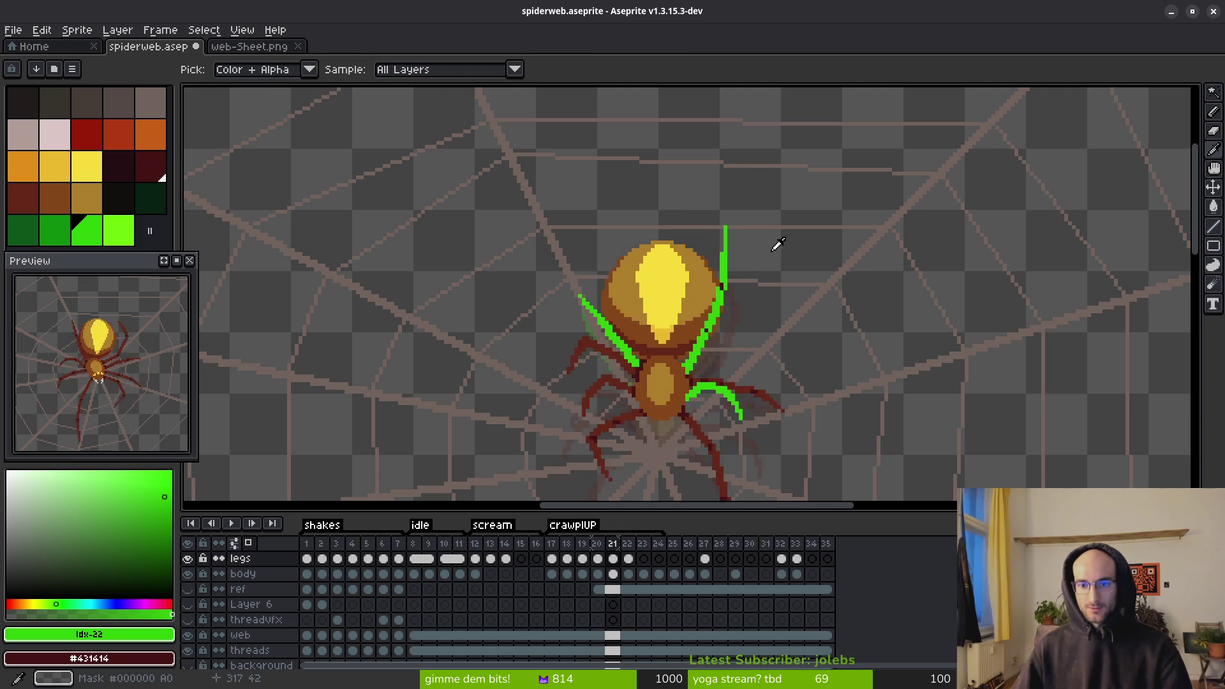
{"action": "key", "text": "Right"}
{"action": "key", "text": "Left"}
{"action": "key", "text": "Left"}
{"action": "key", "text": "Right"}
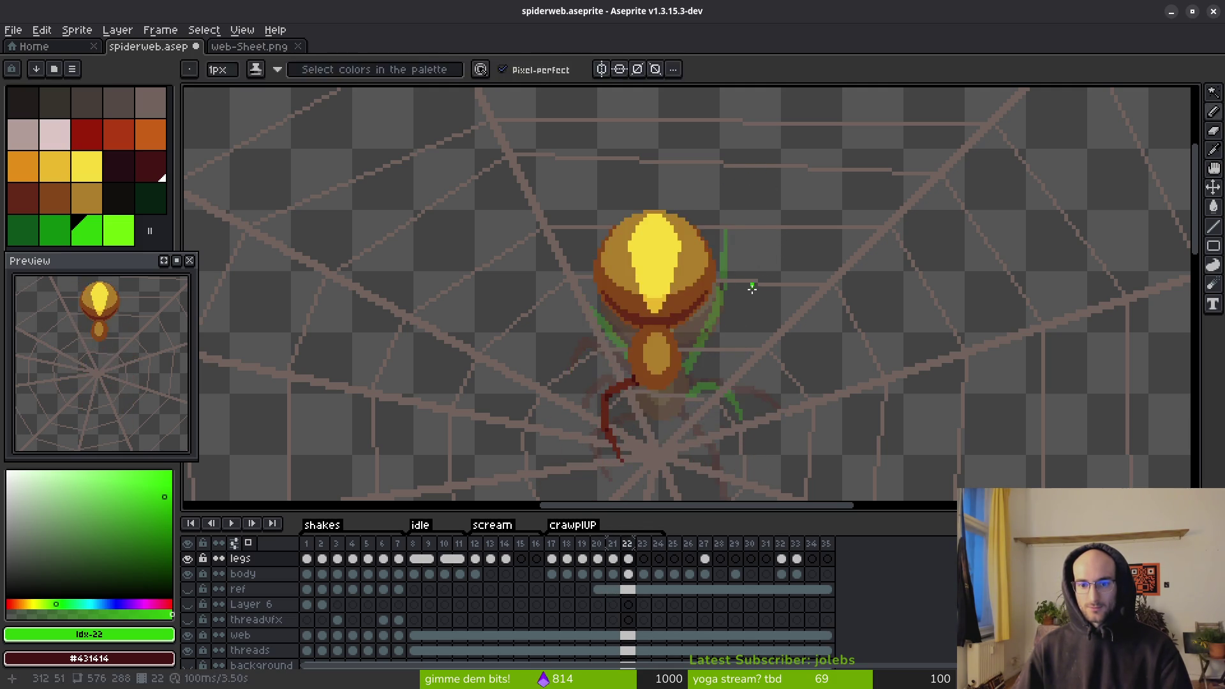
{"action": "key", "text": "Right"}
- Erase the old upper-right green leg with a 4px eraser and start a new line at the joint
{"action": "key", "text": "e"}
{"action": "key", "text": "plus"}
{"action": "key", "text": "plus"}
{"action": "key", "text": "plus"}
{"action": "left_click_drag", "start_coordinate": [719, 221], "coordinate": [700, 352]}
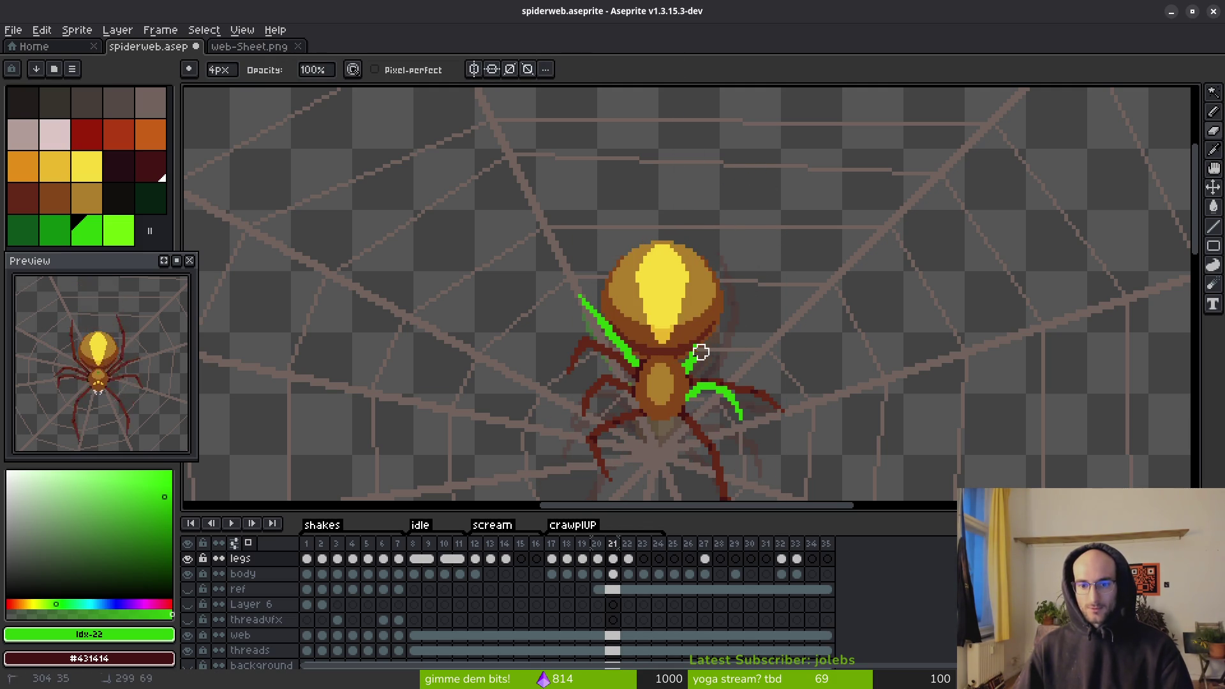
{"action": "key", "text": "b"}
{"action": "scroll", "coordinate": [681, 411], "scroll_direction": "up", "scroll_amount": 2}
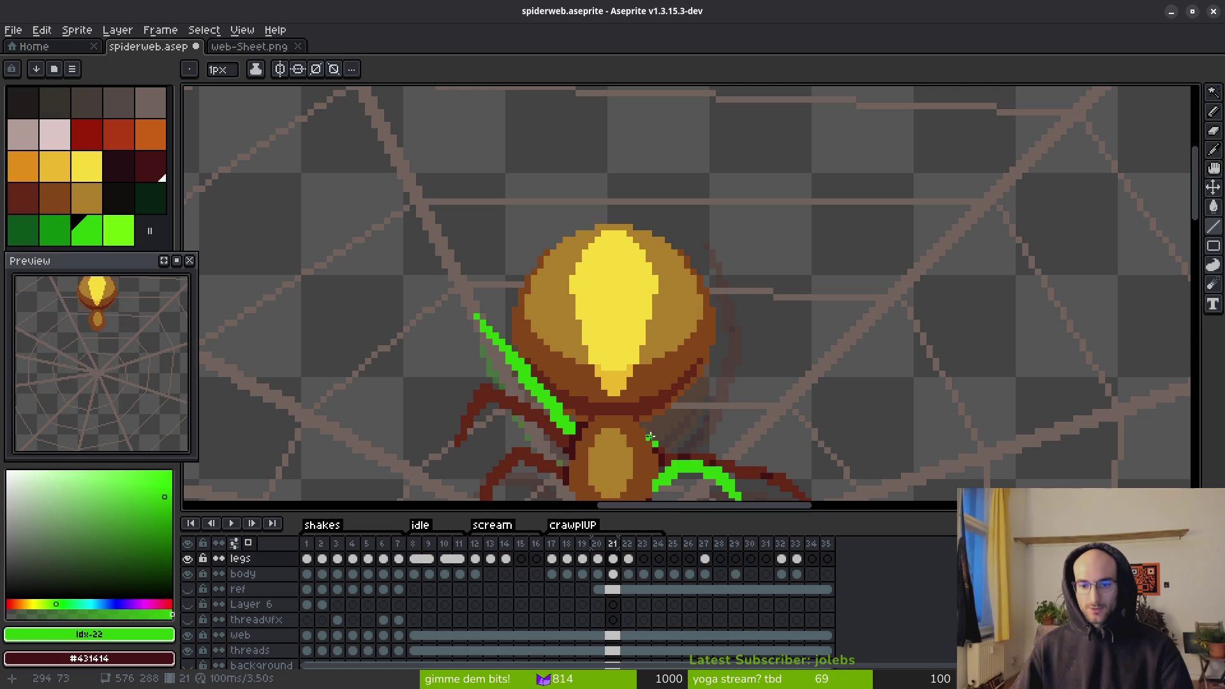
{"action": "mouse_move", "coordinate": [654, 434]}
{"action": "left_mouse_down"}
{"action": "mouse_move", "coordinate": [706, 295]}
{"action": "mouse_move", "coordinate": [649, 439]}
{"action": "left_mouse_up"}
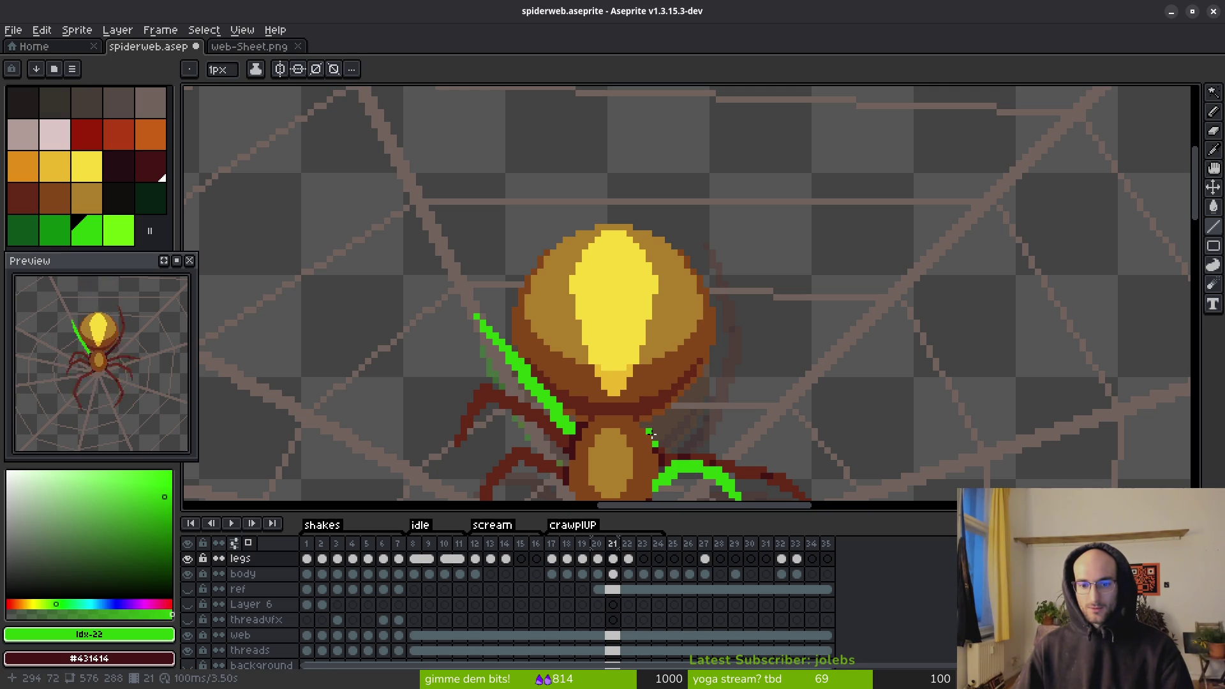
- Draw the new leg lines reaching straight upward along the spider's right side
{"action": "scroll", "coordinate": [651, 437], "scroll_direction": "up", "scroll_amount": 3}
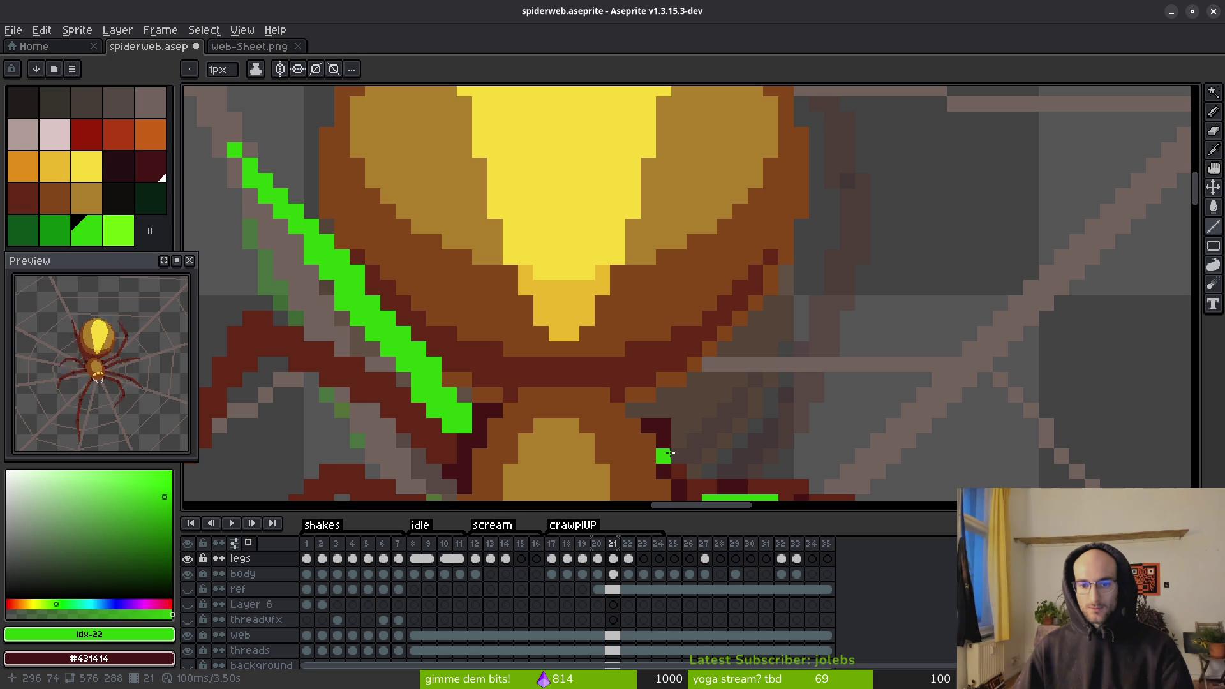
{"action": "scroll", "coordinate": [702, 396], "scroll_direction": "down", "scroll_amount": 2}
{"action": "scroll", "coordinate": [663, 447], "scroll_direction": "up", "scroll_amount": 1}
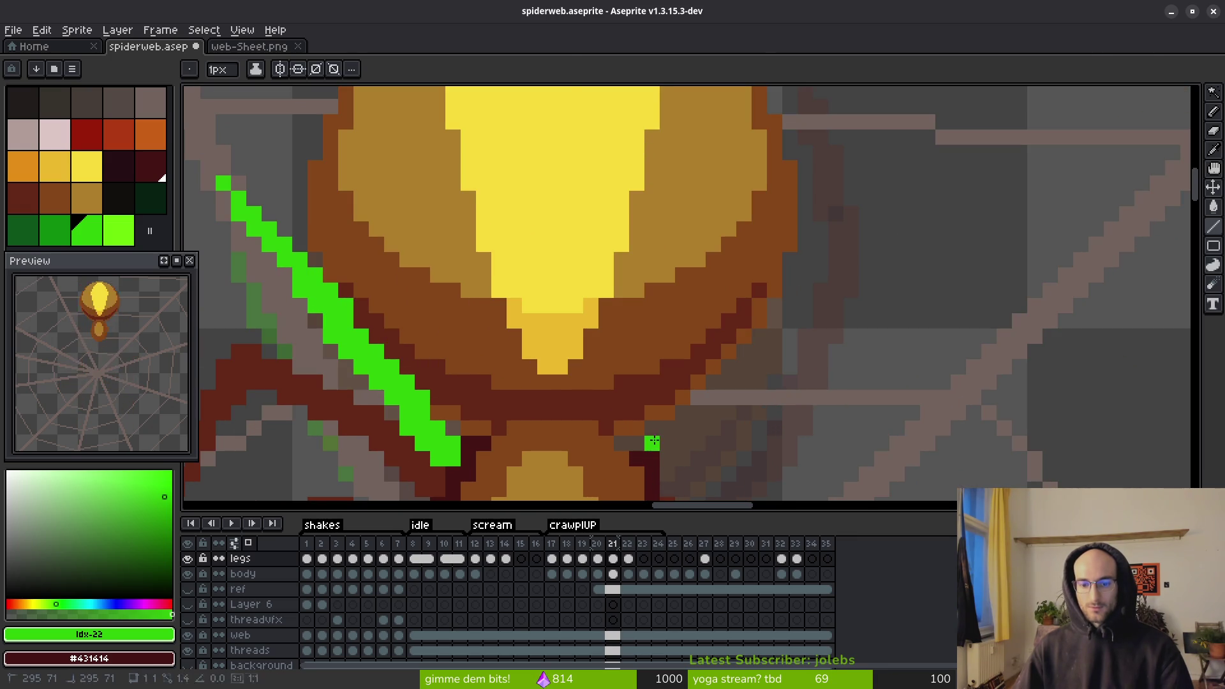
{"action": "scroll", "coordinate": [736, 222], "scroll_direction": "down", "scroll_amount": 1}
{"action": "mouse_move", "coordinate": [649, 442]}
{"action": "left_mouse_down"}
{"action": "mouse_move", "coordinate": [736, 223]}
{"action": "mouse_move", "coordinate": [750, 215]}
{"action": "mouse_move", "coordinate": [759, 286]}
{"action": "mouse_move", "coordinate": [741, 319]}
{"action": "mouse_move", "coordinate": [748, 294]}
{"action": "left_mouse_up"}
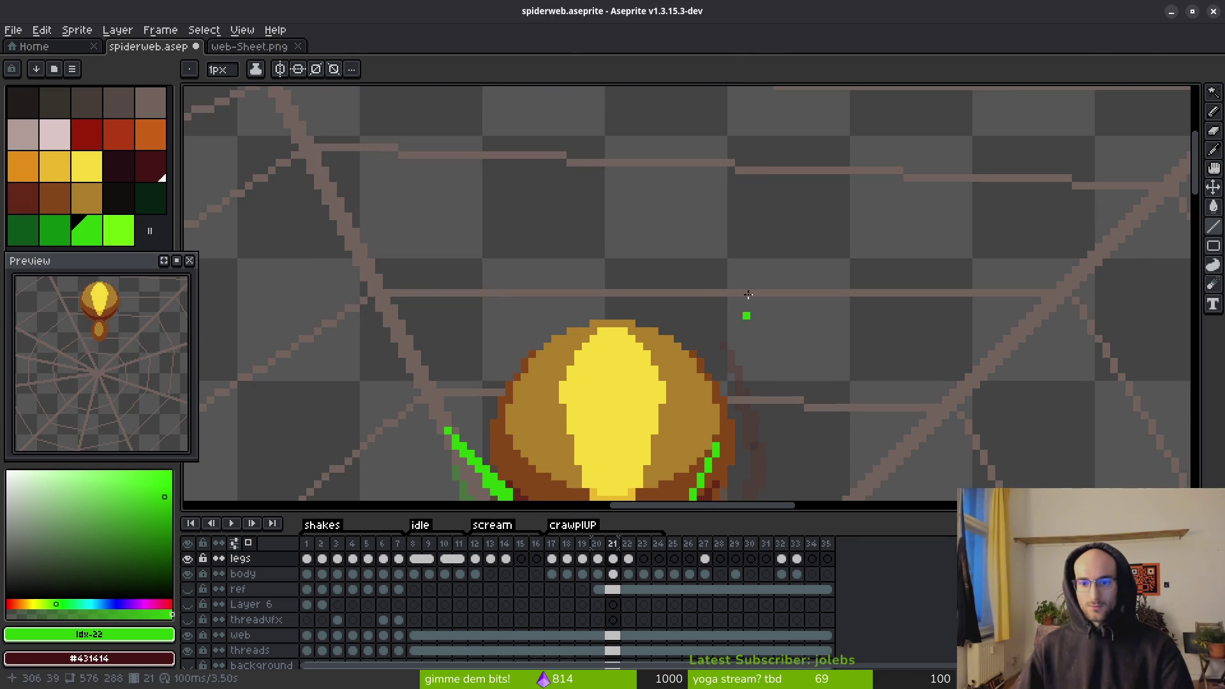
{"action": "mouse_move", "coordinate": [719, 444]}
{"action": "left_mouse_down"}
{"action": "mouse_move", "coordinate": [766, 169]}
{"action": "mouse_move", "coordinate": [754, 169]}
{"action": "mouse_move", "coordinate": [755, 298]}
{"action": "mouse_move", "coordinate": [726, 303]}
{"action": "mouse_move", "coordinate": [745, 189]}
{"action": "left_mouse_up"}
{"action": "scroll", "coordinate": [783, 285], "scroll_direction": "down", "scroll_amount": 3}
{"action": "key", "text": "i"}
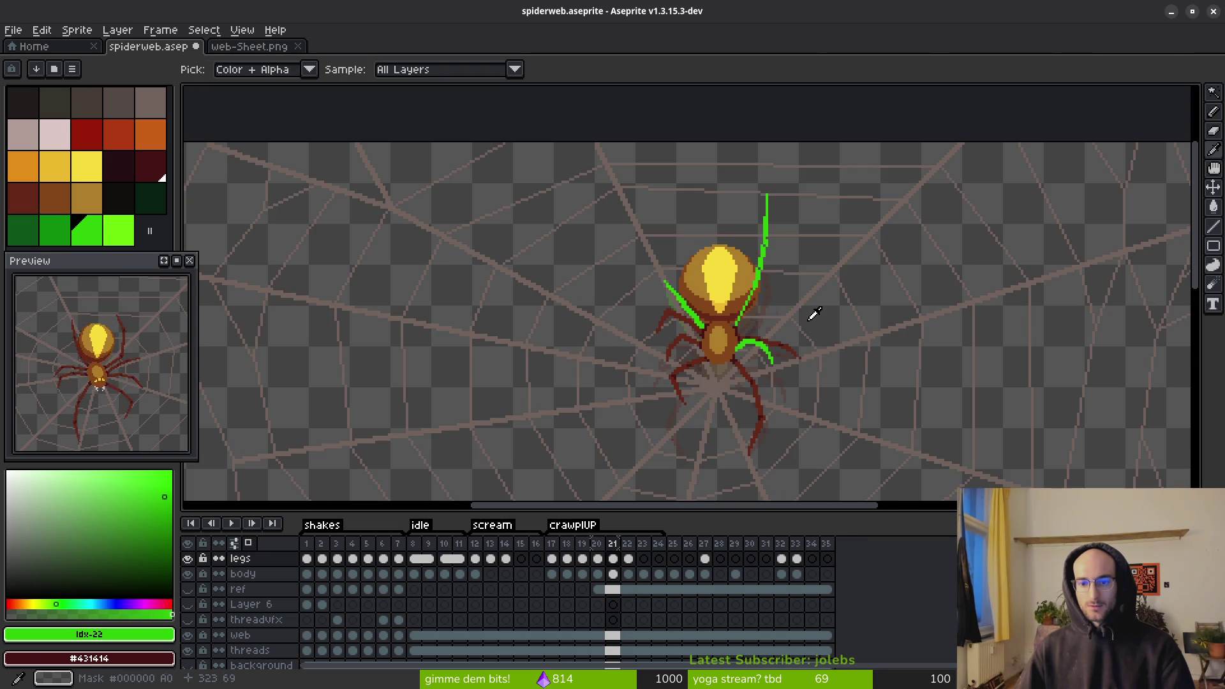
{"action": "key", "text": "b"}
{"action": "scroll", "coordinate": [765, 287], "scroll_direction": "up", "scroll_amount": 2}
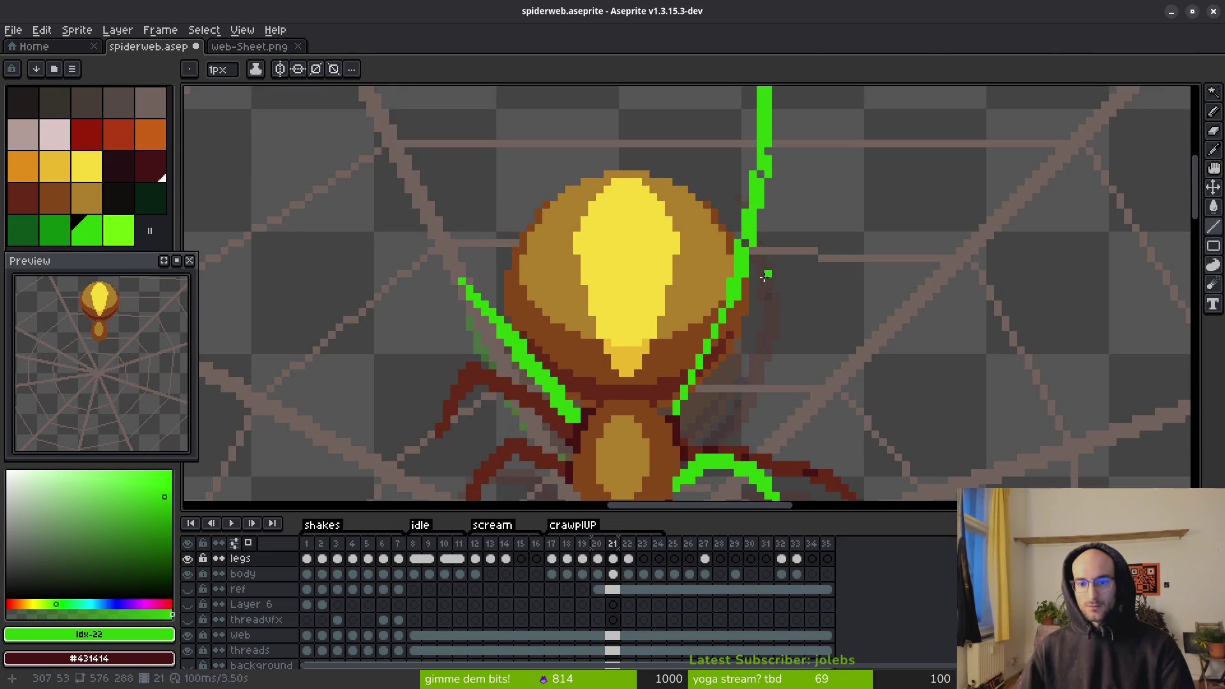
{"action": "left_click", "coordinate": [684, 418], "text": "shift"}
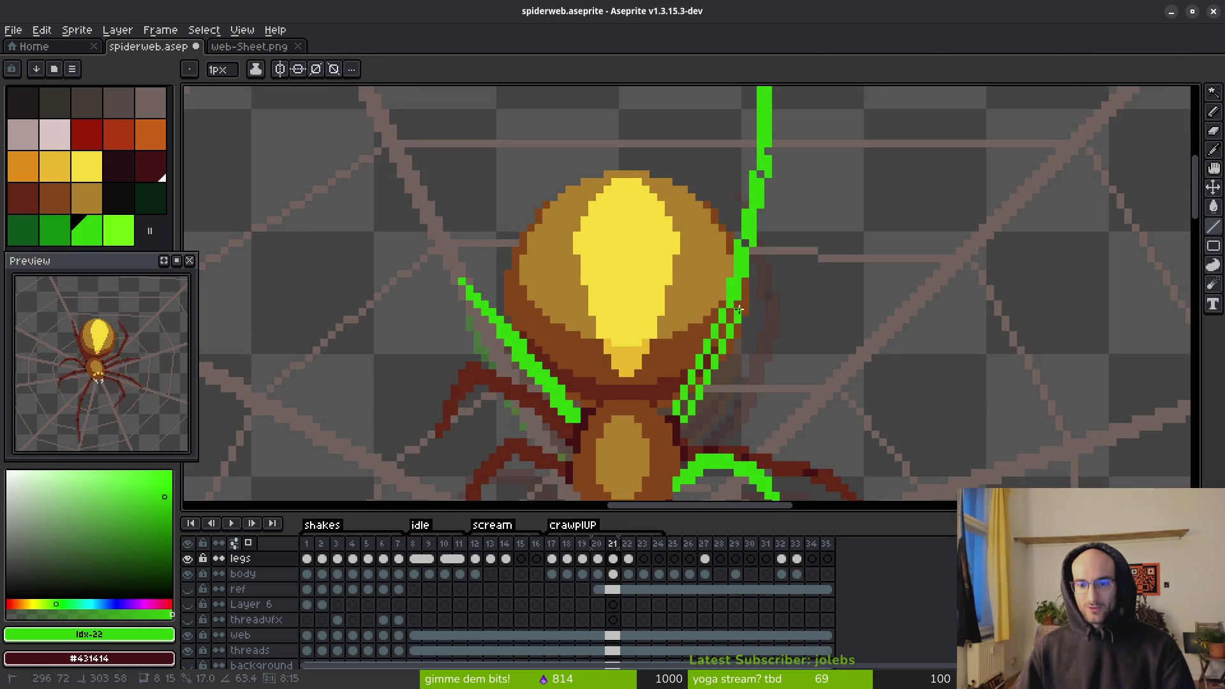
{"action": "left_click", "coordinate": [740, 305], "text": "shift"}
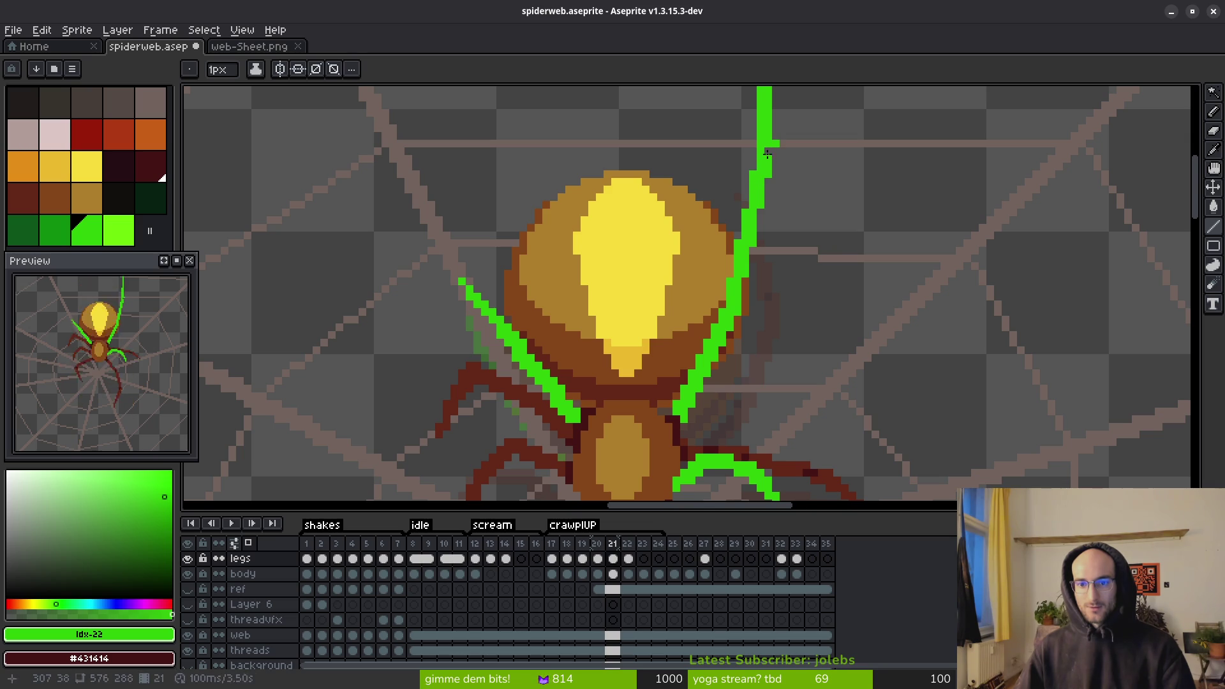
- Paint-bucket fill the new upper-right leg dark red and play the animation
{"action": "key", "text": "g"}
{"action": "key", "text": "g"}
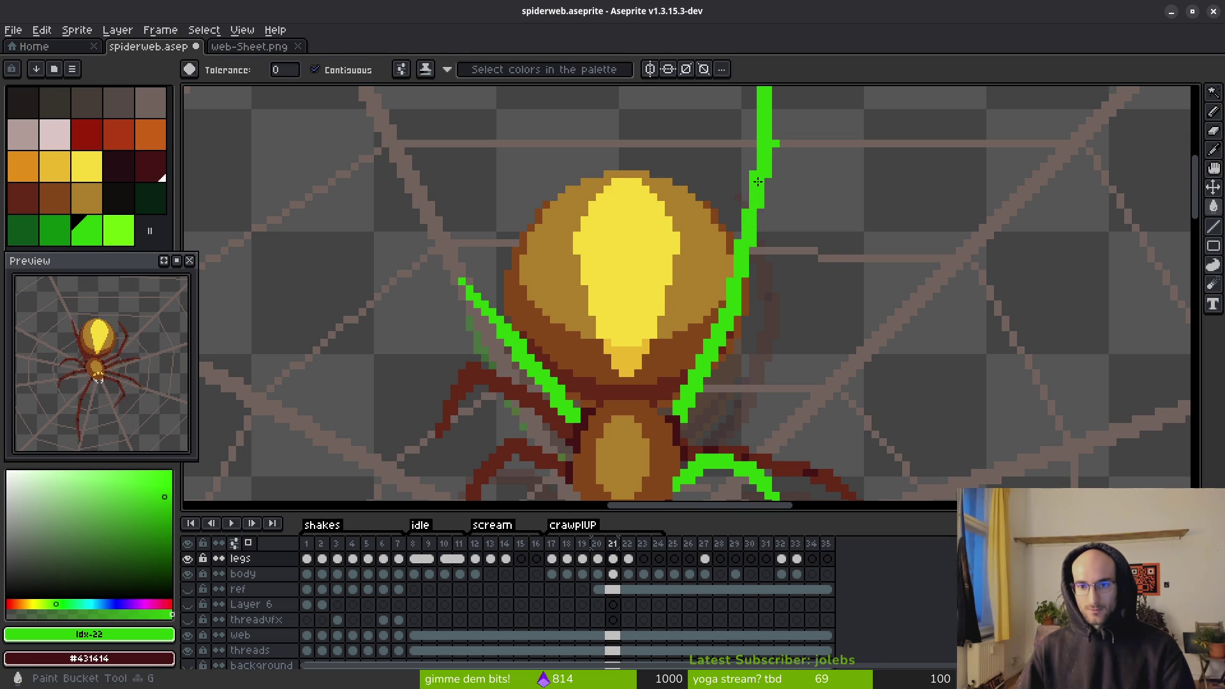
{"action": "left_click", "coordinate": [759, 204]}
{"action": "left_click_drag", "start_coordinate": [778, 205], "coordinate": [764, 259]}
{"action": "key", "text": "b"}
{"action": "scroll", "coordinate": [771, 208], "scroll_direction": "down", "scroll_amount": 2}
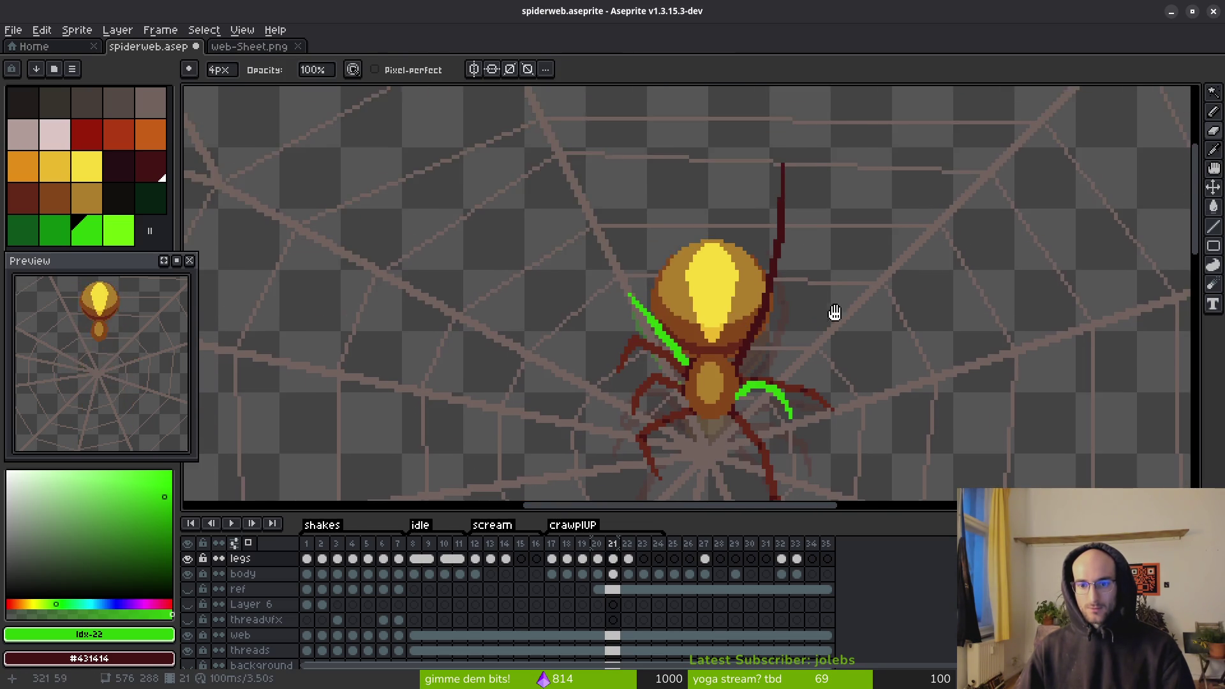
{"action": "left_click_drag", "start_coordinate": [810, 299], "coordinate": [768, 278]}
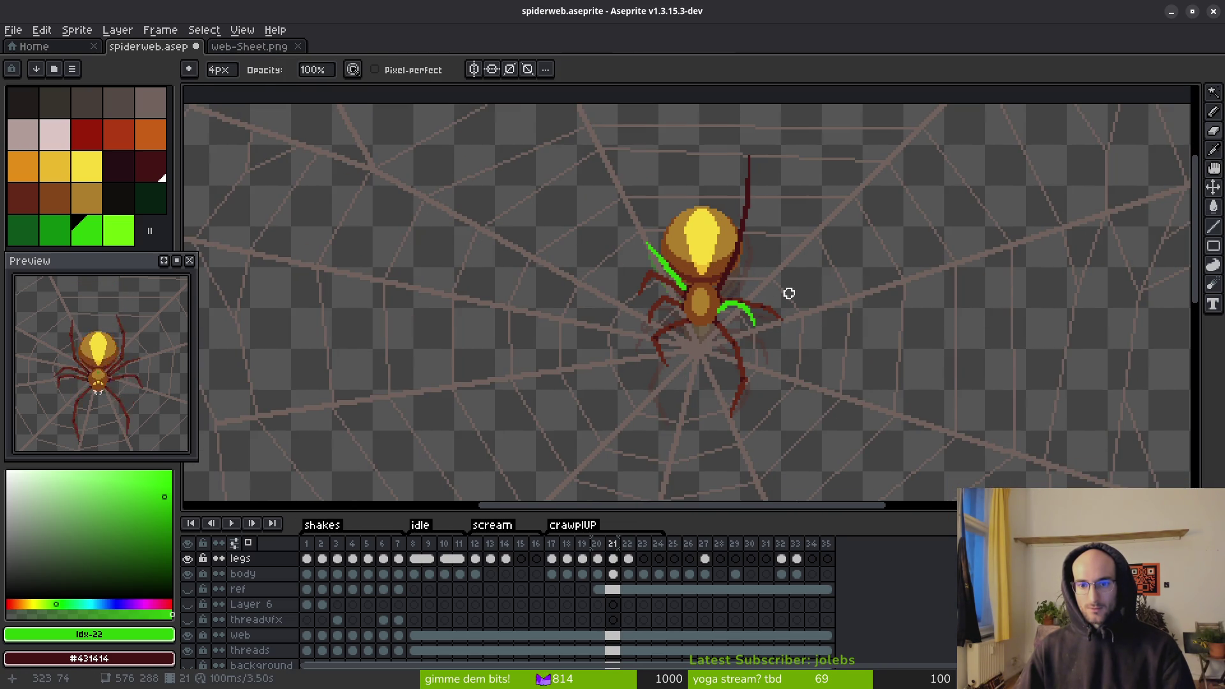
{"action": "key", "text": "Return"}
{"action": "key", "text": "Return"}
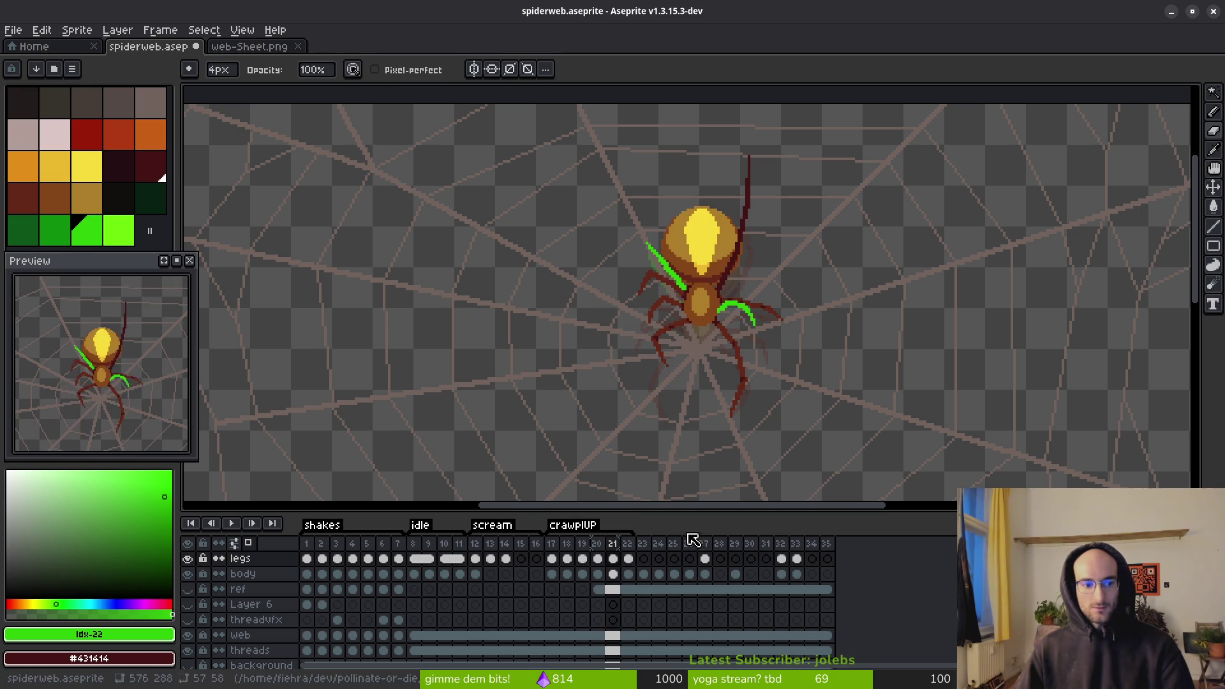
- Select Layer 7's frame 21 cel, undo the stray new layer, and insert frame 22 with Alt+N
{"action": "scroll", "coordinate": [588, 561], "scroll_direction": "right", "scroll_amount": 1}
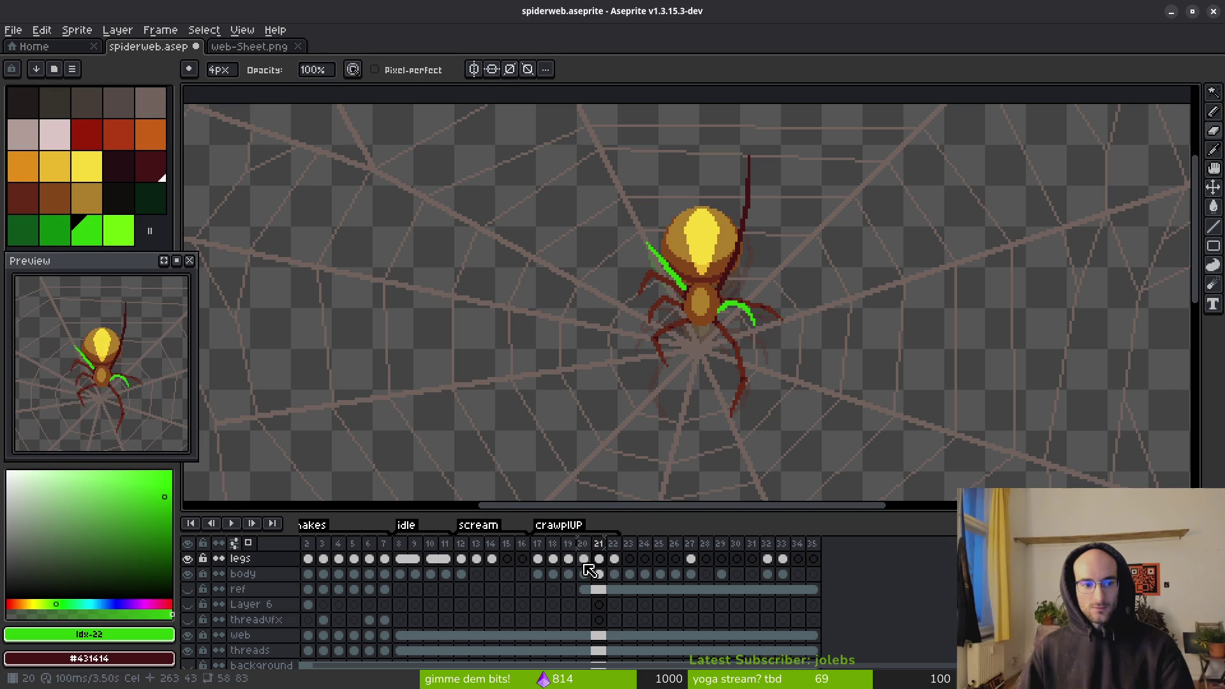
{"action": "left_click", "coordinate": [614, 558]}
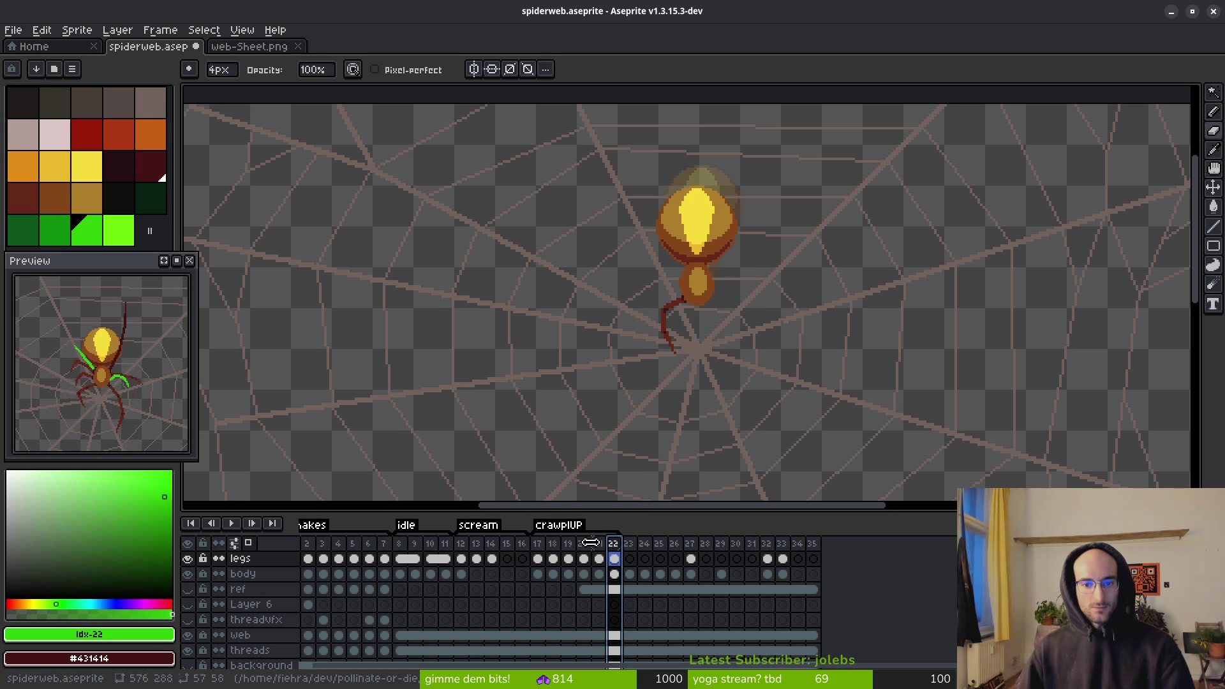
{"action": "key", "text": "Left"}
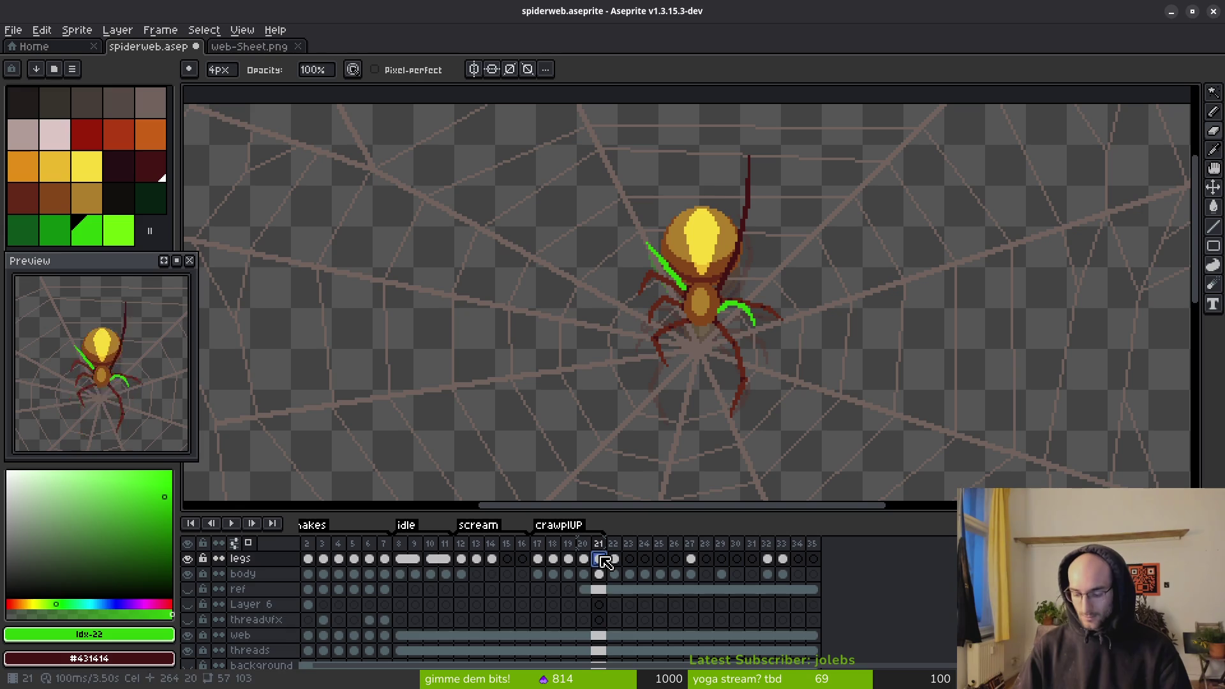
{"action": "key", "text": "shift+n"}
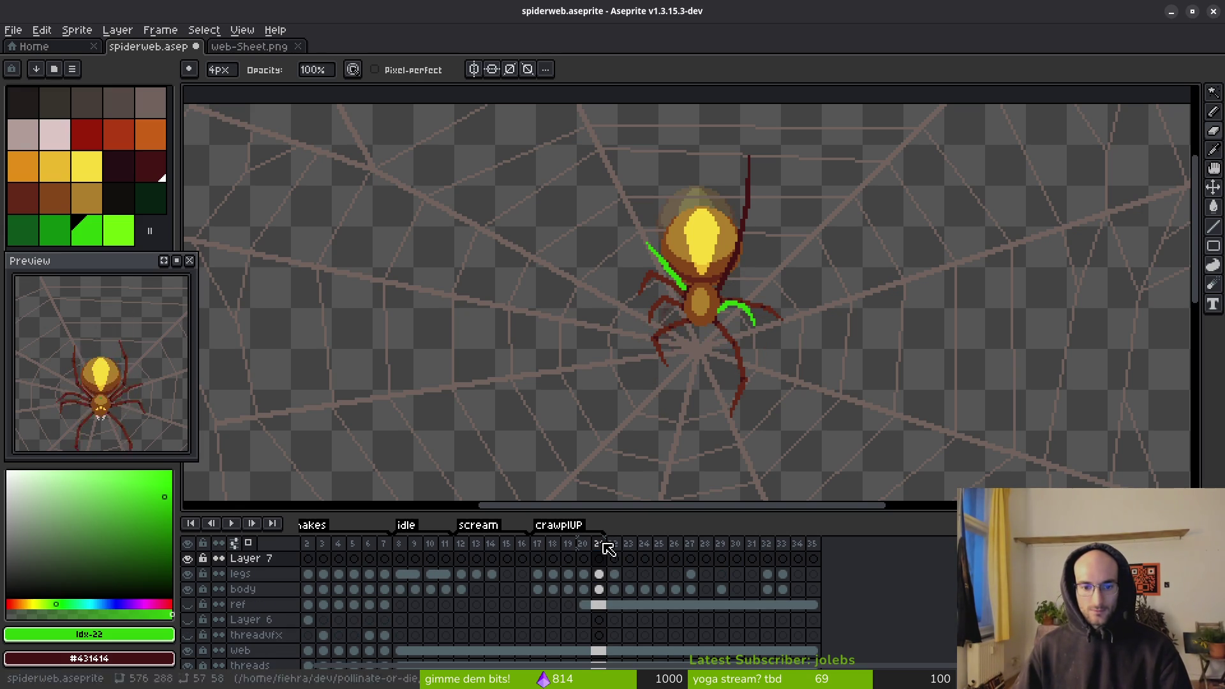
{"action": "left_click", "coordinate": [583, 558]}
{"action": "left_click", "coordinate": [598, 559]}
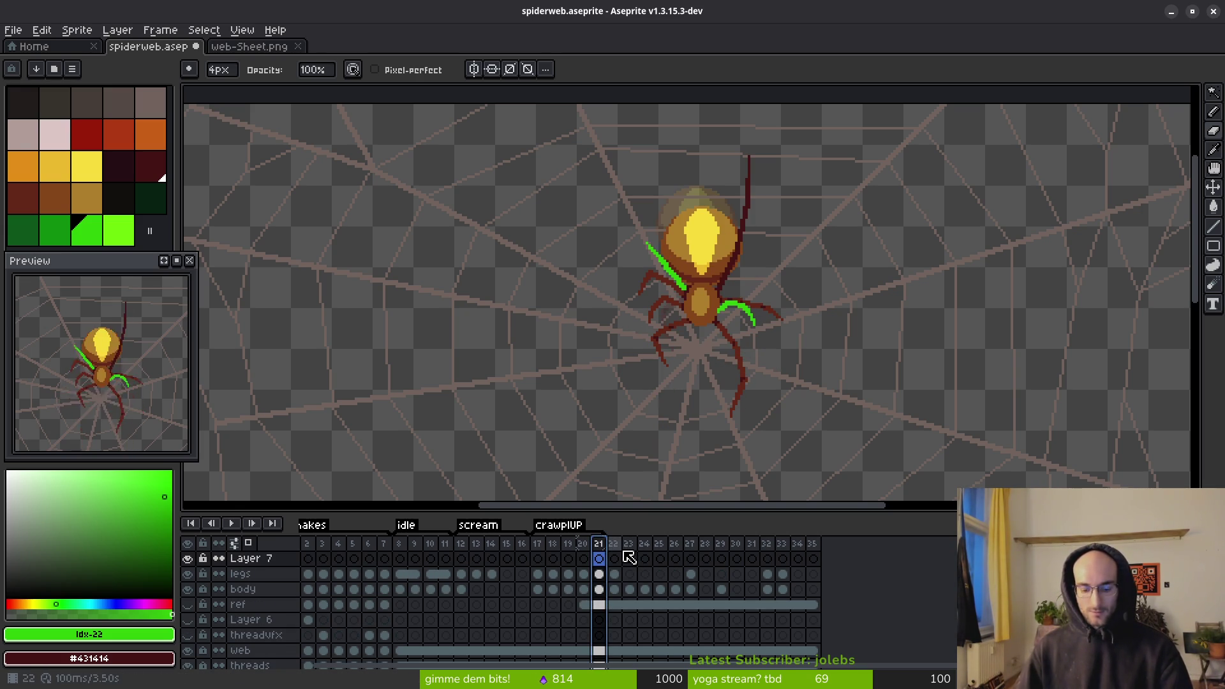
{"action": "key", "text": "shift+n"}
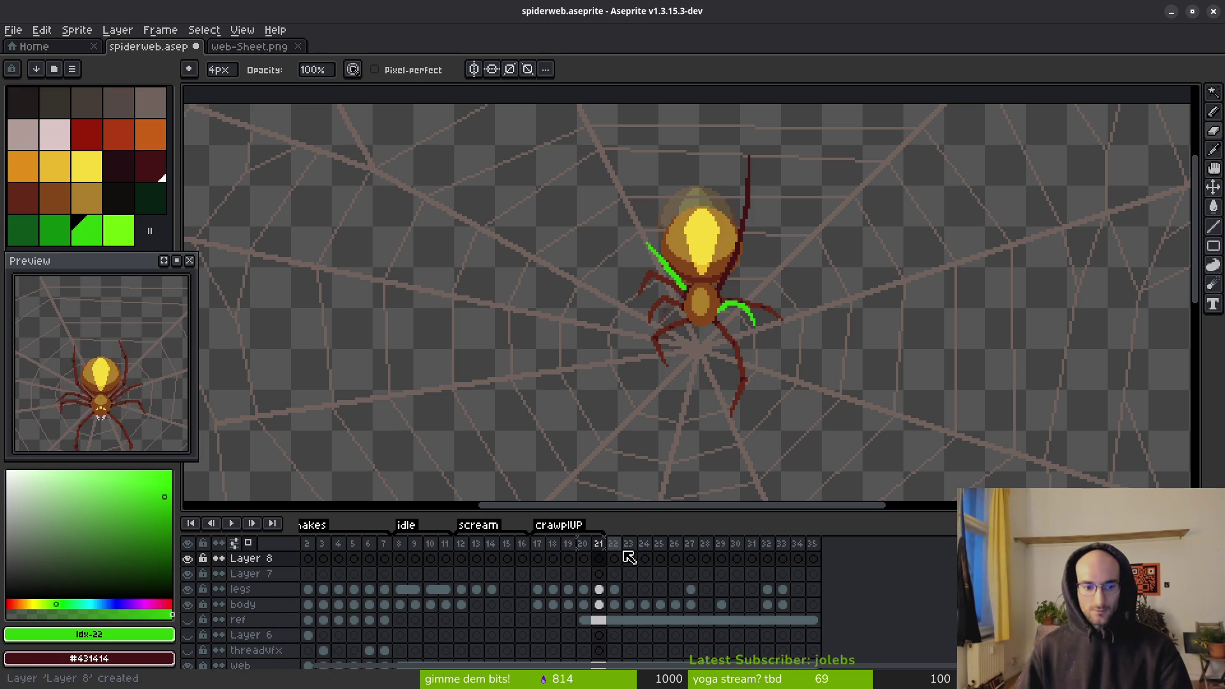
{"action": "key", "text": "ctrl+z"}
{"action": "key", "text": "ctrl+z"}
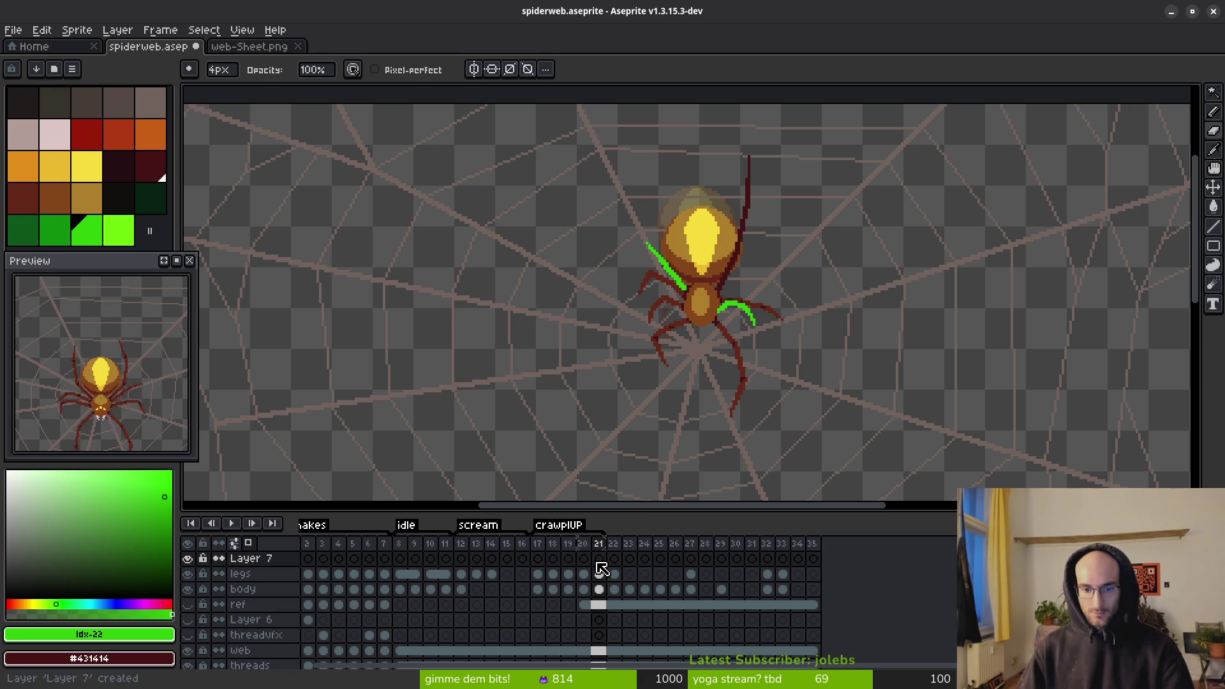
{"action": "key", "text": "alt+n"}
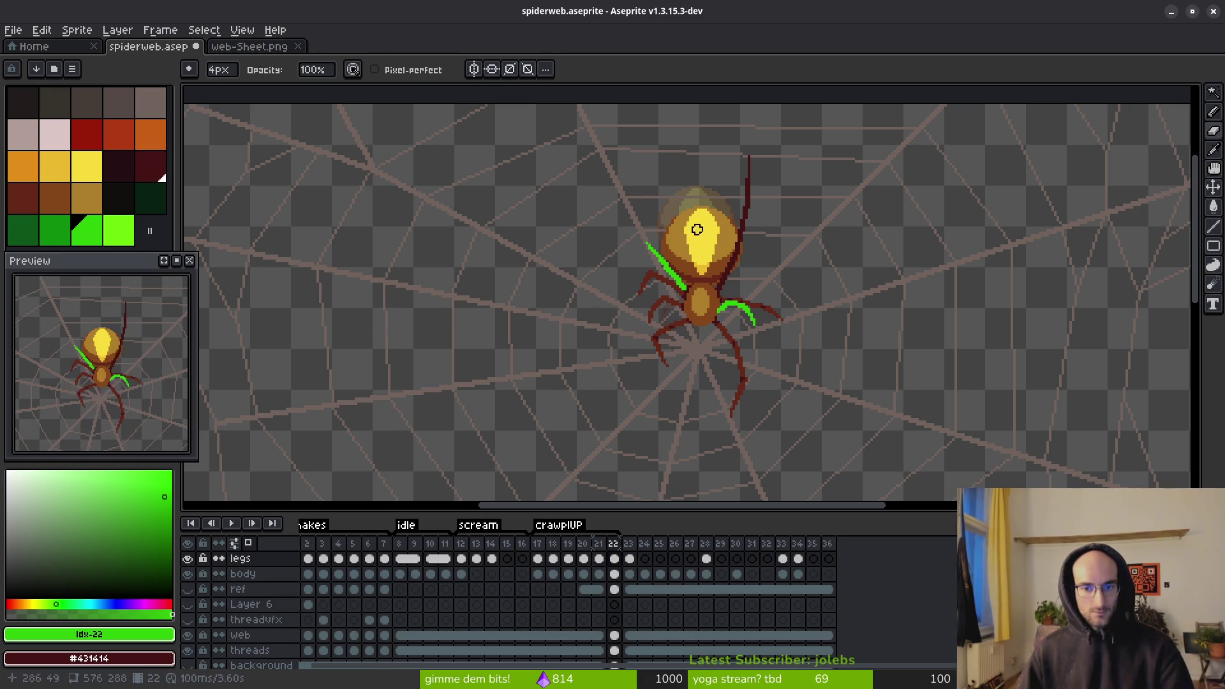
- Zoom in and redraw the leg in #431414 with the 1px pencil from the body's edge
{"action": "left_click_drag", "start_coordinate": [735, 225], "coordinate": [700, 241]}
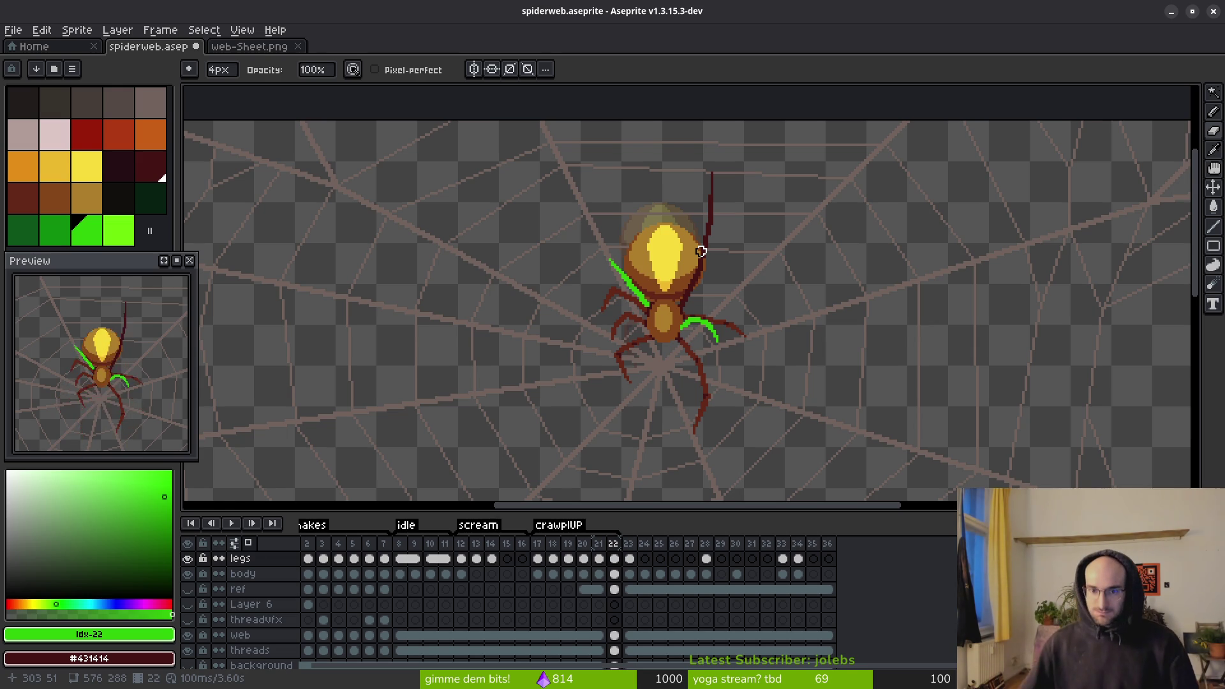
{"action": "scroll", "coordinate": [737, 293], "scroll_direction": "up", "scroll_amount": 1}
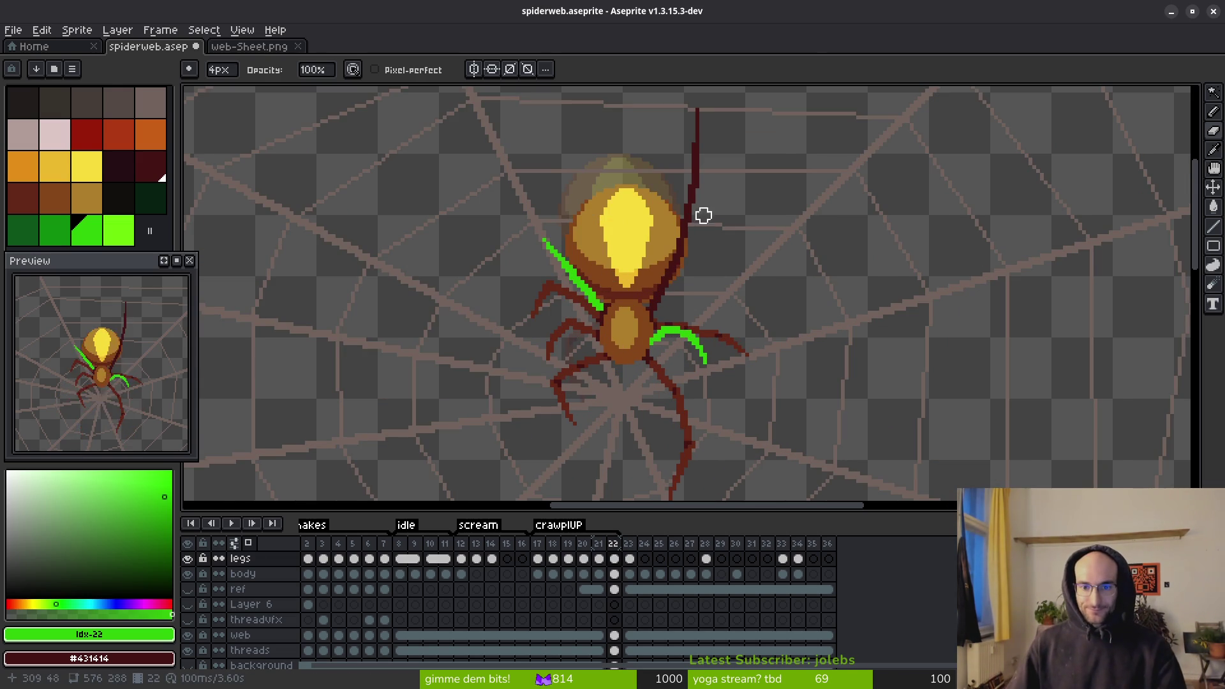
{"action": "scroll", "coordinate": [680, 208], "scroll_direction": "up", "scroll_amount": 2}
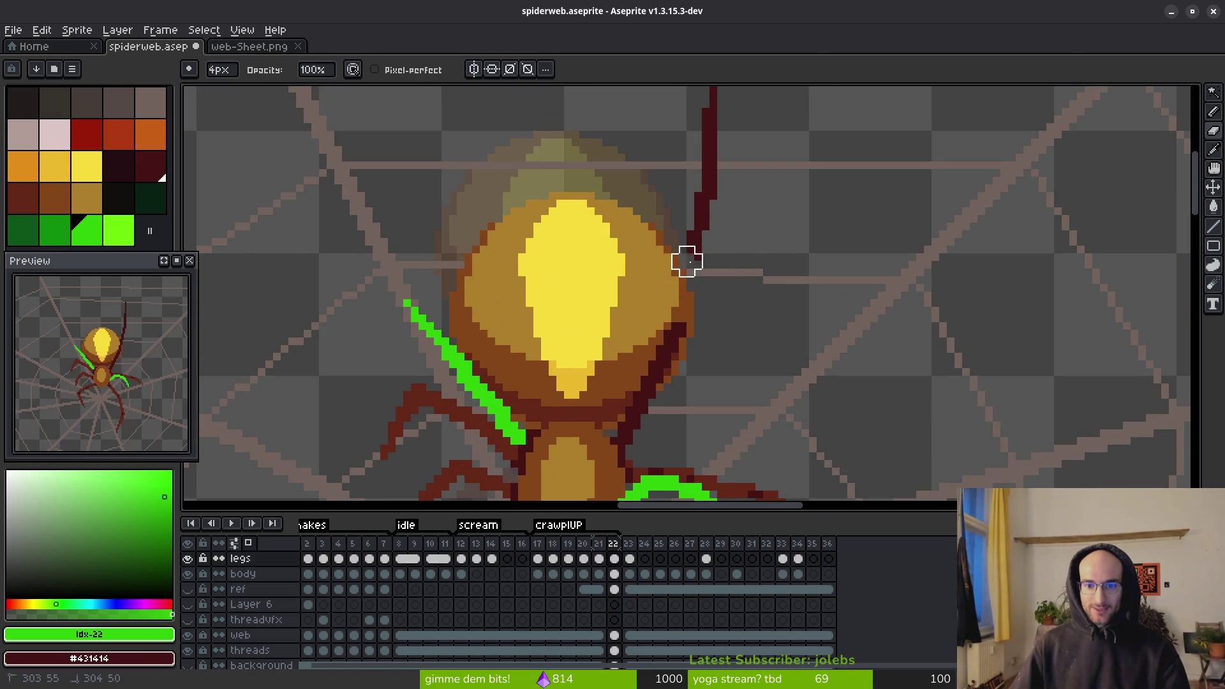
{"action": "key", "text": "f"}
{"action": "scroll", "coordinate": [680, 322], "scroll_direction": "up", "scroll_amount": 1}
{"action": "left_click", "coordinate": [675, 322], "text": "alt"}
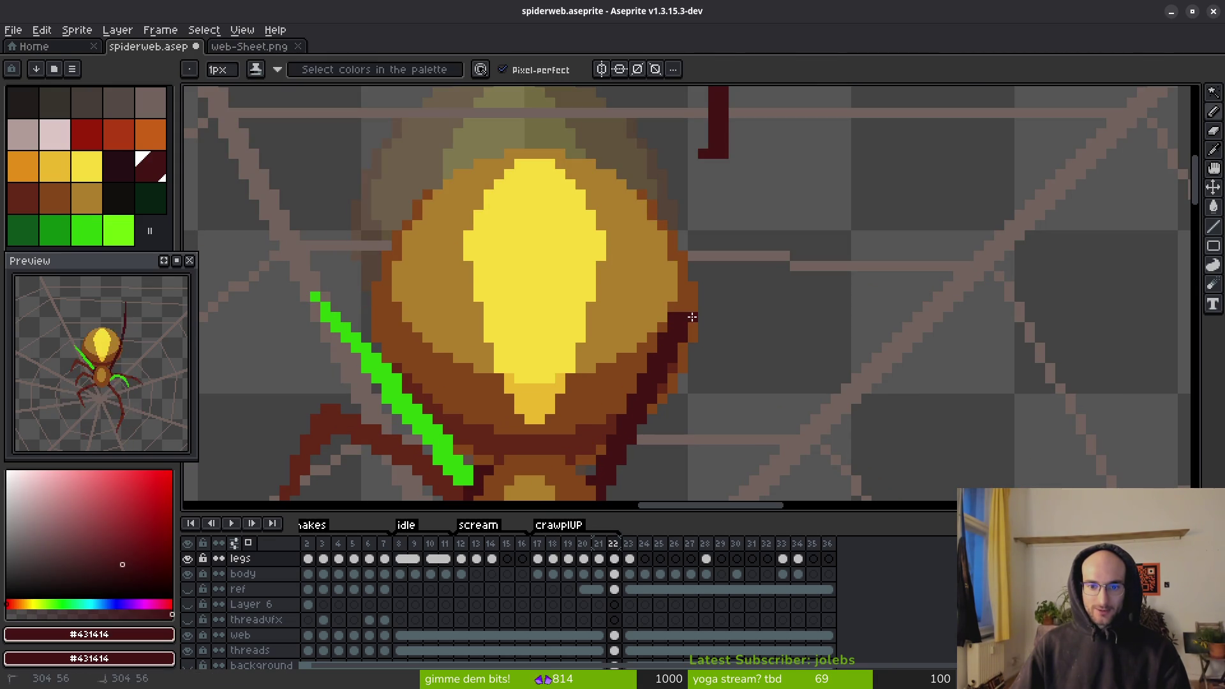
{"action": "left_click", "coordinate": [680, 308]}
{"action": "scroll", "coordinate": [688, 298], "scroll_direction": "up", "scroll_amount": 2}
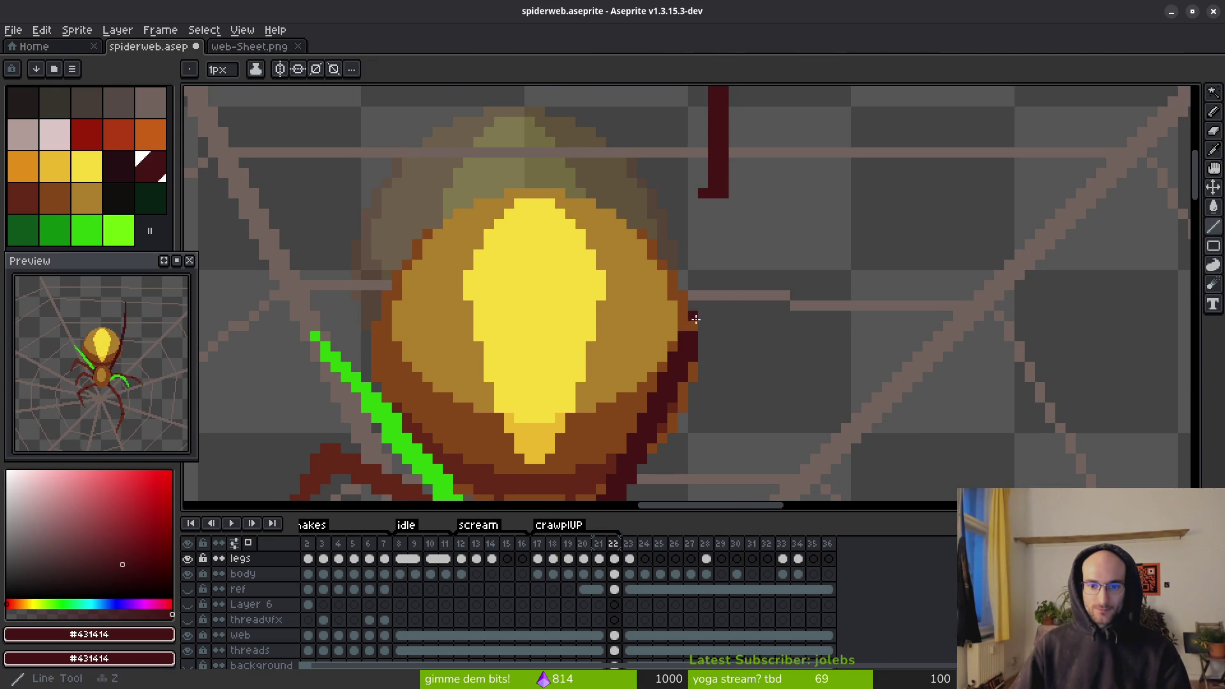
{"action": "mouse_move", "coordinate": [694, 322]}
{"action": "left_mouse_down"}
{"action": "mouse_move", "coordinate": [712, 202]}
{"action": "mouse_move", "coordinate": [699, 332]}
{"action": "left_mouse_up"}
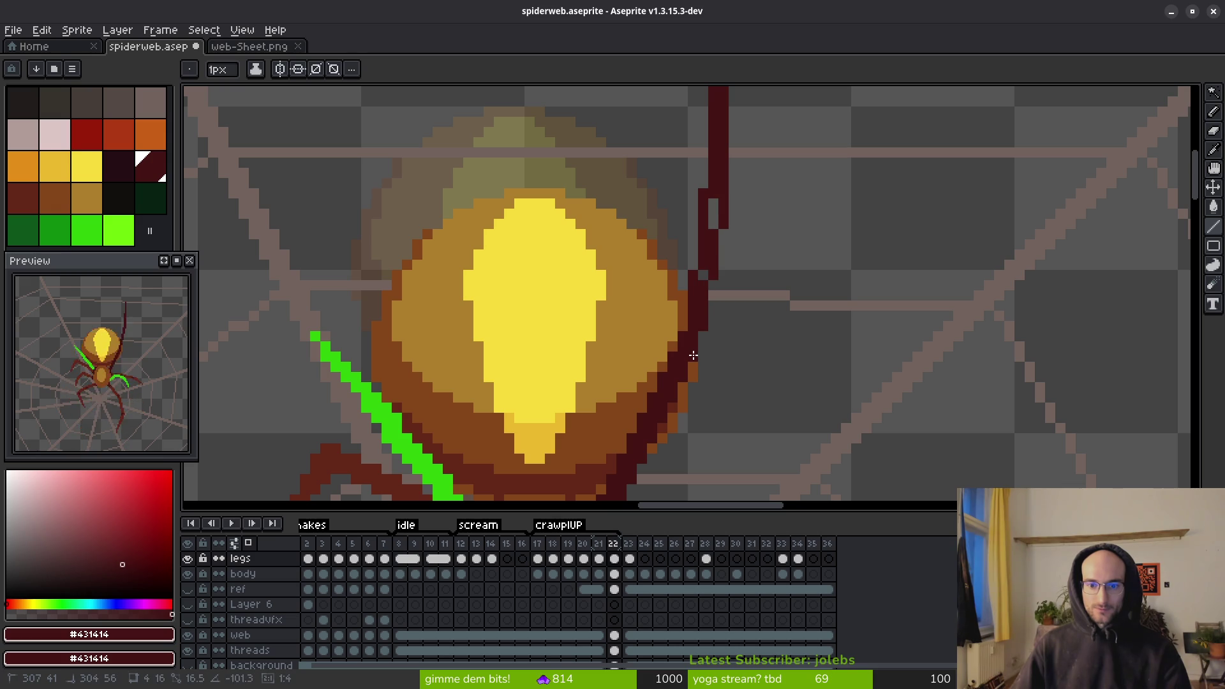
- Erase stray dark-red pixels left of the leg and add a small stub beside it
{"action": "scroll", "coordinate": [769, 287], "scroll_direction": "down", "scroll_amount": 1}
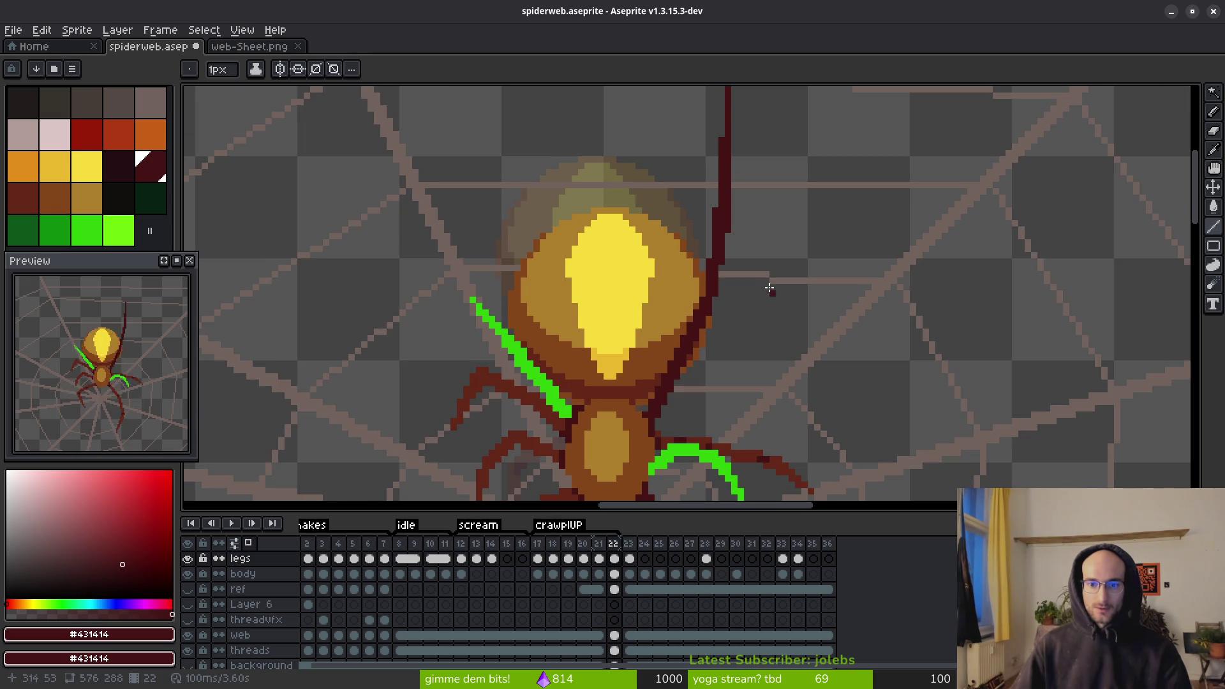
{"action": "scroll", "coordinate": [733, 293], "scroll_direction": "up", "scroll_amount": 2}
{"action": "key", "text": "e"}
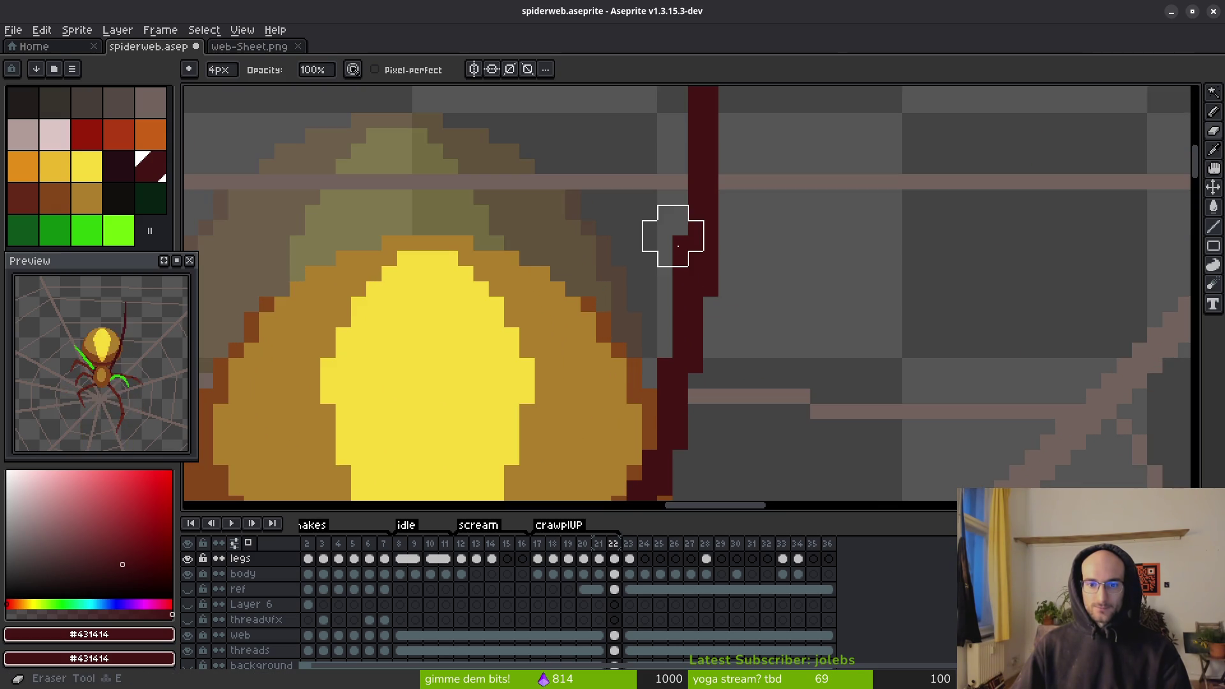
{"action": "left_click", "coordinate": [657, 251]}
{"action": "key", "text": "b"}
{"action": "left_click", "coordinate": [731, 289]}
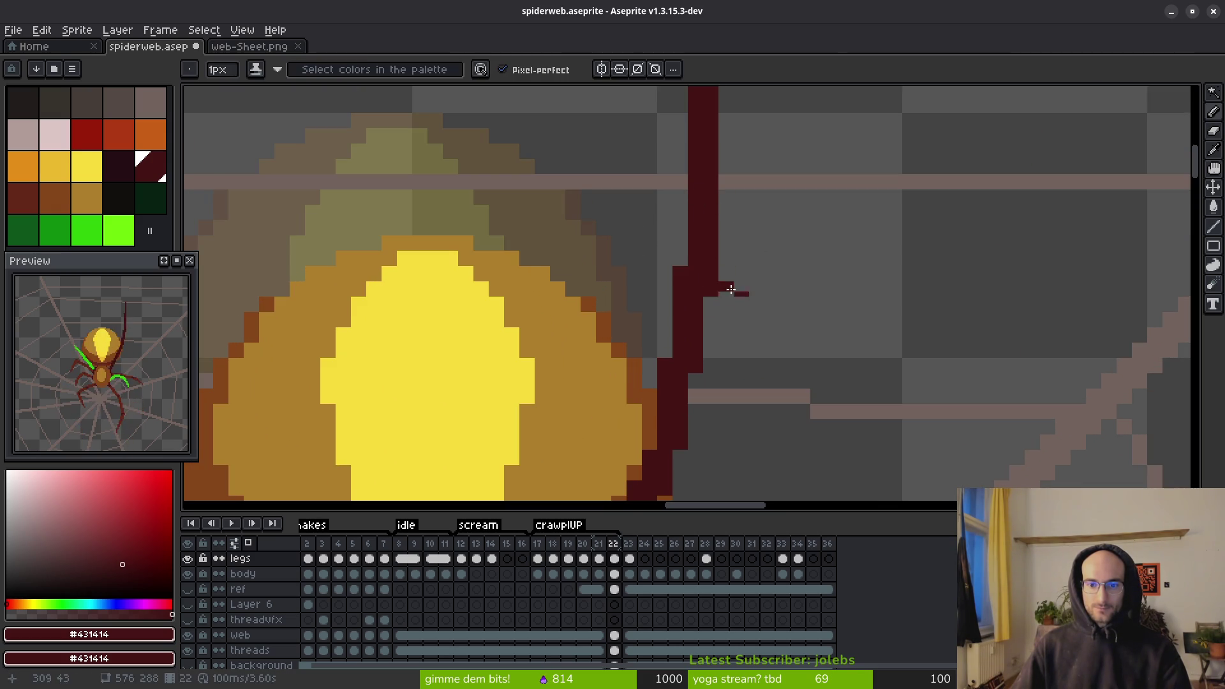
- Place two bright green marker pixels on the leg and erase the dark-red pixel to its right
{"action": "left_click", "coordinate": [87, 230]}
{"action": "left_click", "coordinate": [692, 258]}
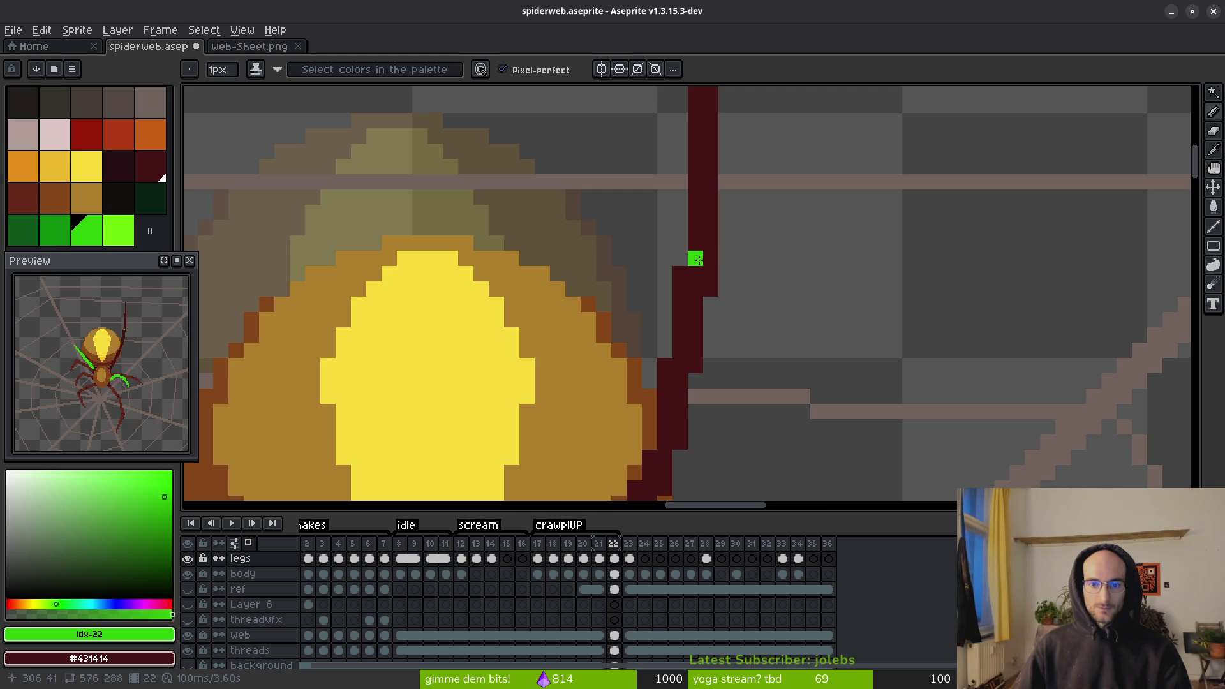
{"action": "scroll", "coordinate": [766, 336], "scroll_direction": "down", "scroll_amount": 2}
{"action": "scroll", "coordinate": [766, 336], "scroll_direction": "up", "scroll_amount": 2}
{"action": "left_click", "coordinate": [668, 264]}
{"action": "key", "text": "e"}
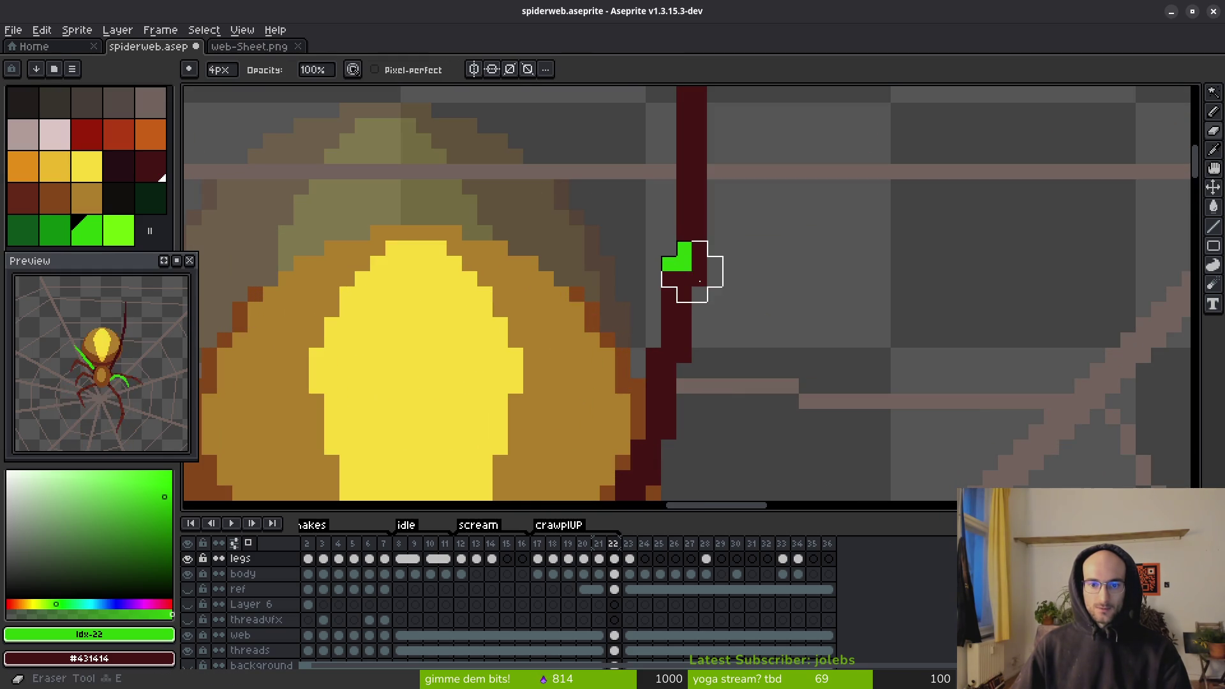
{"action": "left_click", "coordinate": [726, 293]}
{"action": "scroll", "coordinate": [823, 312], "scroll_direction": "down", "scroll_amount": 2}
{"action": "key", "text": "b"}
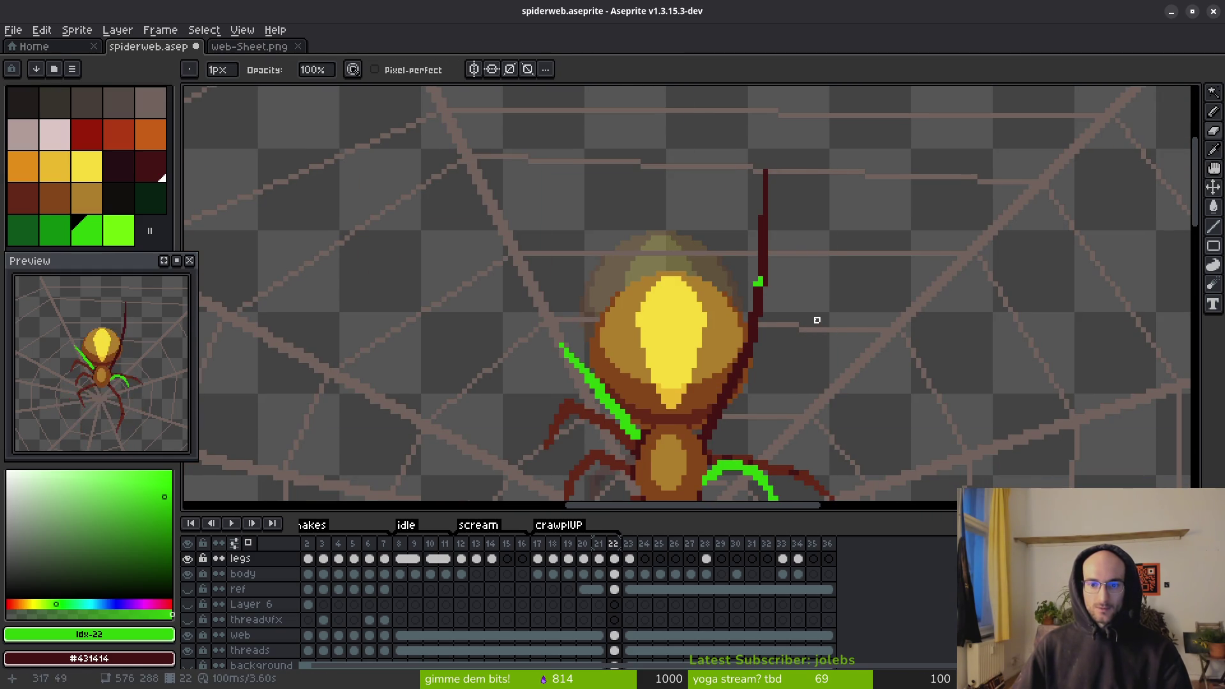
- Add dark-red pixels along the raised leg line
{"action": "left_click_drag", "start_coordinate": [812, 326], "coordinate": [788, 296]}
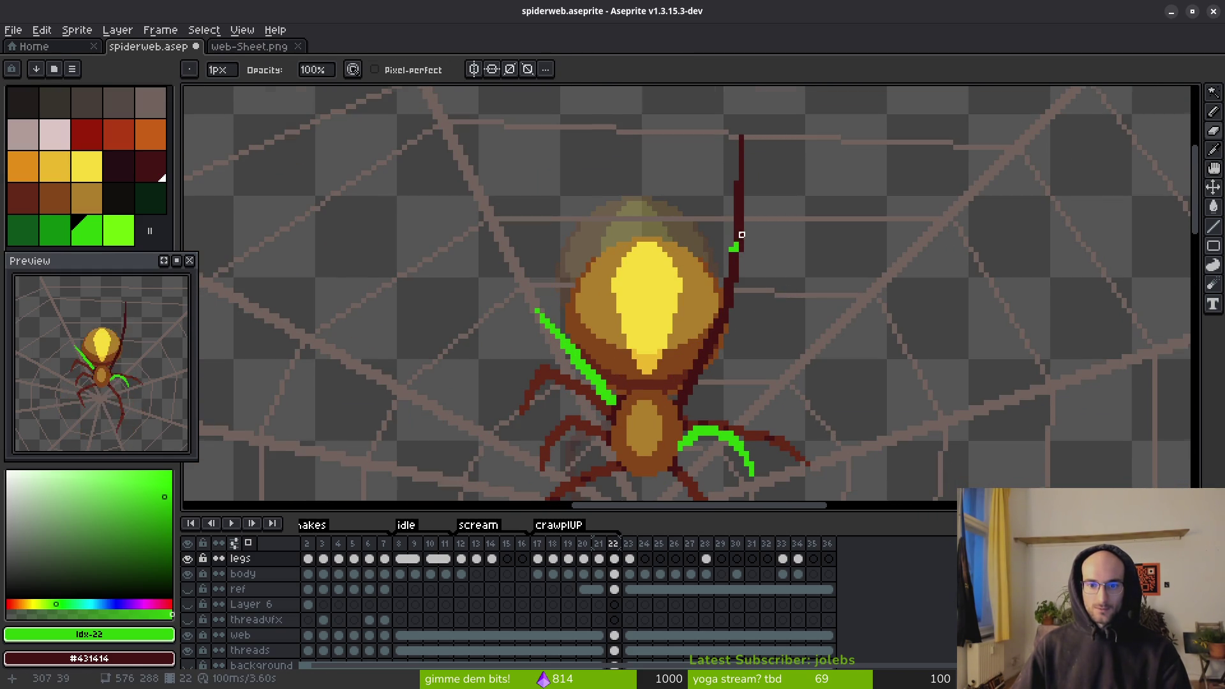
{"action": "scroll", "coordinate": [741, 235], "scroll_direction": "up", "scroll_amount": 2}
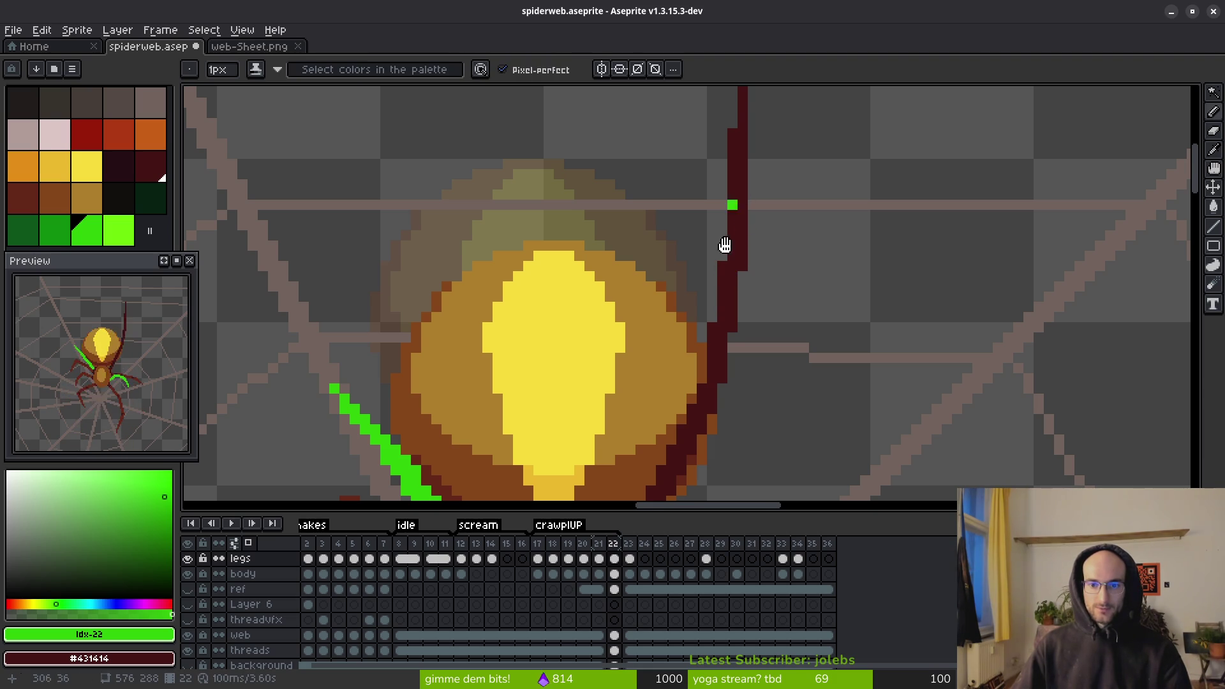
{"action": "left_click_drag", "start_coordinate": [724, 245], "coordinate": [731, 276]}
{"action": "key", "text": "e"}
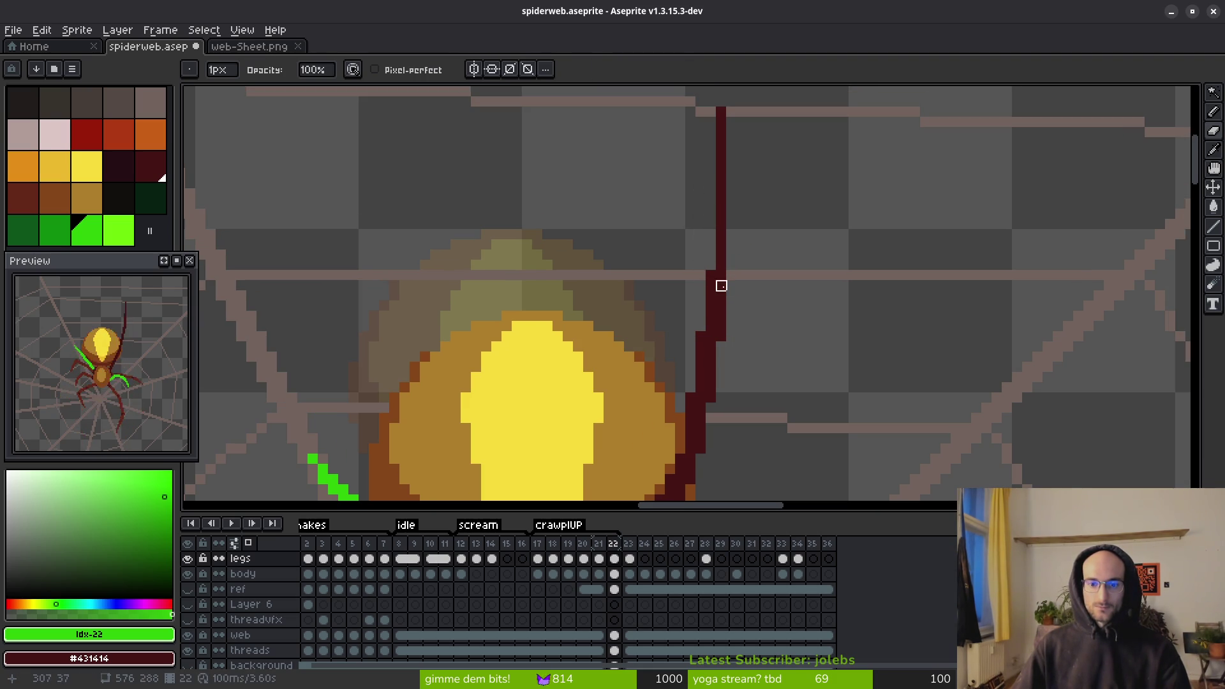
{"action": "key", "text": "b"}
{"action": "left_click_drag", "start_coordinate": [732, 183], "coordinate": [729, 275]}
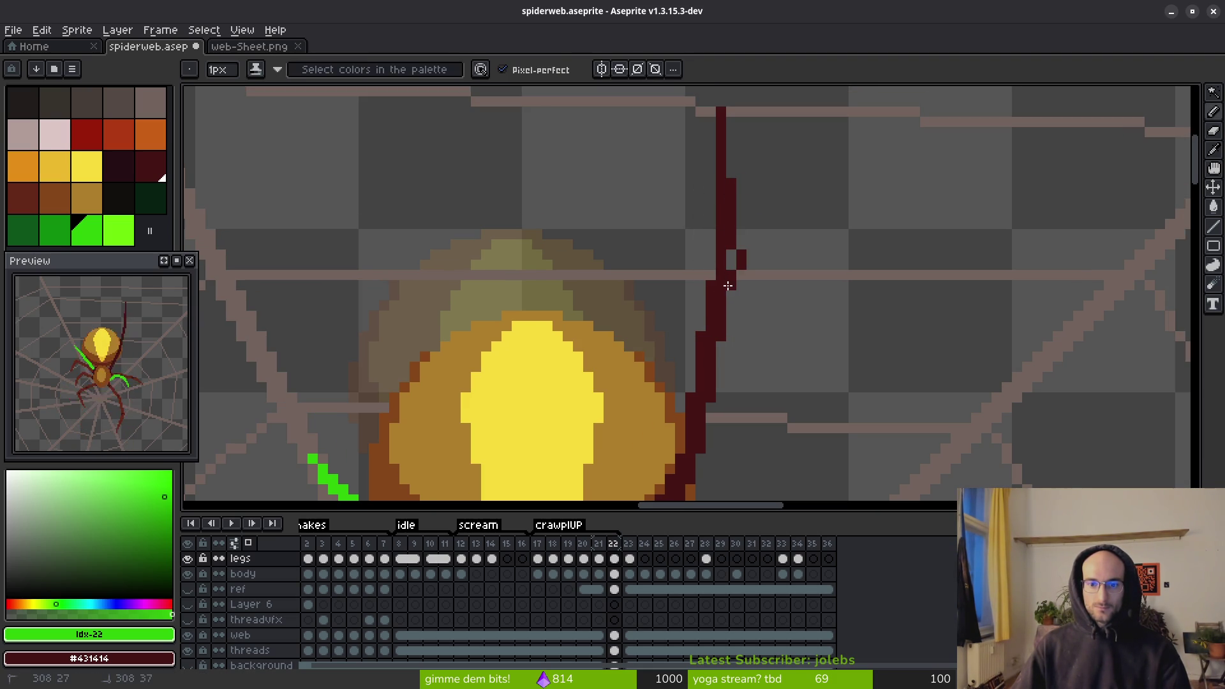
{"action": "key", "text": "e"}
{"action": "scroll", "coordinate": [747, 255], "scroll_direction": "down", "scroll_amount": 3}
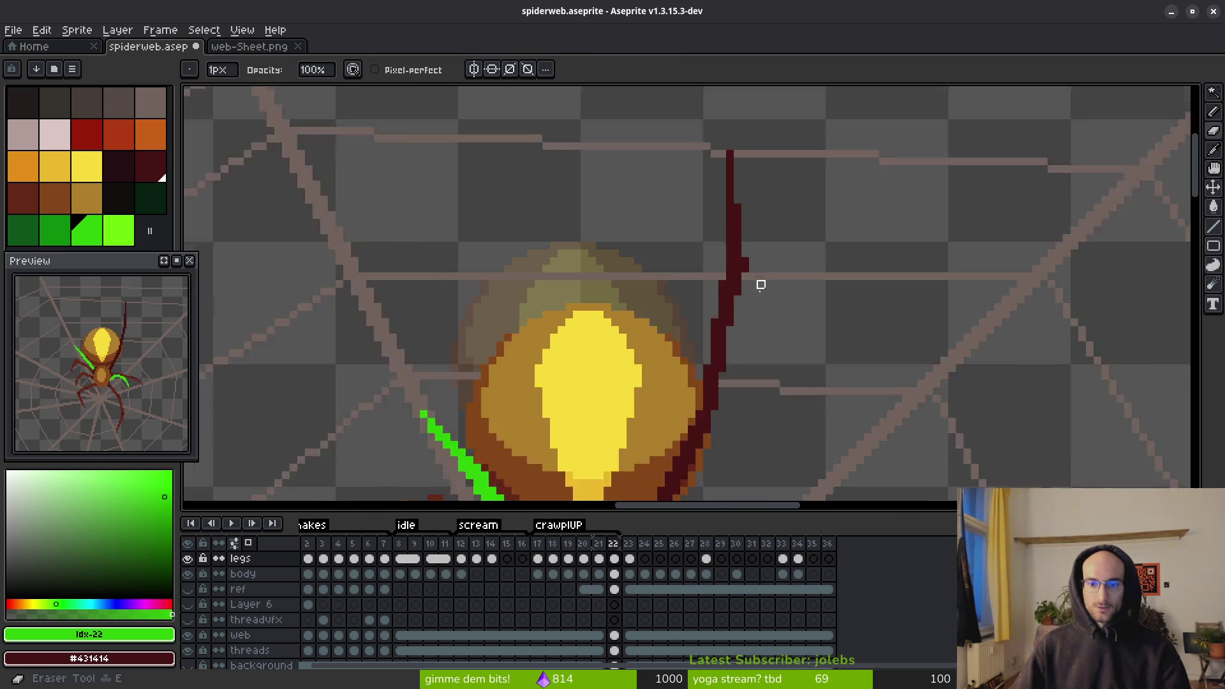
{"action": "scroll", "coordinate": [715, 242], "scroll_direction": "up", "scroll_amount": 3}
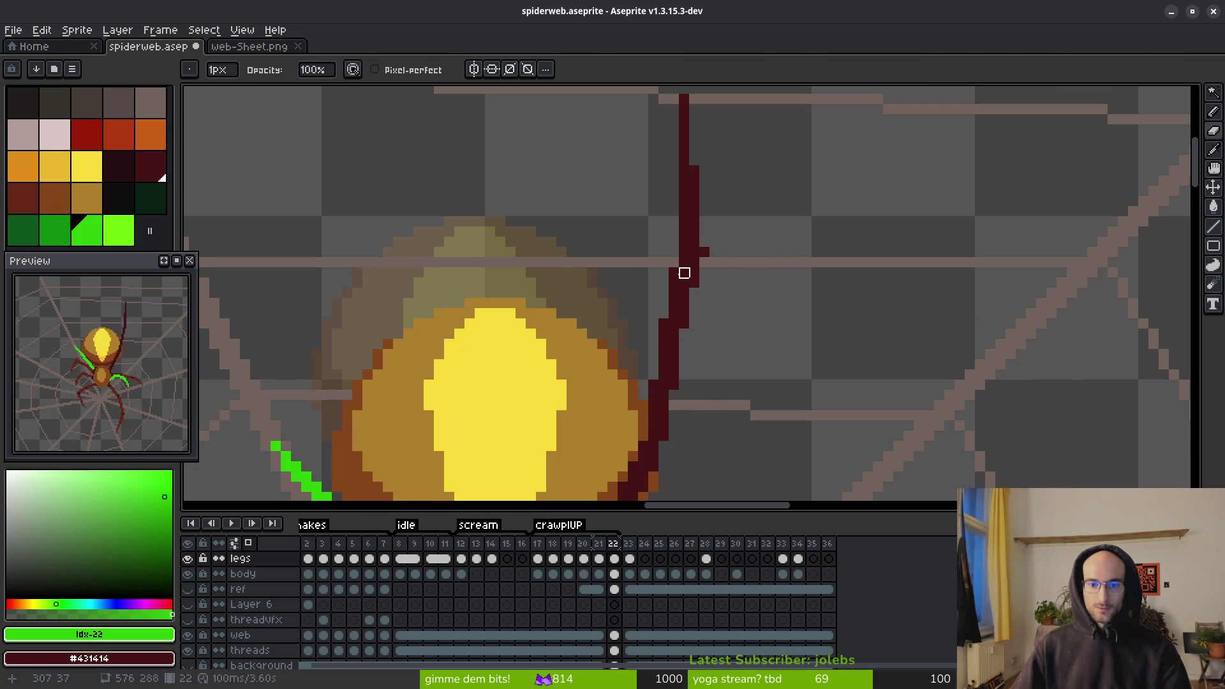
{"action": "key", "text": "b"}
- Add two more green marker pixels above and on the leg
{"action": "left_click_drag", "start_coordinate": [675, 273], "coordinate": [684, 263]}
{"action": "key", "text": "e"}
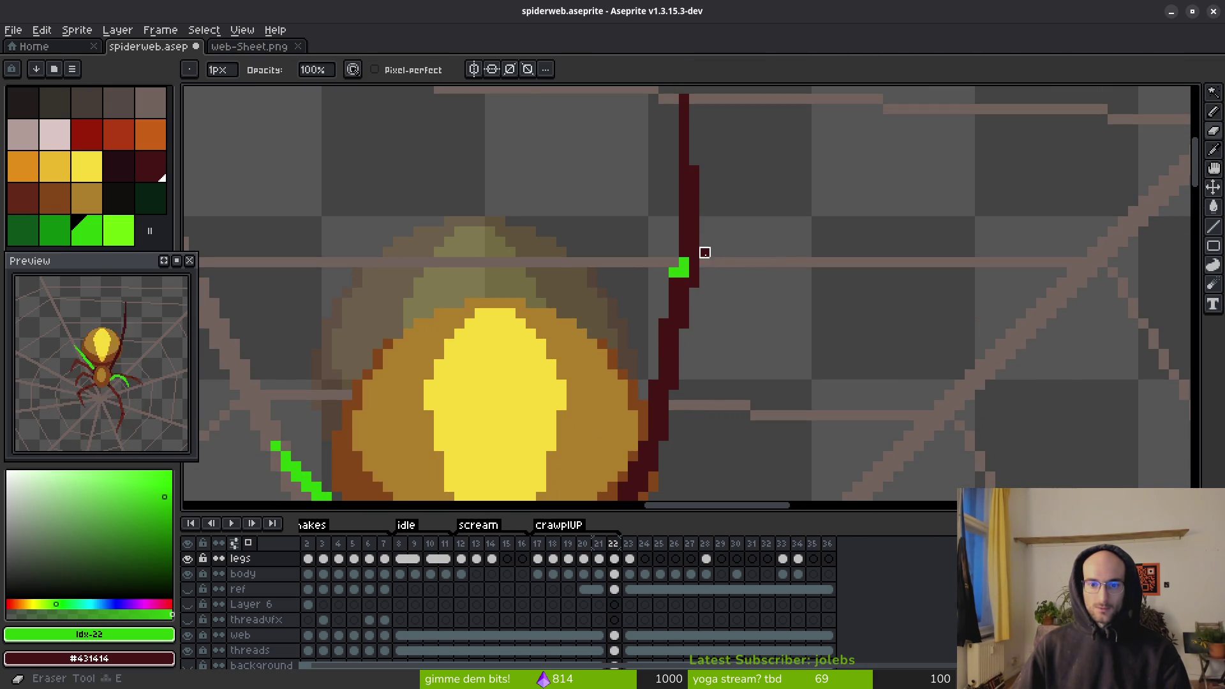
{"action": "scroll", "coordinate": [694, 283], "scroll_direction": "down", "scroll_amount": 3}
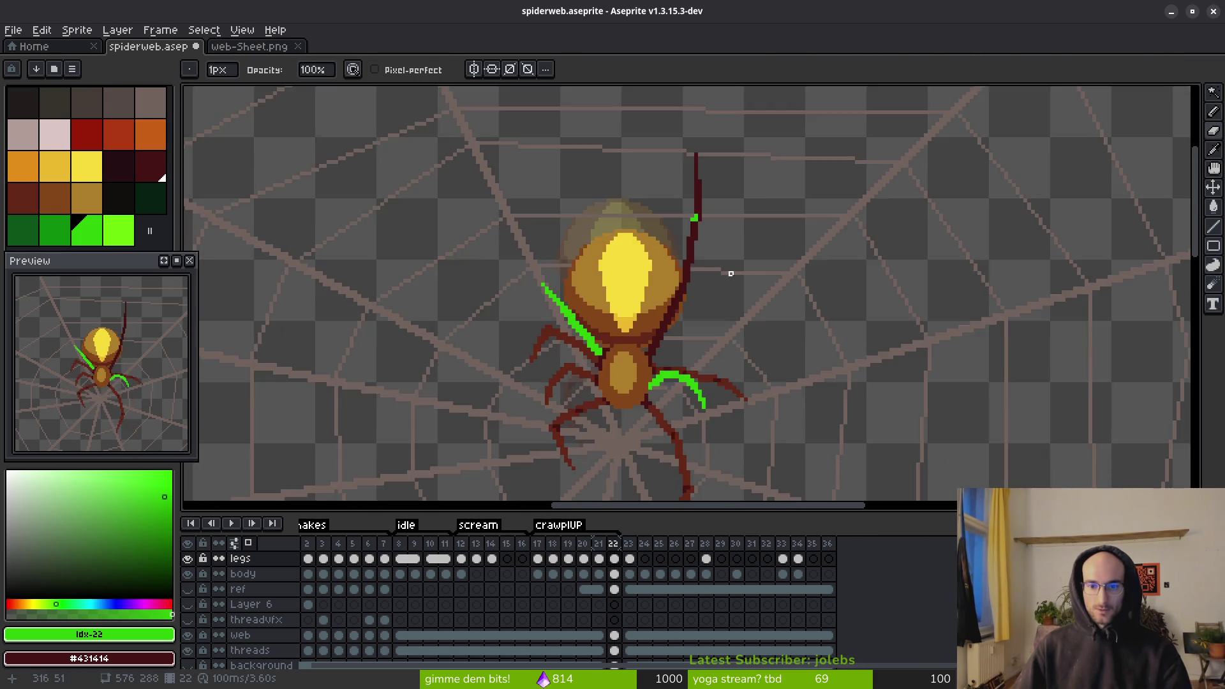
{"action": "scroll", "coordinate": [730, 270], "scroll_direction": "up", "scroll_amount": 3}
{"action": "key", "text": "b"}
{"action": "left_click", "coordinate": [658, 327]}
- Compare frame 22 against frame 21
{"action": "key", "text": "Left"}
{"action": "scroll", "coordinate": [734, 319], "scroll_direction": "down", "scroll_amount": 3}
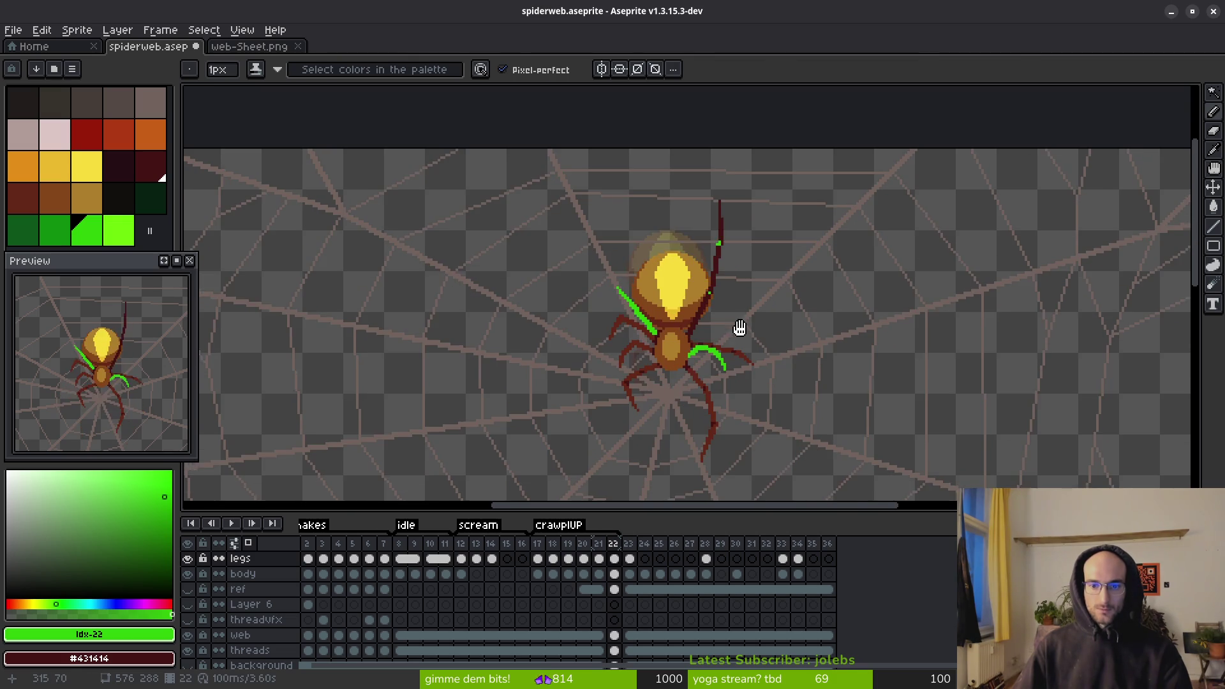
{"action": "key", "text": "alt"}
{"action": "key", "text": "Right"}
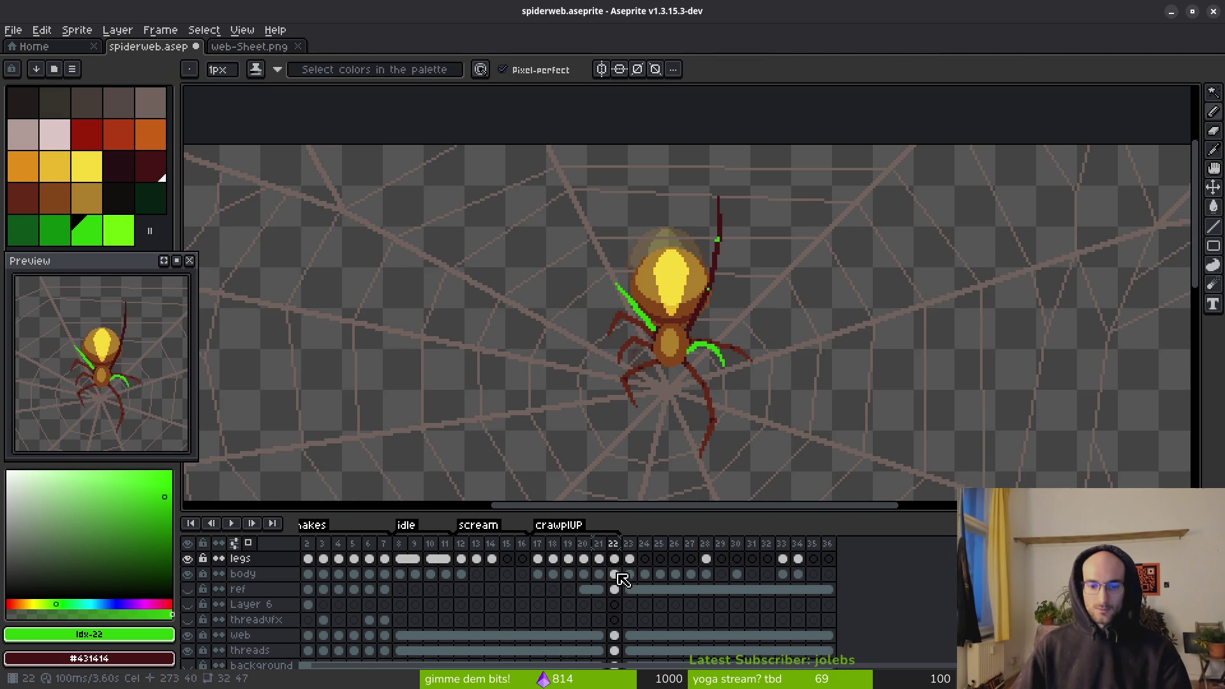
- Delete the extra frame 22 and return to frame 21
{"action": "key", "text": "Left"}
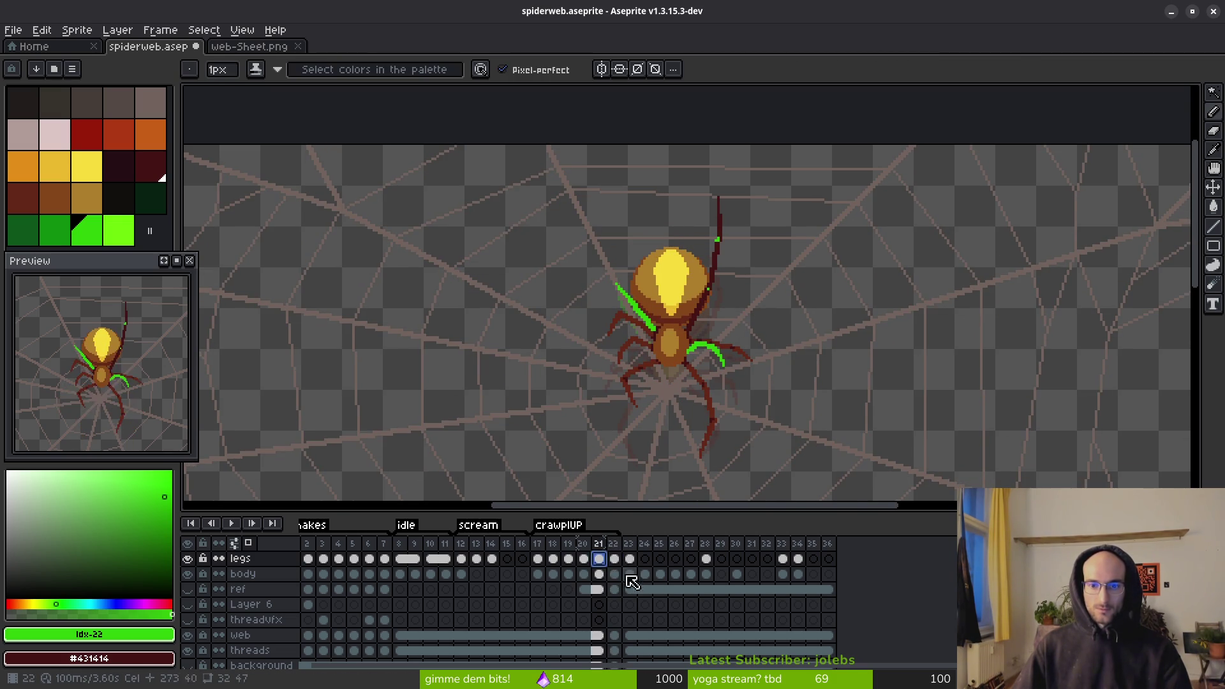
{"action": "left_click", "coordinate": [619, 558]}
{"action": "left_click", "coordinate": [621, 543]}
{"action": "key", "text": "Delete"}
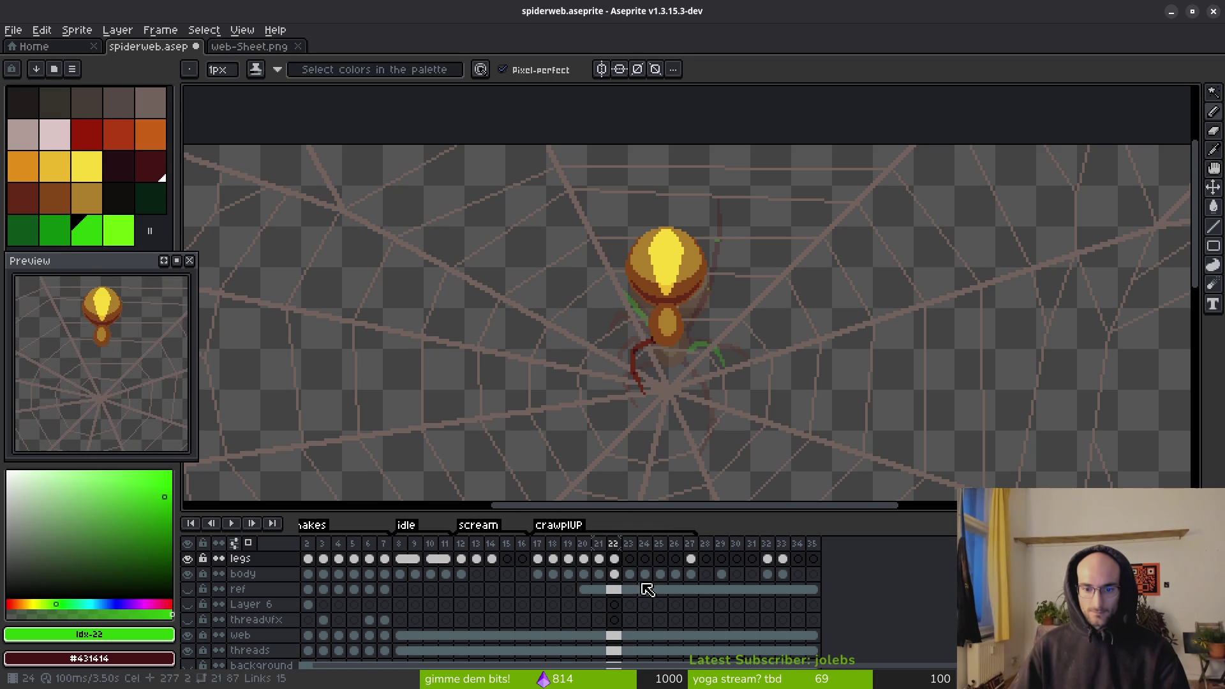
{"action": "left_click", "coordinate": [598, 544]}
- Add a dark pixel on the upper-right leg of frame 21 and inspect it zoomed in
{"action": "key", "text": "i"}
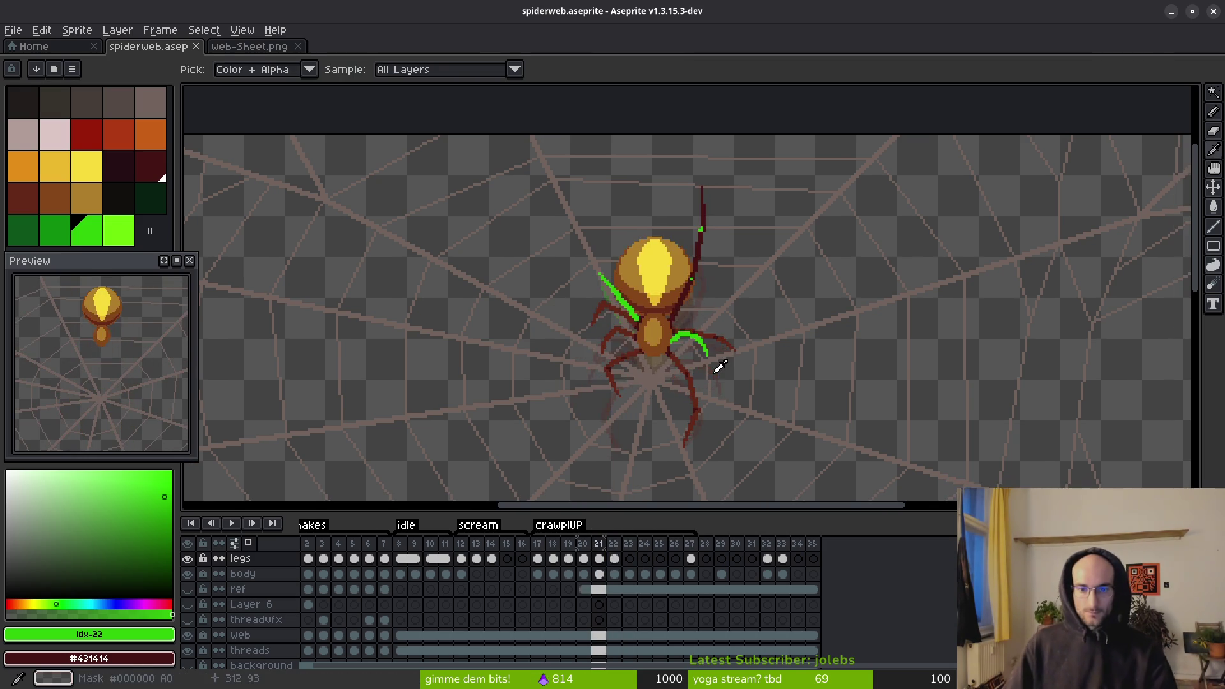
{"action": "key", "text": "b"}
{"action": "scroll", "coordinate": [711, 339], "scroll_direction": "up", "scroll_amount": 6}
{"action": "left_click", "coordinate": [677, 361]}
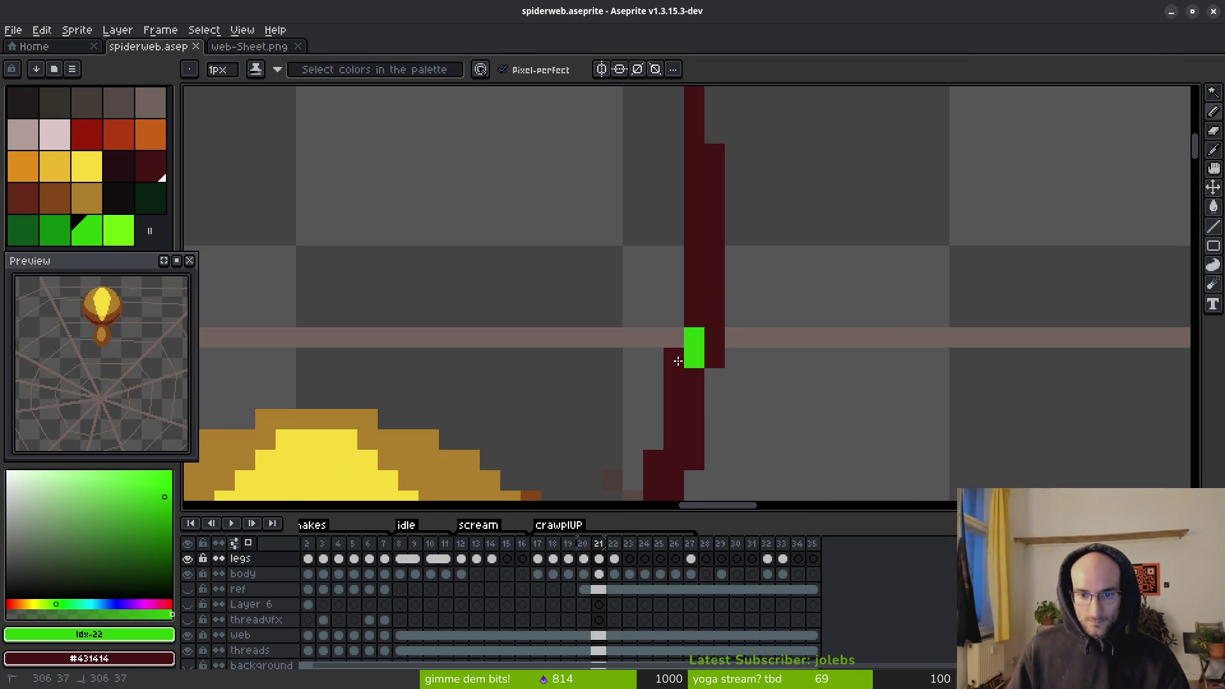
{"action": "scroll", "coordinate": [677, 361], "scroll_direction": "down", "scroll_amount": 5}
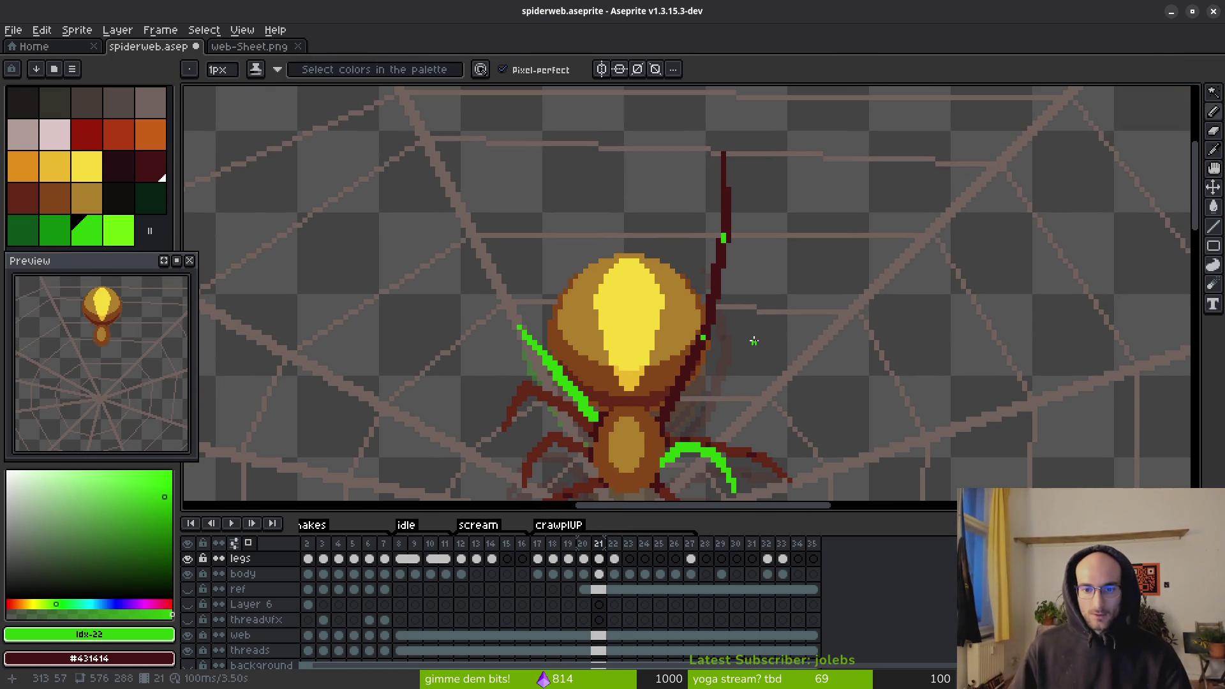
{"action": "scroll", "coordinate": [700, 309], "scroll_direction": "up", "scroll_amount": 2}
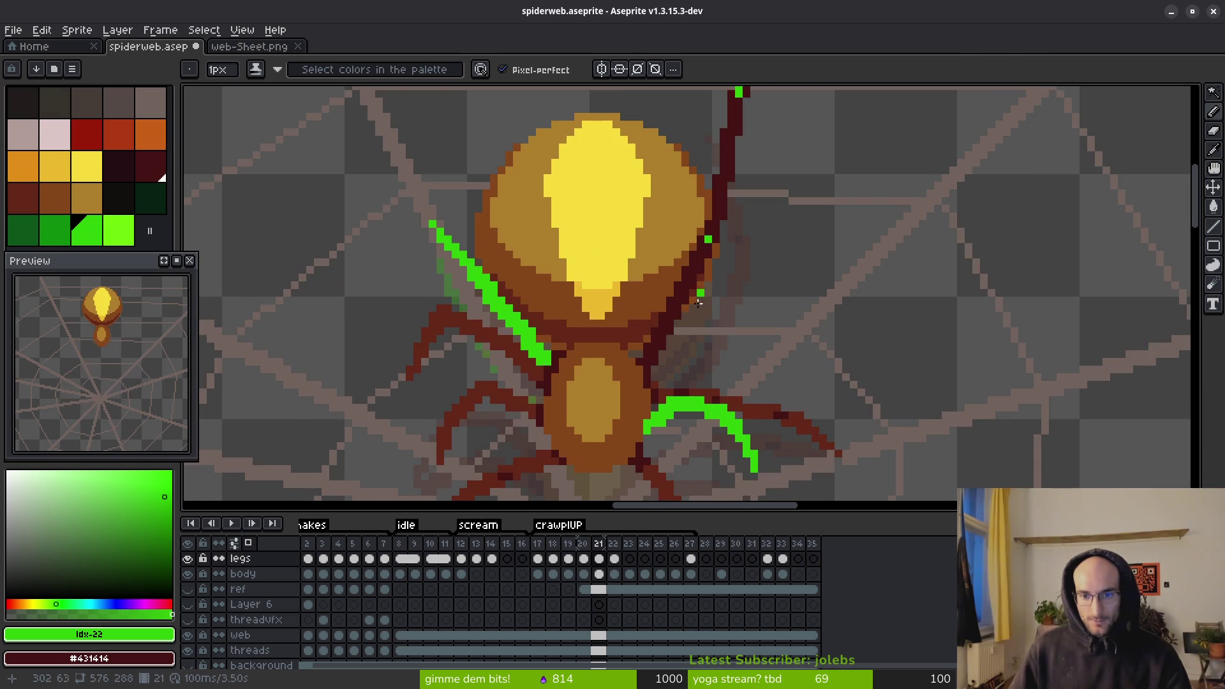
{"action": "scroll", "coordinate": [689, 322], "scroll_direction": "up", "scroll_amount": 2}
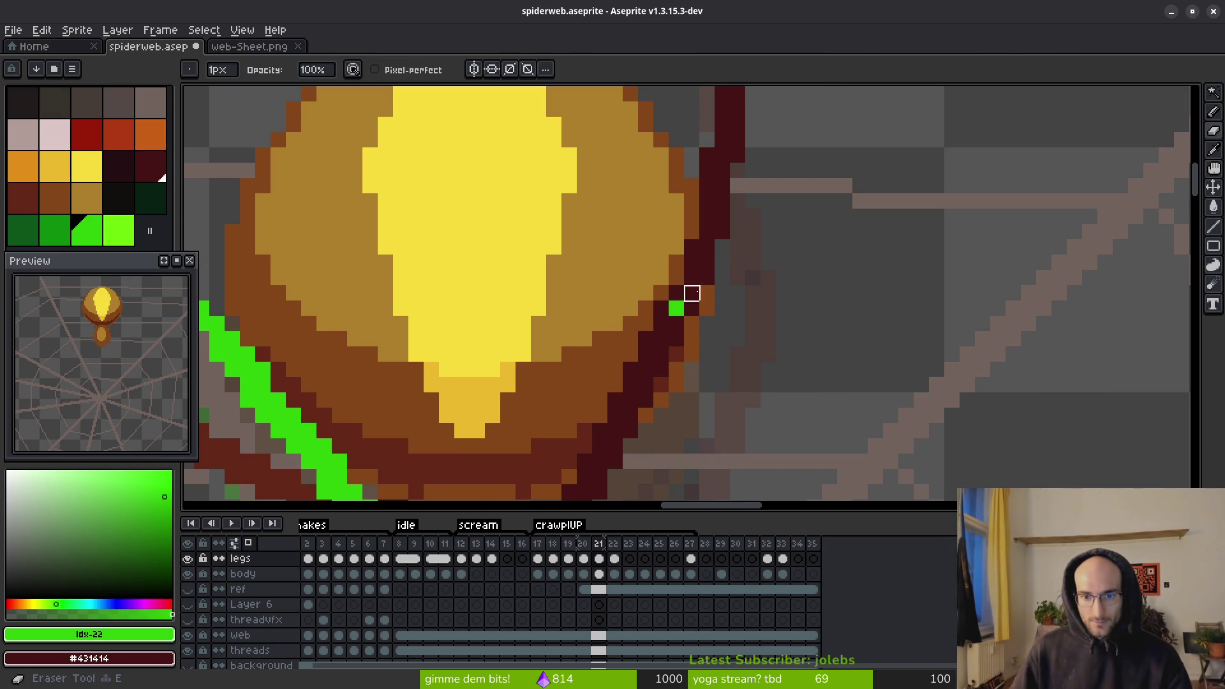
{"action": "scroll", "coordinate": [708, 333], "scroll_direction": "down", "scroll_amount": 3}
{"action": "scroll", "coordinate": [753, 341], "scroll_direction": "up", "scroll_amount": 2}
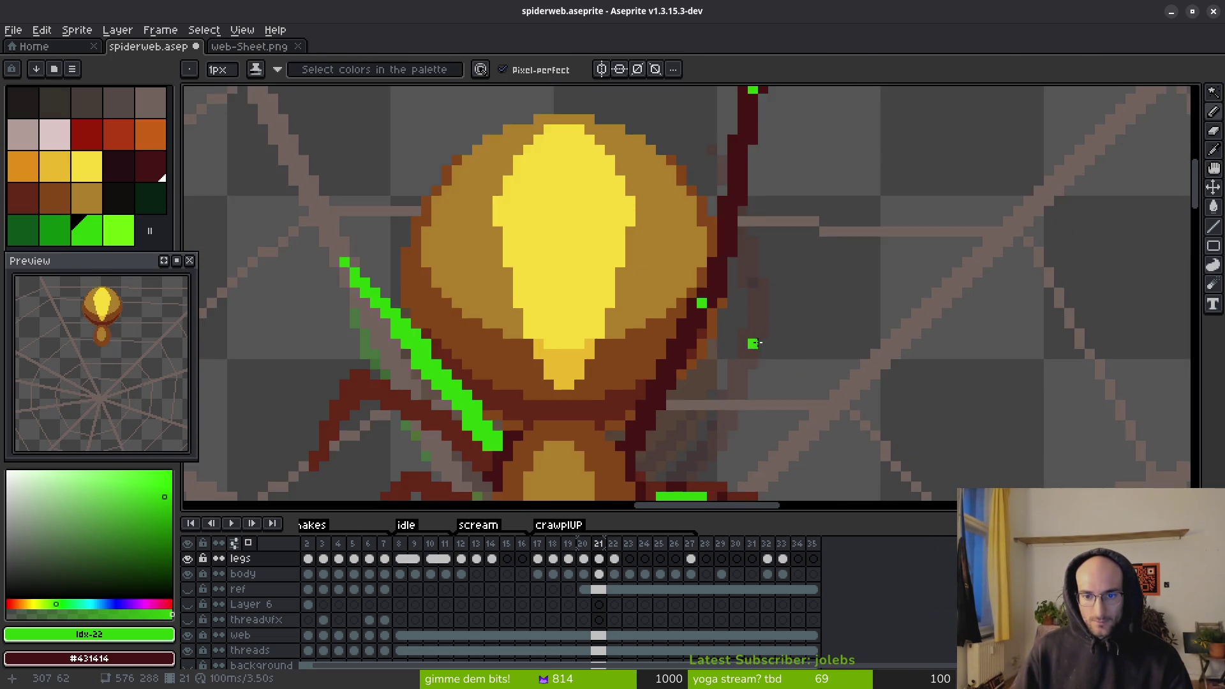
{"action": "scroll", "coordinate": [731, 297], "scroll_direction": "up", "scroll_amount": 2}
{"action": "scroll", "coordinate": [762, 301], "scroll_direction": "down", "scroll_amount": 2}
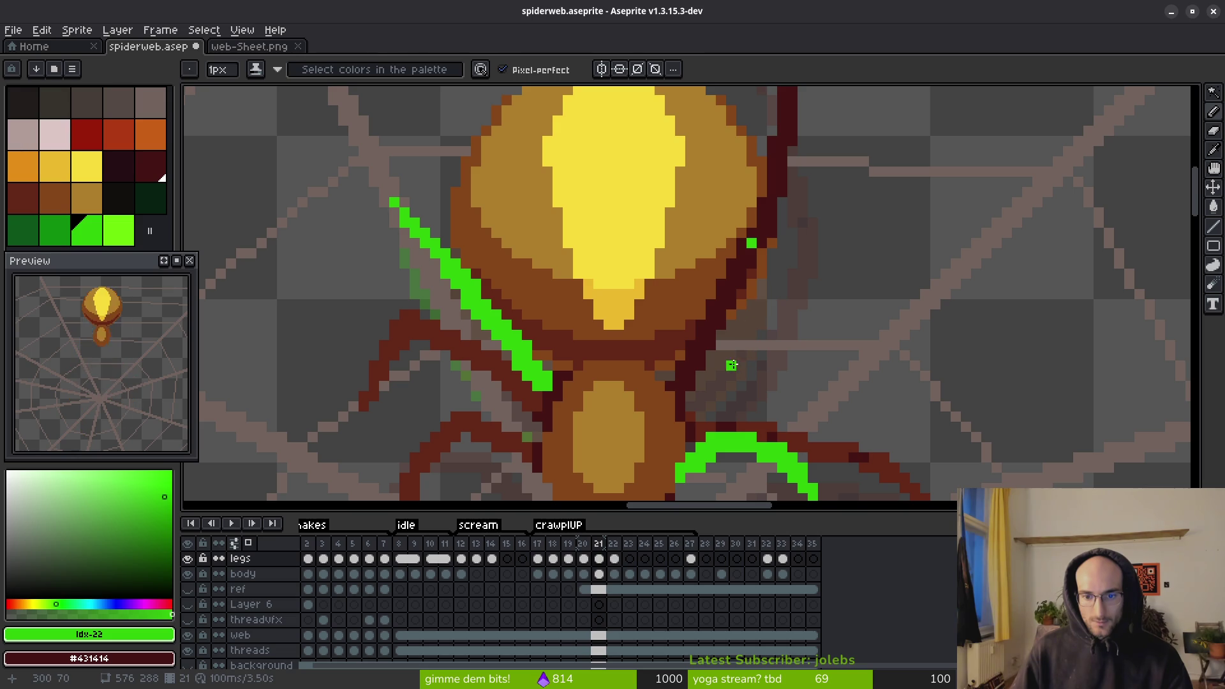
- Lasso the dark-red upper-right leg and nudge it one pixel up and right
{"action": "key", "text": "m"}
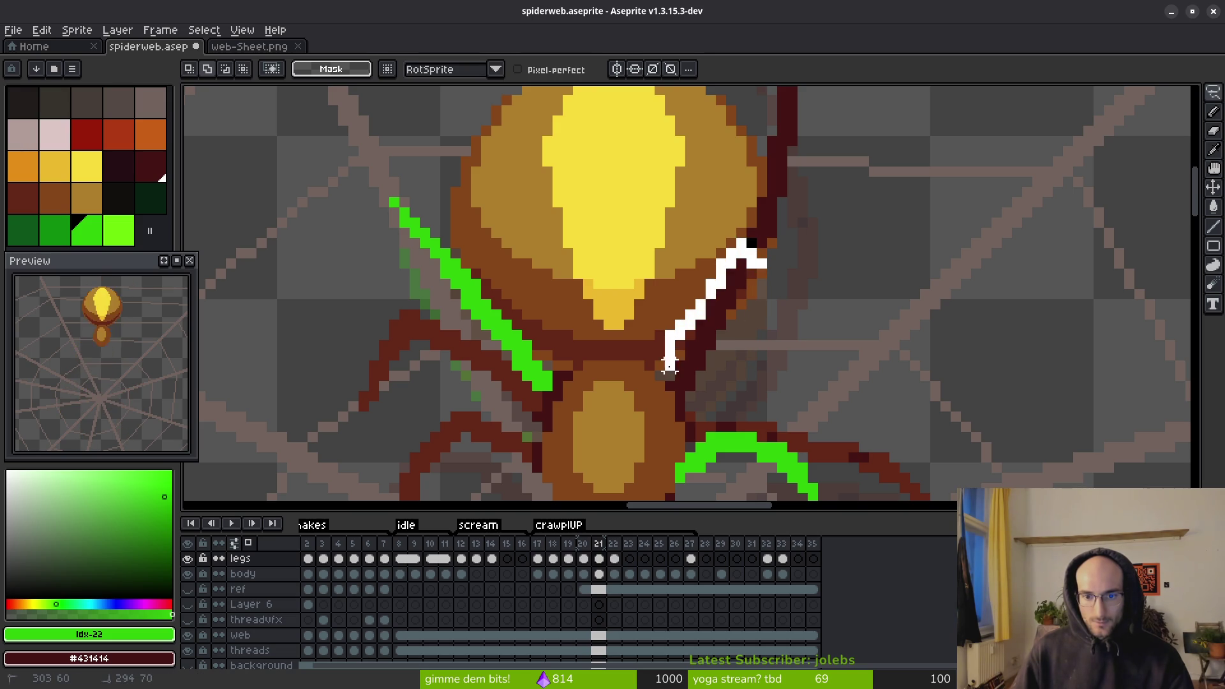
{"action": "left_click_drag", "start_coordinate": [669, 365], "coordinate": [666, 390]}
{"action": "left_click", "coordinate": [740, 285]}
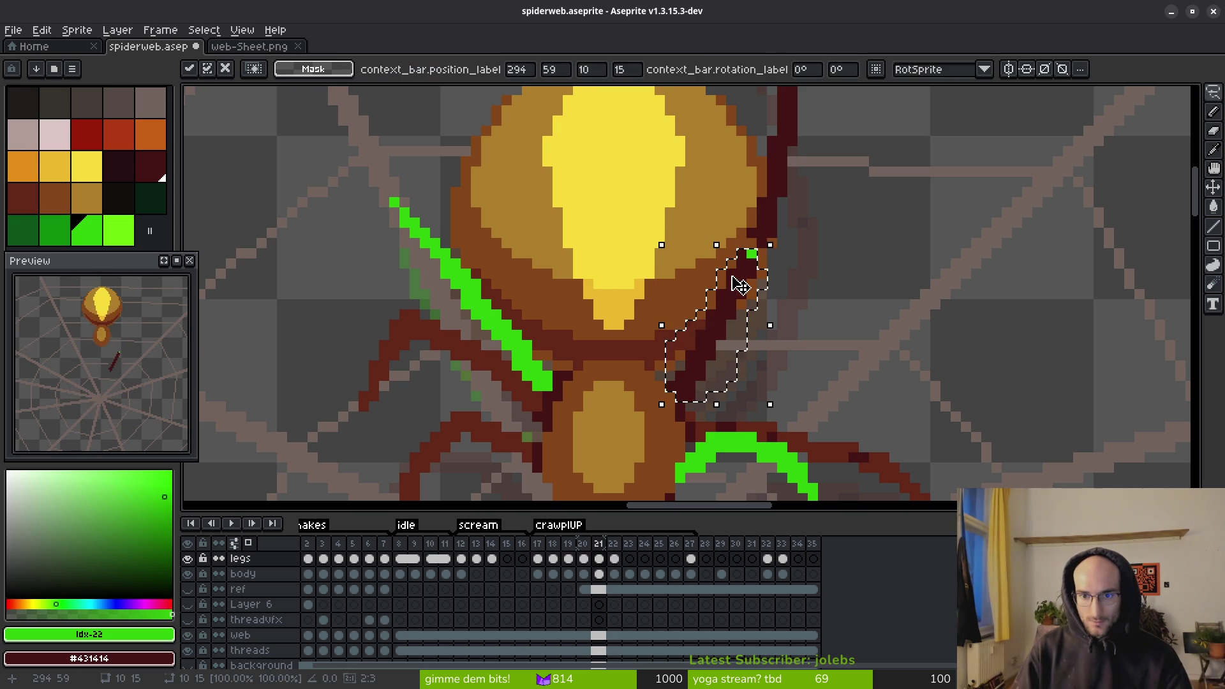
{"action": "key", "text": "Up"}
{"action": "key", "text": "Right"}
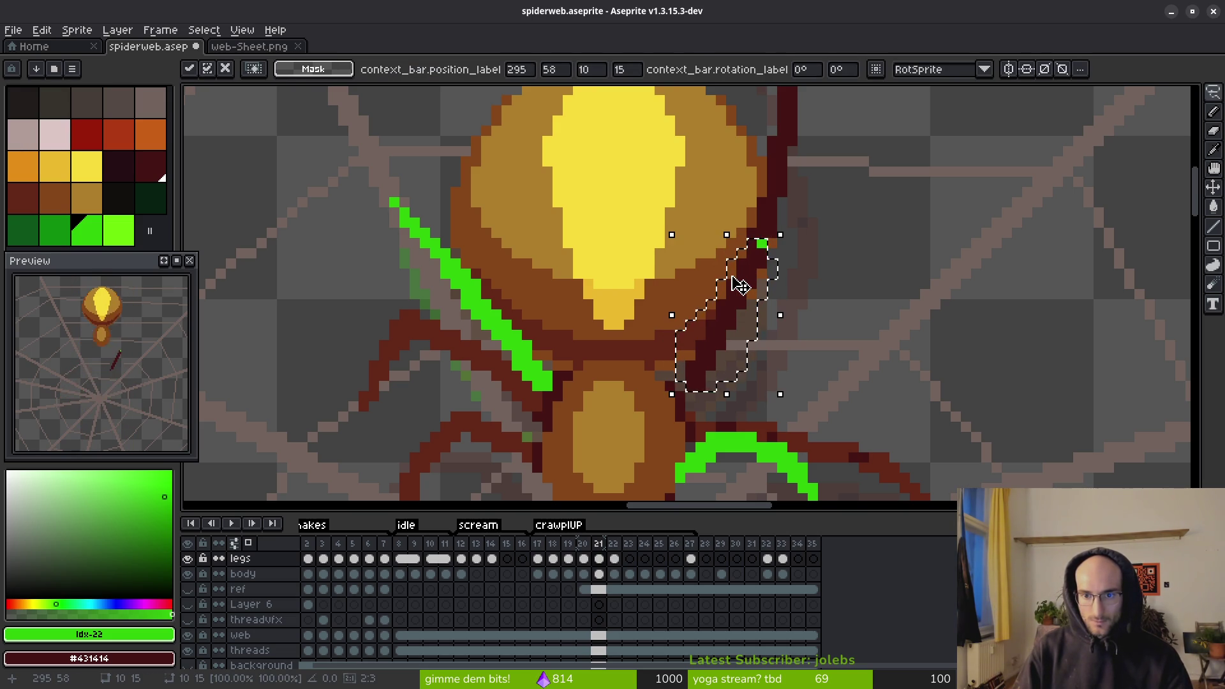
{"action": "key", "text": "f"}
- Repaint the old marker pixel dark red and place a new green marker on the leg
{"action": "scroll", "coordinate": [756, 252], "scroll_direction": "up", "scroll_amount": 4}
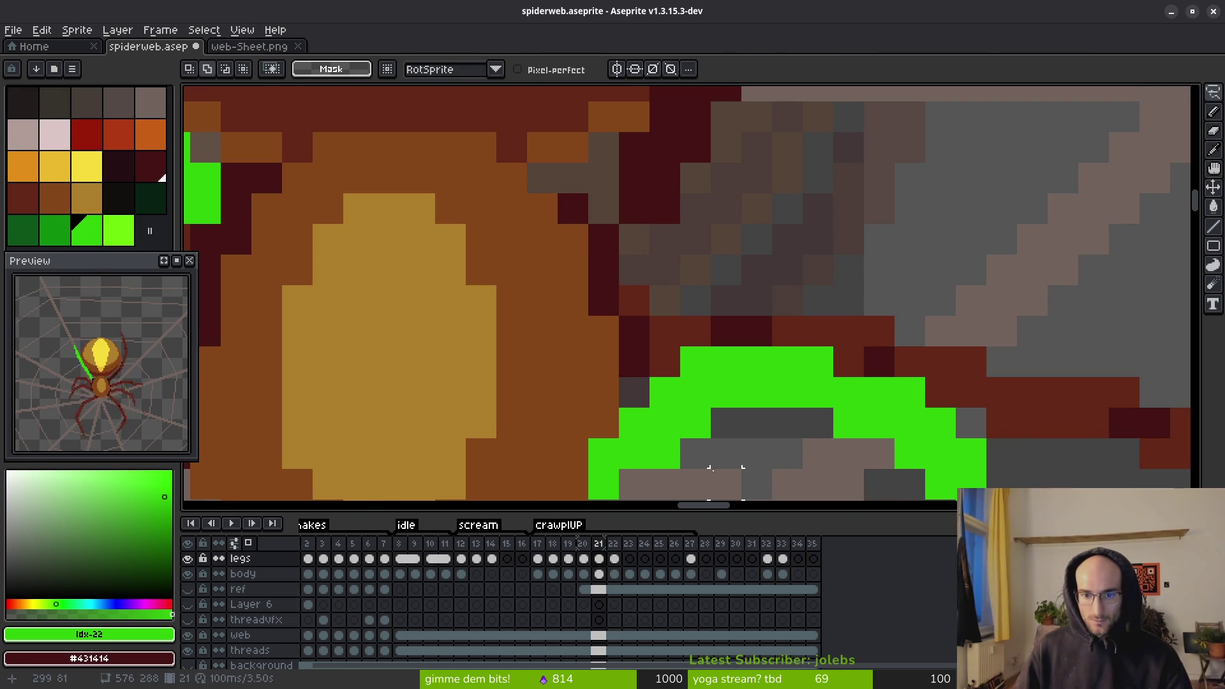
{"action": "right_click", "coordinate": [608, 203]}
{"action": "left_click", "coordinate": [634, 238]}
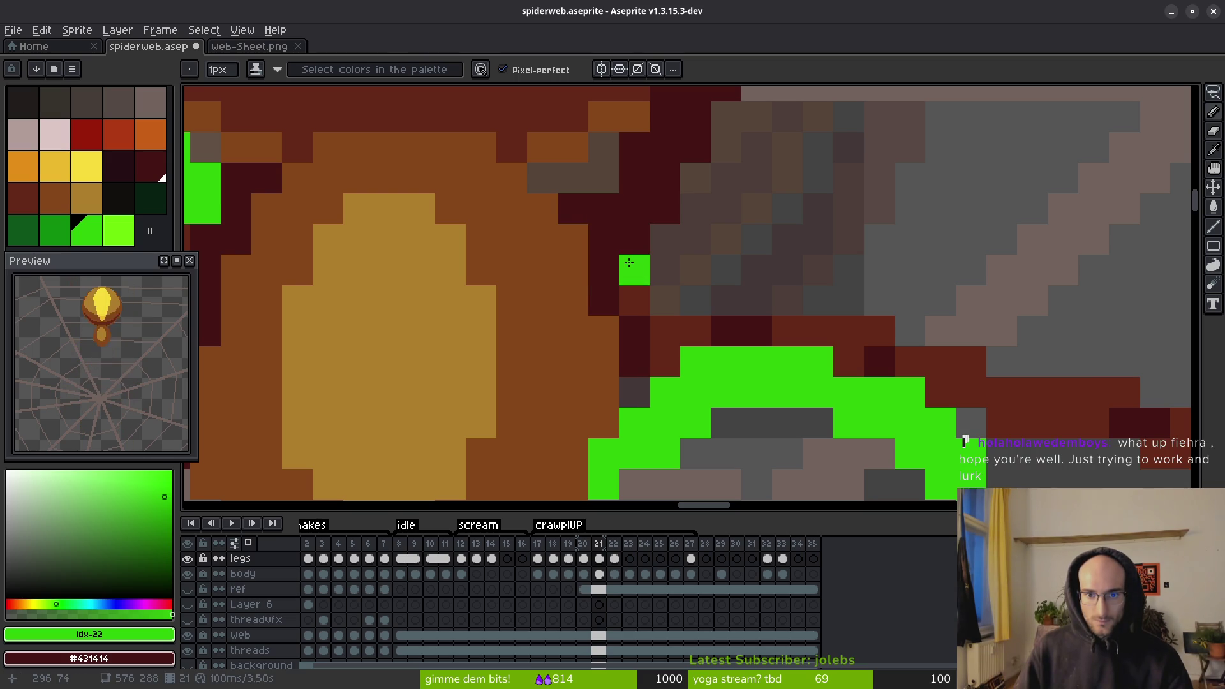
{"action": "scroll", "coordinate": [728, 258], "scroll_direction": "down", "scroll_amount": 5}
{"action": "scroll", "coordinate": [719, 272], "scroll_direction": "up", "scroll_amount": 2}
- Try another green marker pixel on the leg, then undo it
{"action": "key", "text": "e"}
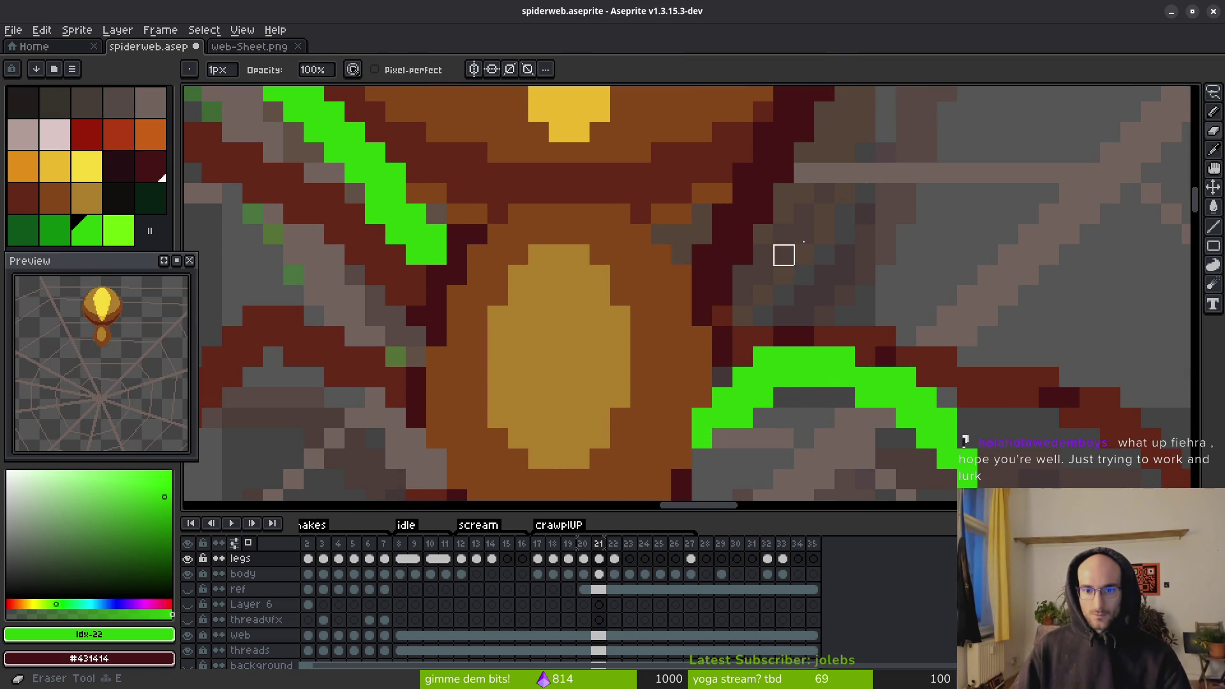
{"action": "scroll", "coordinate": [782, 255], "scroll_direction": "down", "scroll_amount": 3}
{"action": "scroll", "coordinate": [814, 306], "scroll_direction": "up", "scroll_amount": 1}
{"action": "scroll", "coordinate": [798, 318], "scroll_direction": "down", "scroll_amount": 2}
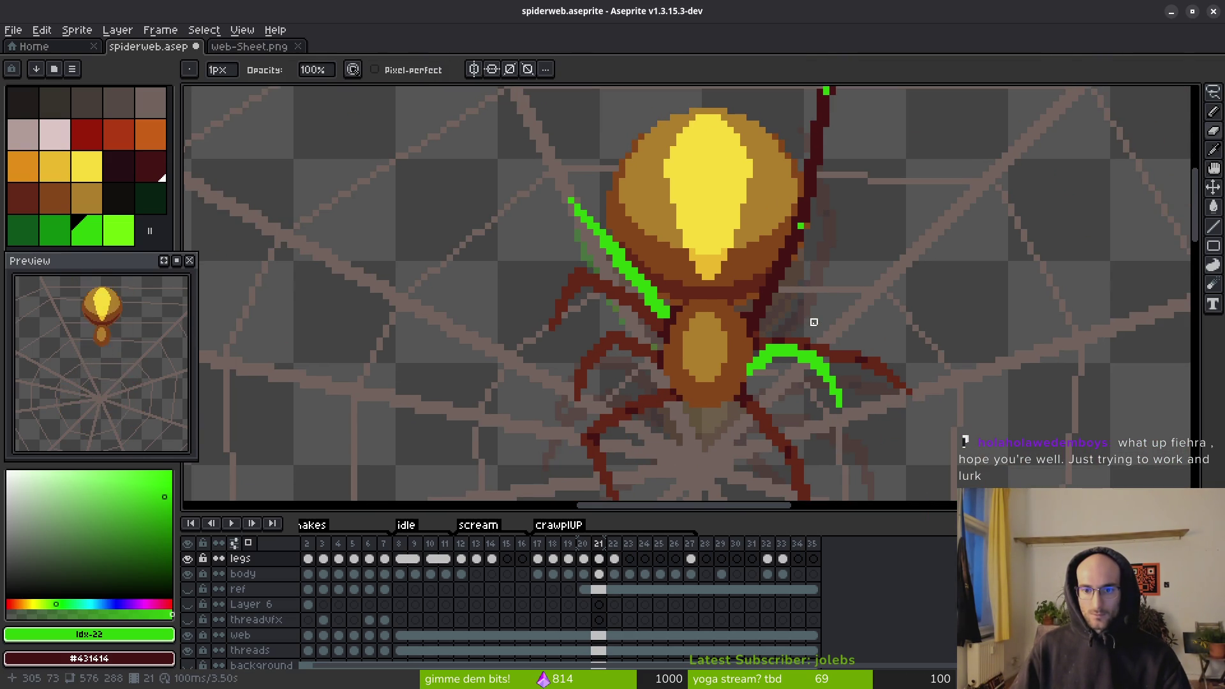
{"action": "scroll", "coordinate": [768, 322], "scroll_direction": "up", "scroll_amount": 2}
{"action": "key", "text": "b"}
{"action": "scroll", "coordinate": [834, 322], "scroll_direction": "down", "scroll_amount": 2}
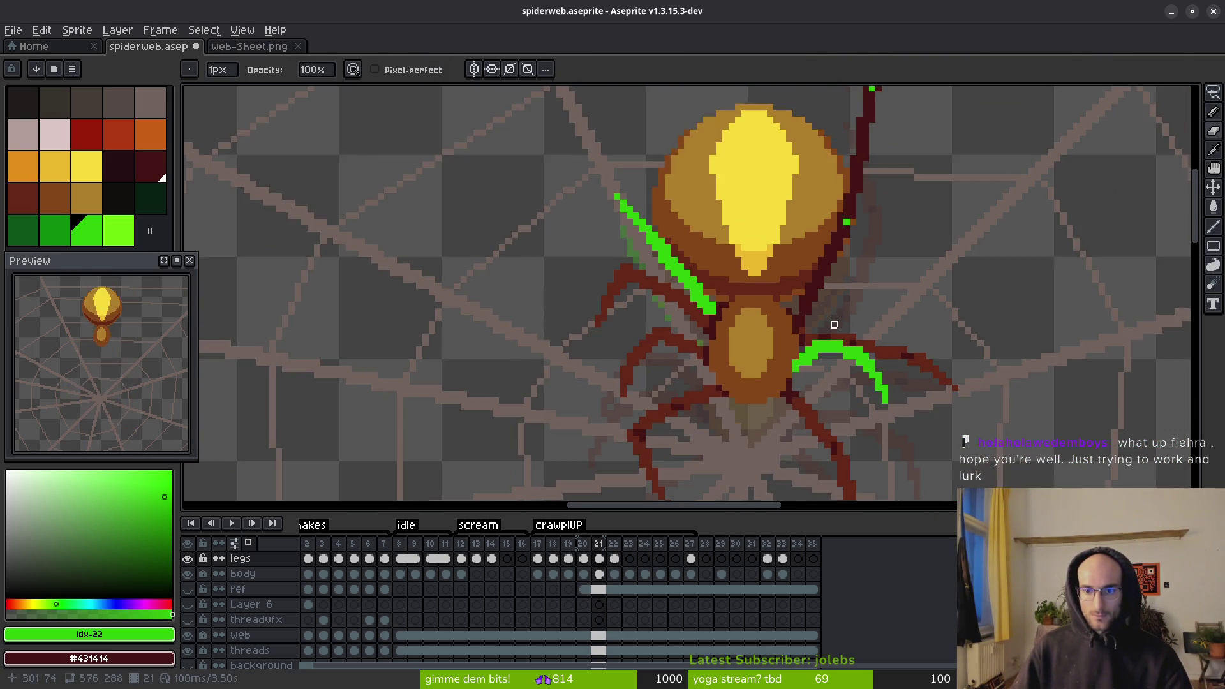
{"action": "scroll", "coordinate": [751, 300], "scroll_direction": "up", "scroll_amount": 2}
{"action": "left_click", "coordinate": [749, 300]}
{"action": "key", "text": "ctrl+z"}
{"action": "scroll", "coordinate": [842, 332], "scroll_direction": "down", "scroll_amount": 3}
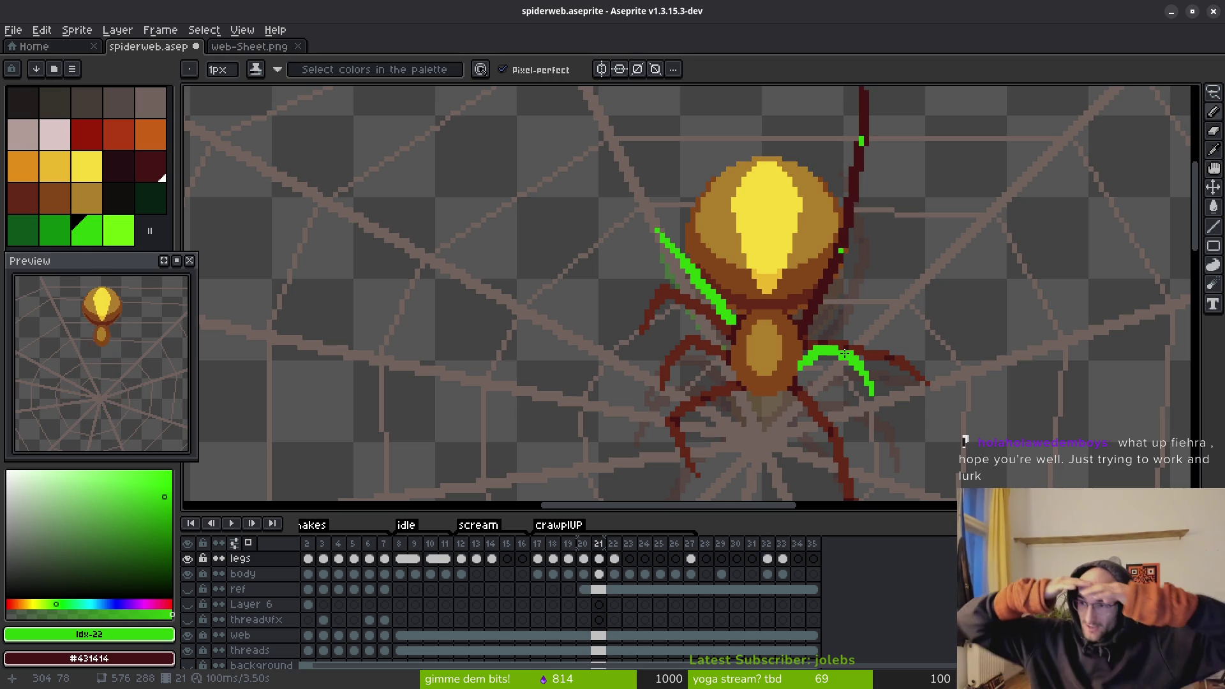
{"action": "scroll", "coordinate": [695, 341], "scroll_direction": "down", "scroll_amount": 1}
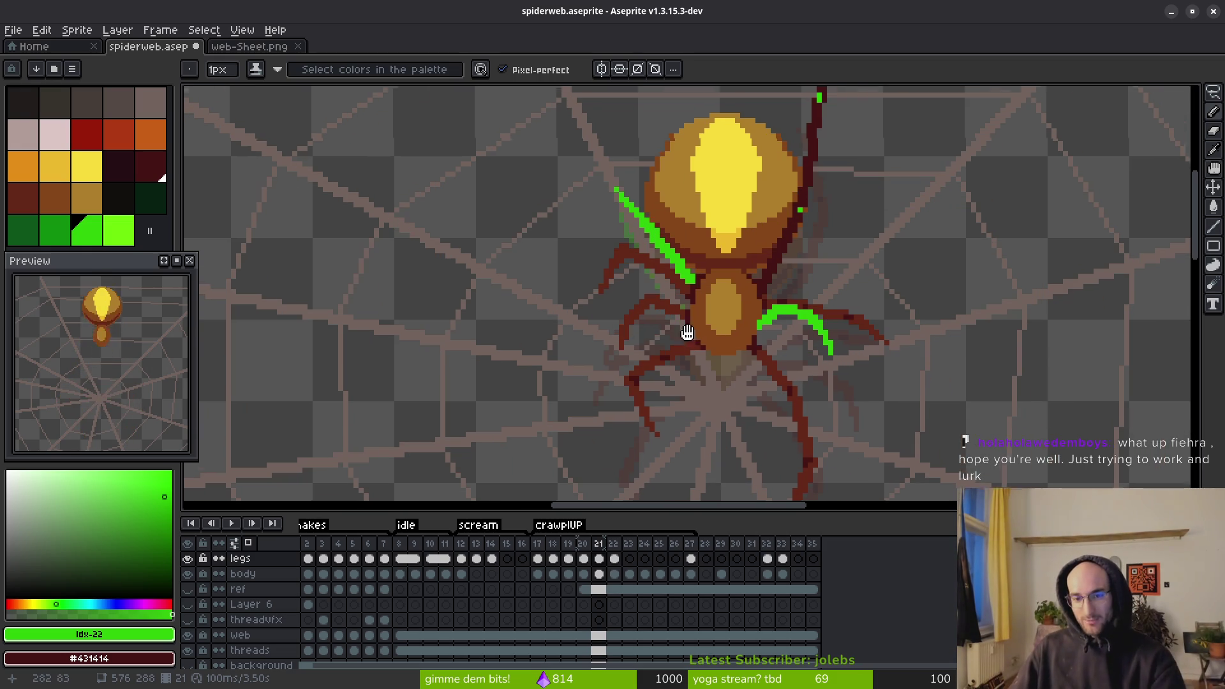
{"action": "scroll", "coordinate": [710, 267], "scroll_direction": "up", "scroll_amount": 1}
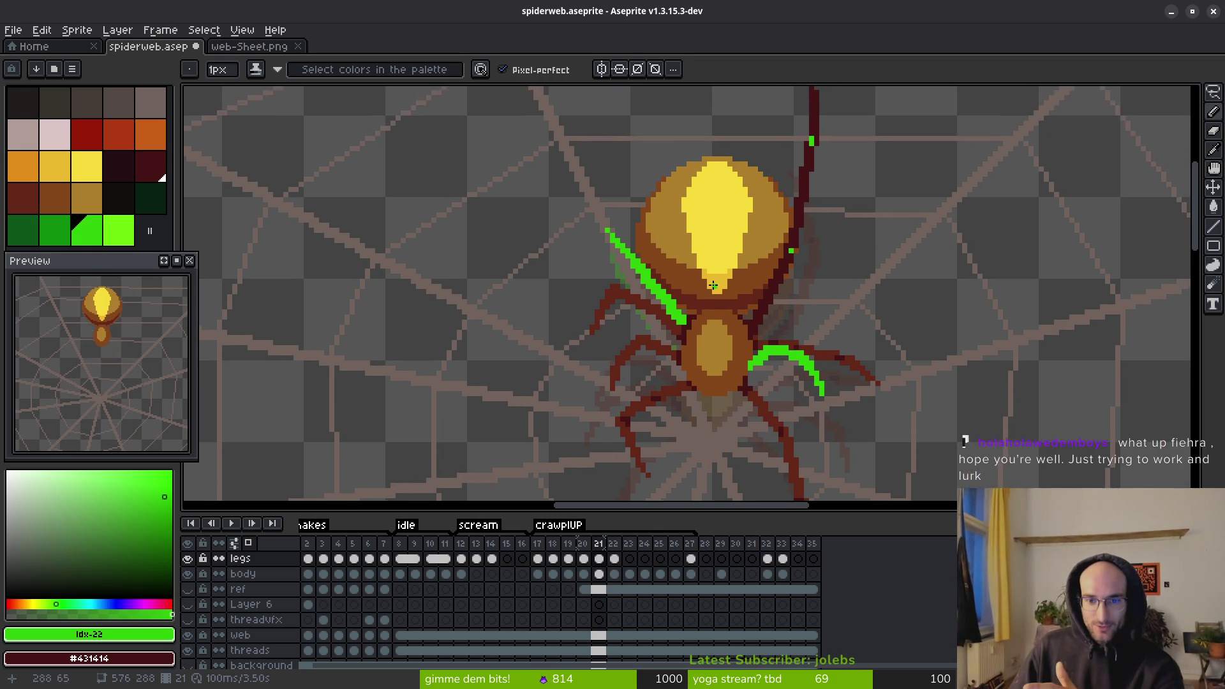
{"action": "scroll", "coordinate": [657, 268], "scroll_direction": "down", "scroll_amount": 1}
{"action": "left_click_drag", "start_coordinate": [613, 347], "coordinate": [607, 268]}
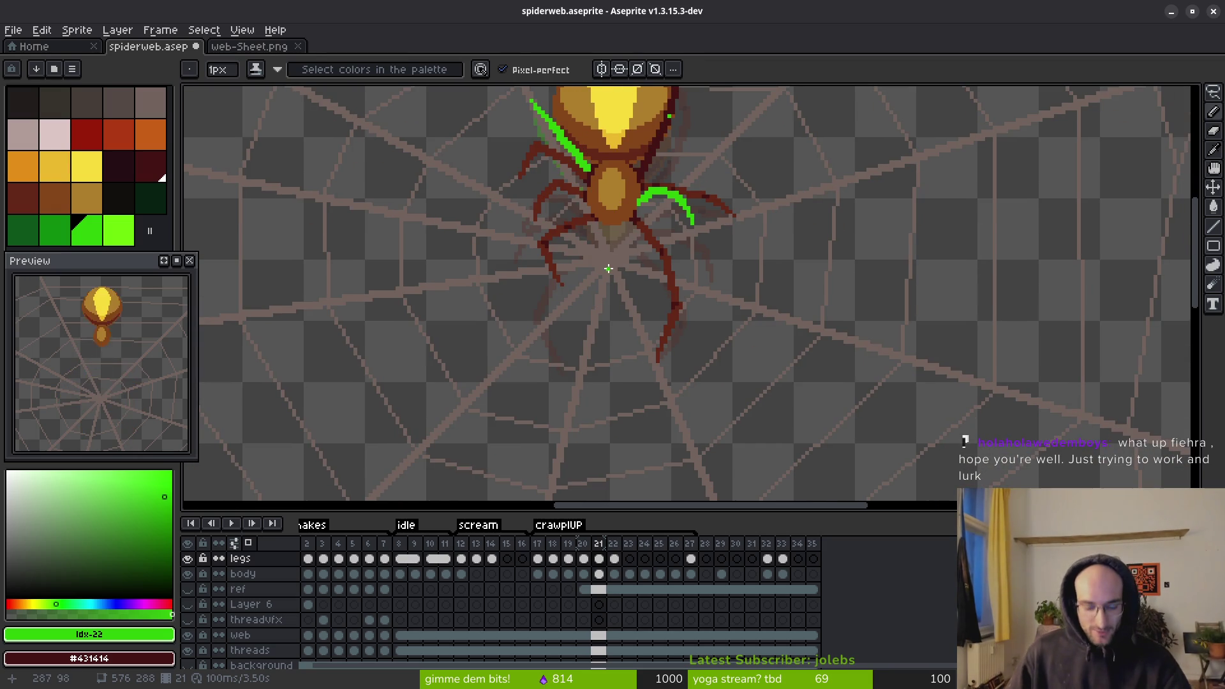
{"action": "key", "text": "alt"}
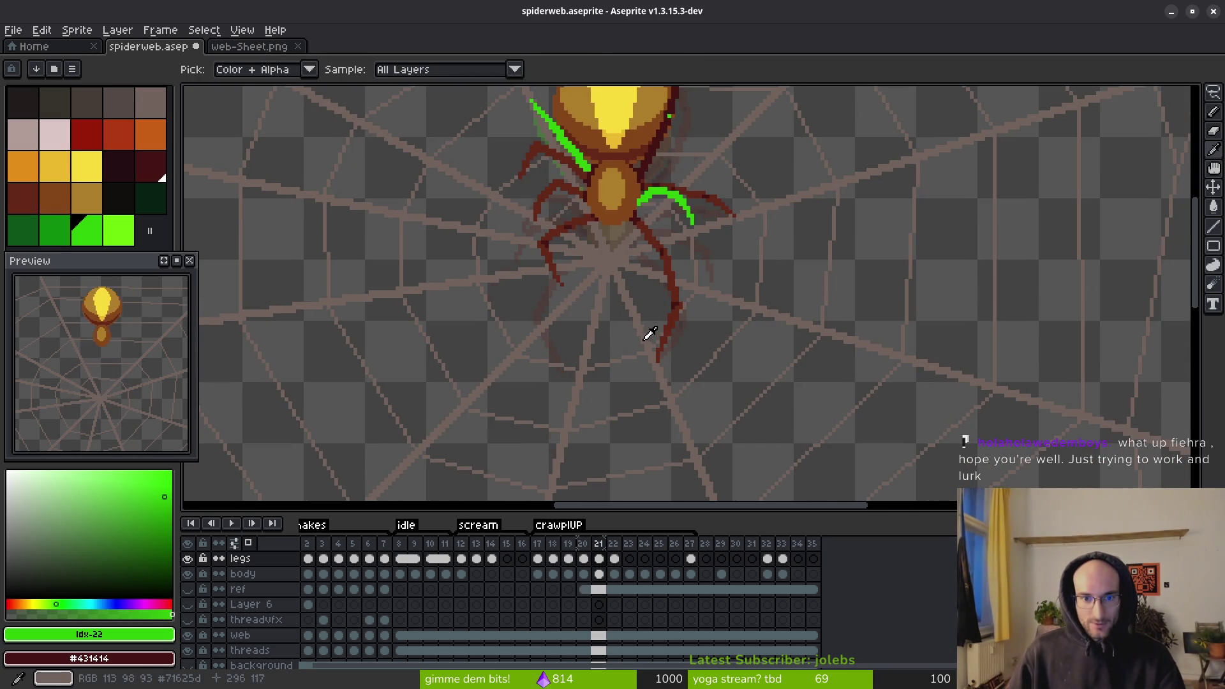
{"action": "left_click_drag", "start_coordinate": [600, 181], "coordinate": [598, 308]}
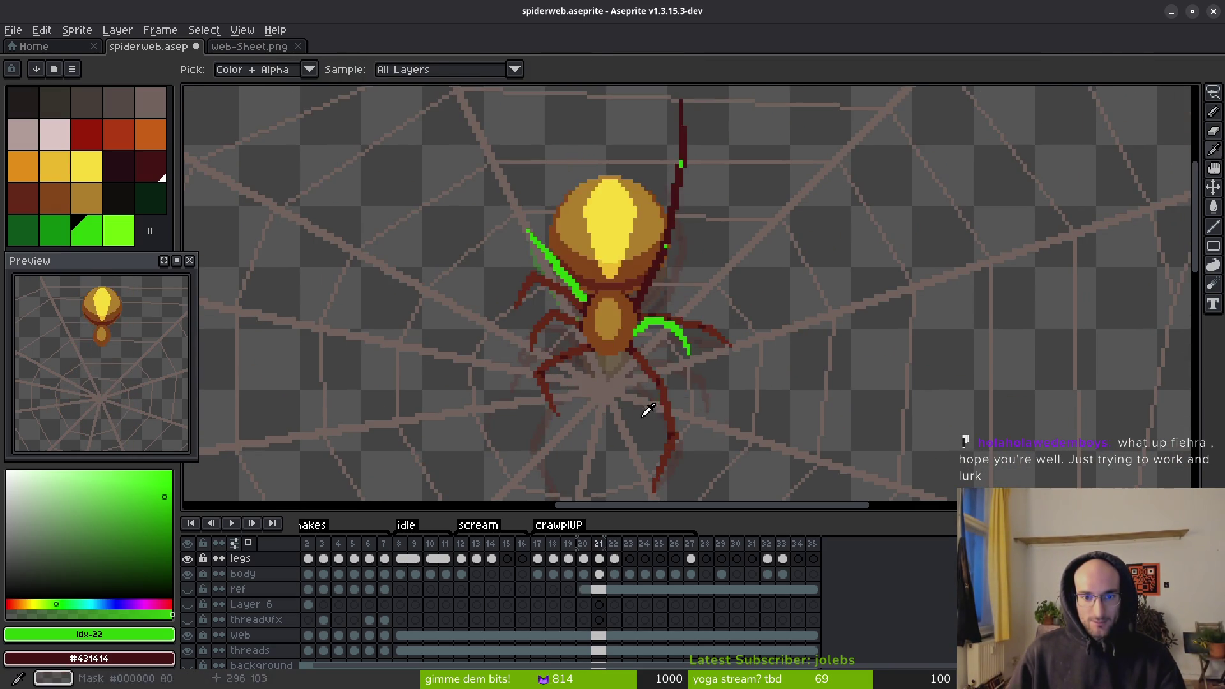
{"action": "scroll", "coordinate": [645, 414], "scroll_direction": "down", "scroll_amount": 2}
{"action": "key", "text": "comma"}
{"action": "key", "text": "comma"}
{"action": "key", "text": "period"}
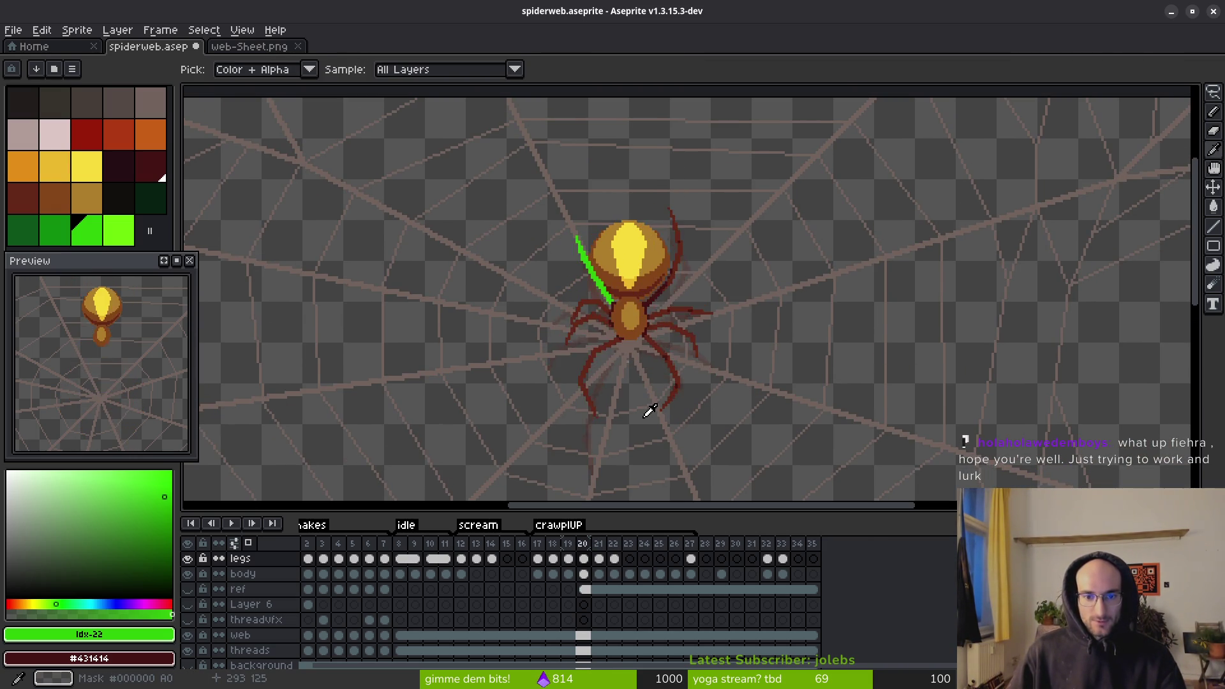
{"action": "key", "text": "period"}
{"action": "key", "text": "comma"}
{"action": "key", "text": "comma"}
{"action": "key", "text": "period"}
{"action": "key", "text": "period"}
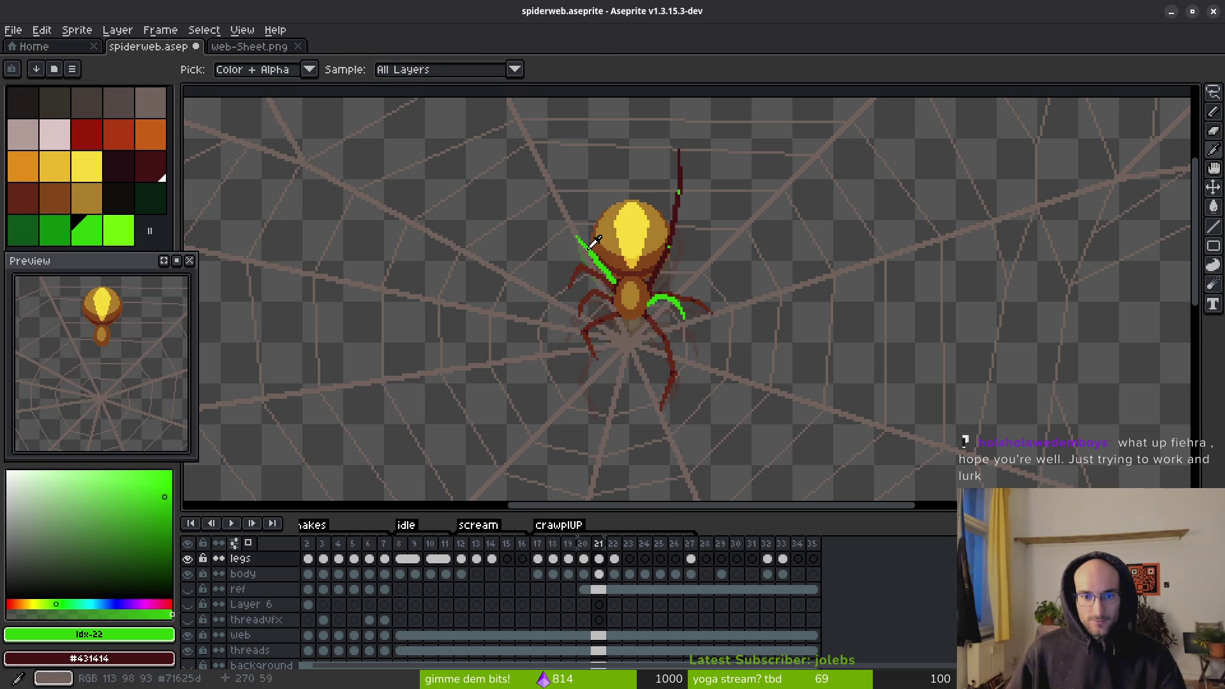
{"action": "scroll", "coordinate": [606, 263], "scroll_direction": "up", "scroll_amount": 3}
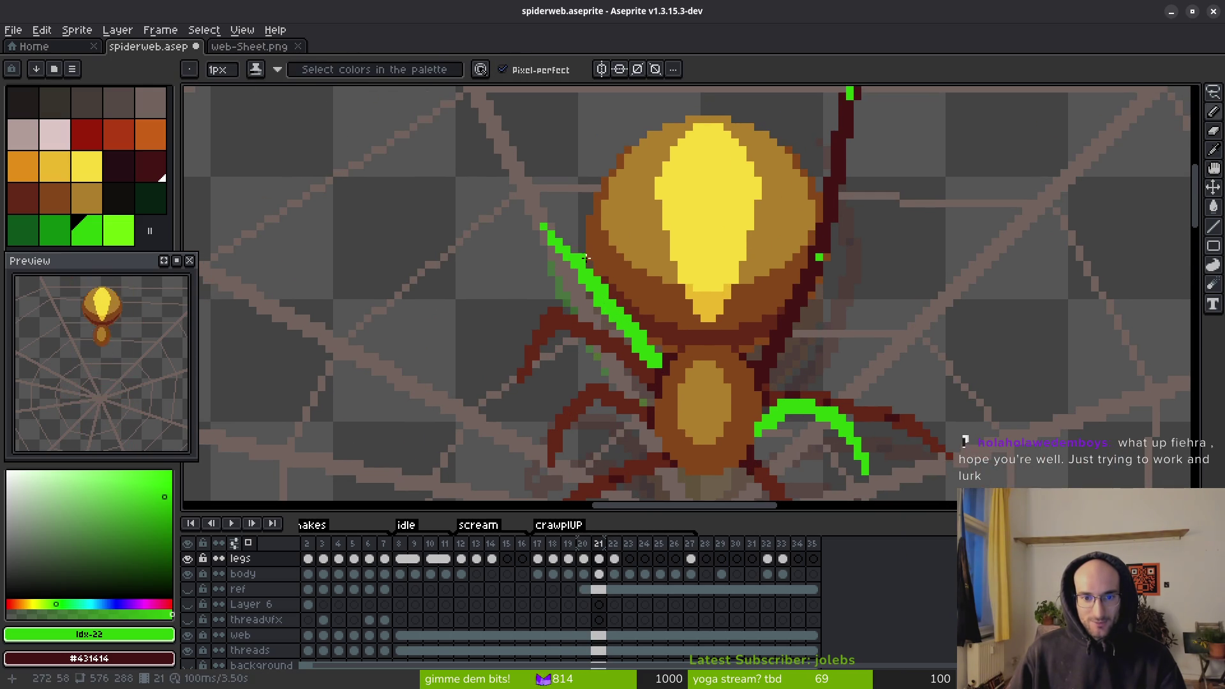
{"action": "key", "text": "i"}
{"action": "key", "text": "comma"}
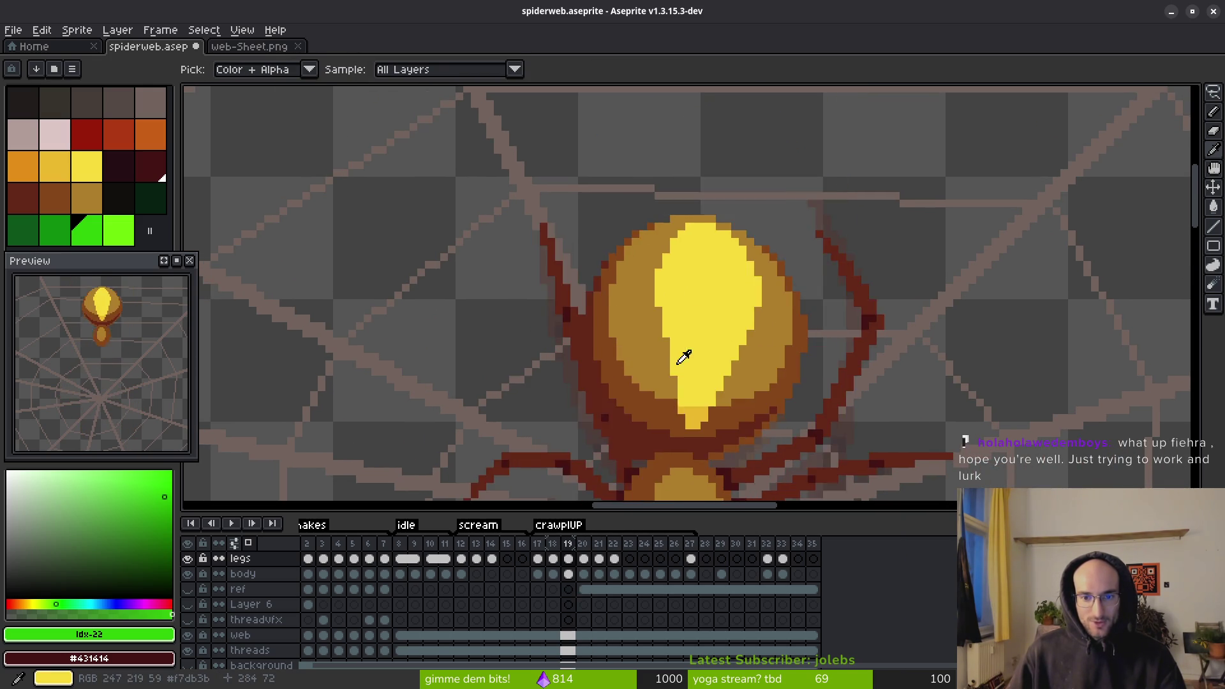
{"action": "key", "text": "period"}
{"action": "key", "text": "comma"}
{"action": "key", "text": "comma"}
{"action": "key", "text": "period"}
{"action": "key", "text": "period"}
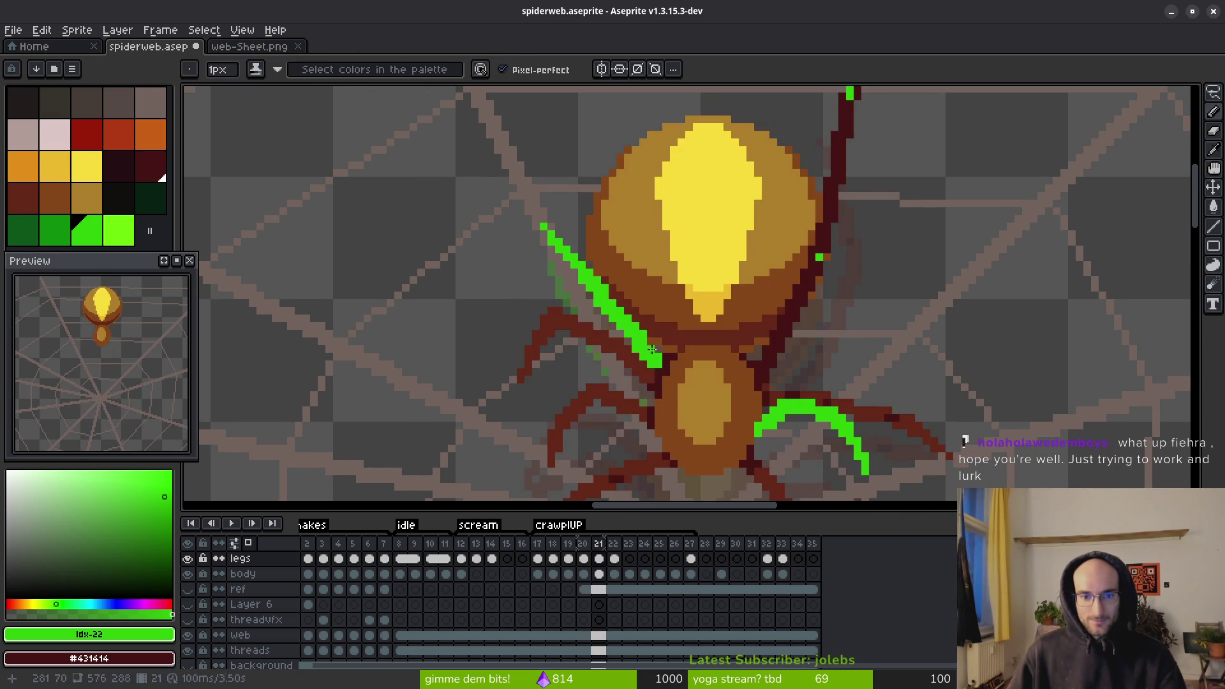
{"action": "key", "text": "comma"}
{"action": "key", "text": "comma"}
{"action": "key", "text": "period"}
{"action": "key", "text": "period"}
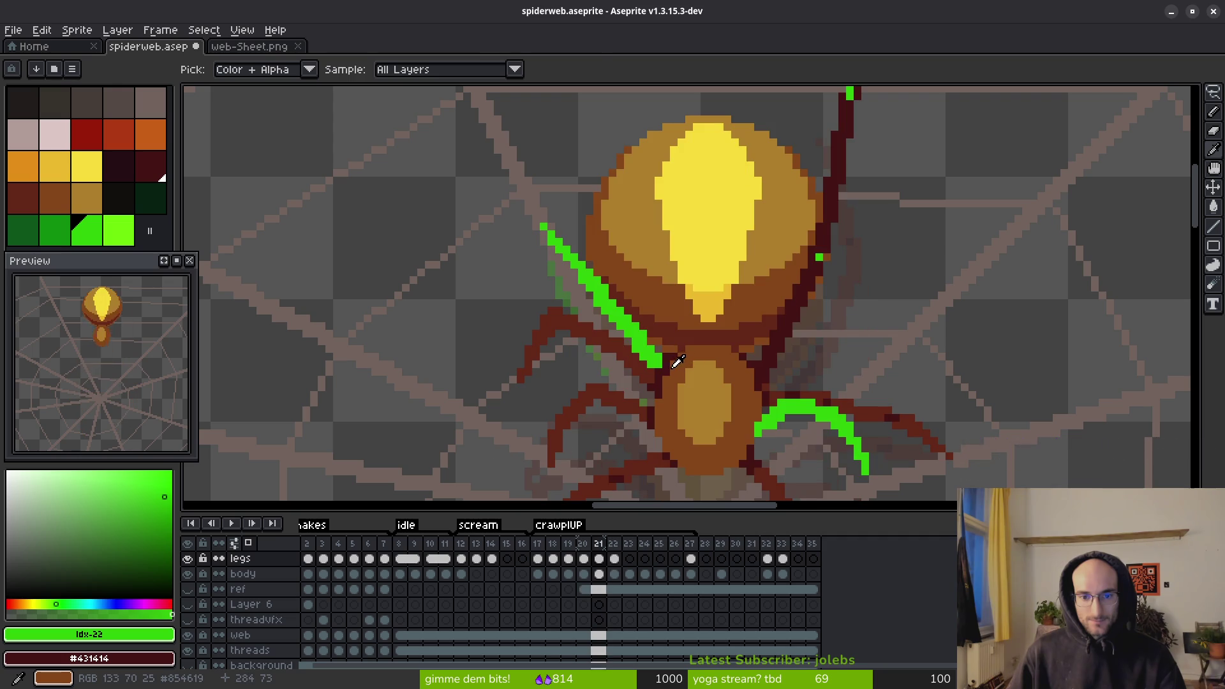
{"action": "key", "text": "e"}
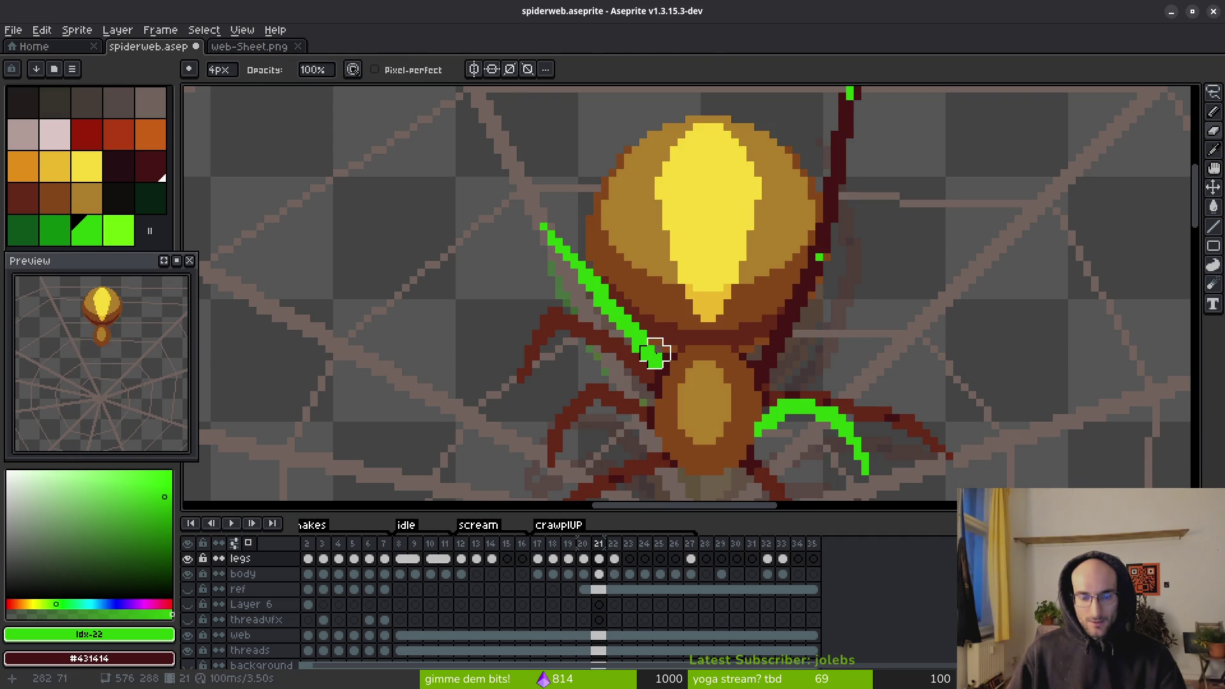
{"action": "key", "text": "w"}
- Delete the upper-left green leg stroke using a contiguous-only selection on frame 21
{"action": "left_click", "coordinate": [655, 348]}
{"action": "left_click", "coordinate": [621, 69]}
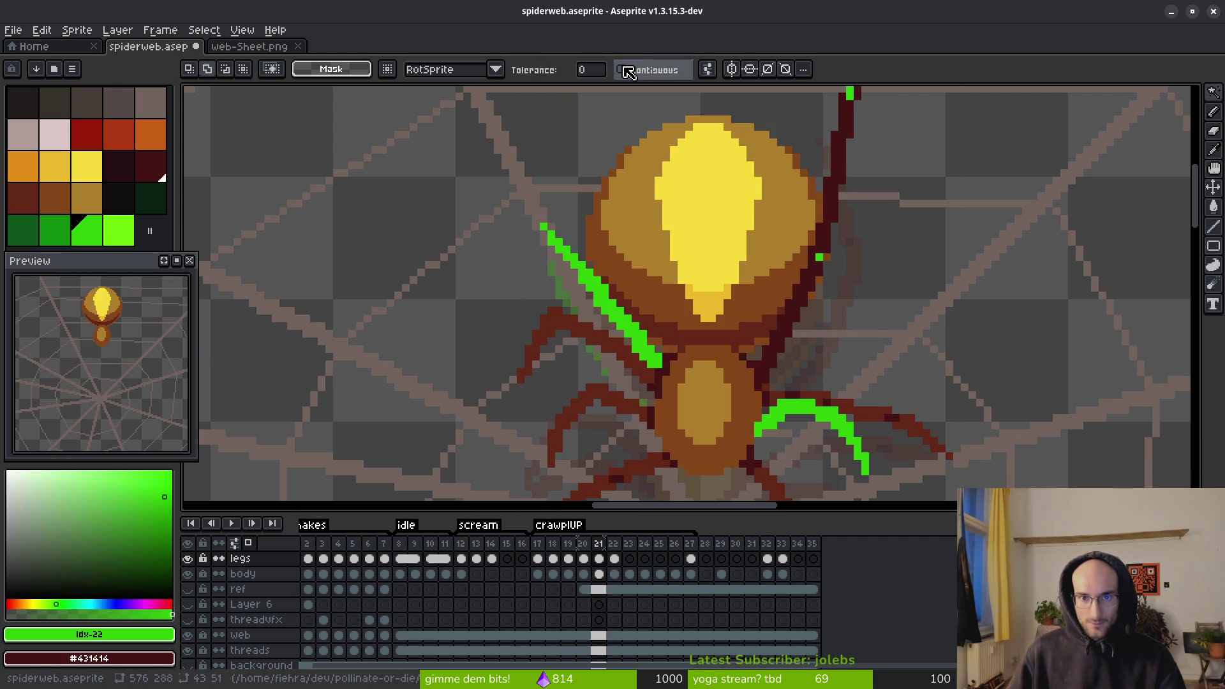
{"action": "left_click", "coordinate": [634, 339]}
{"action": "key", "text": "Delete"}
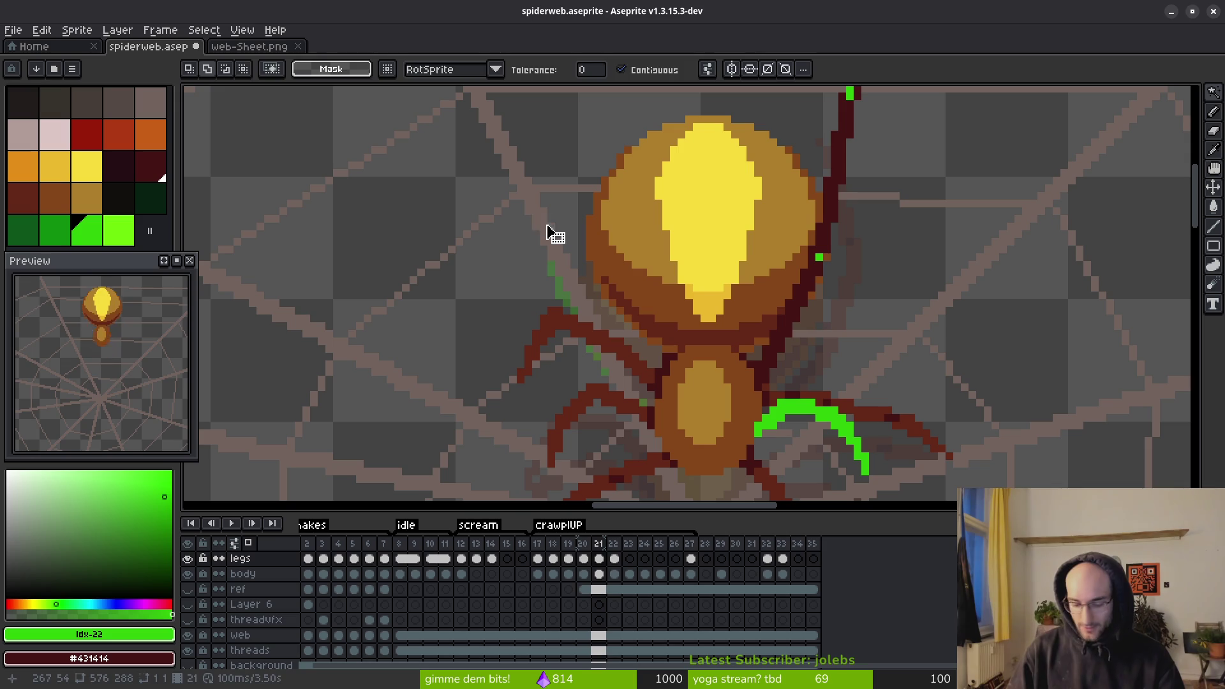
{"action": "key", "text": "l"}
{"action": "key", "text": "ctrl+z"}
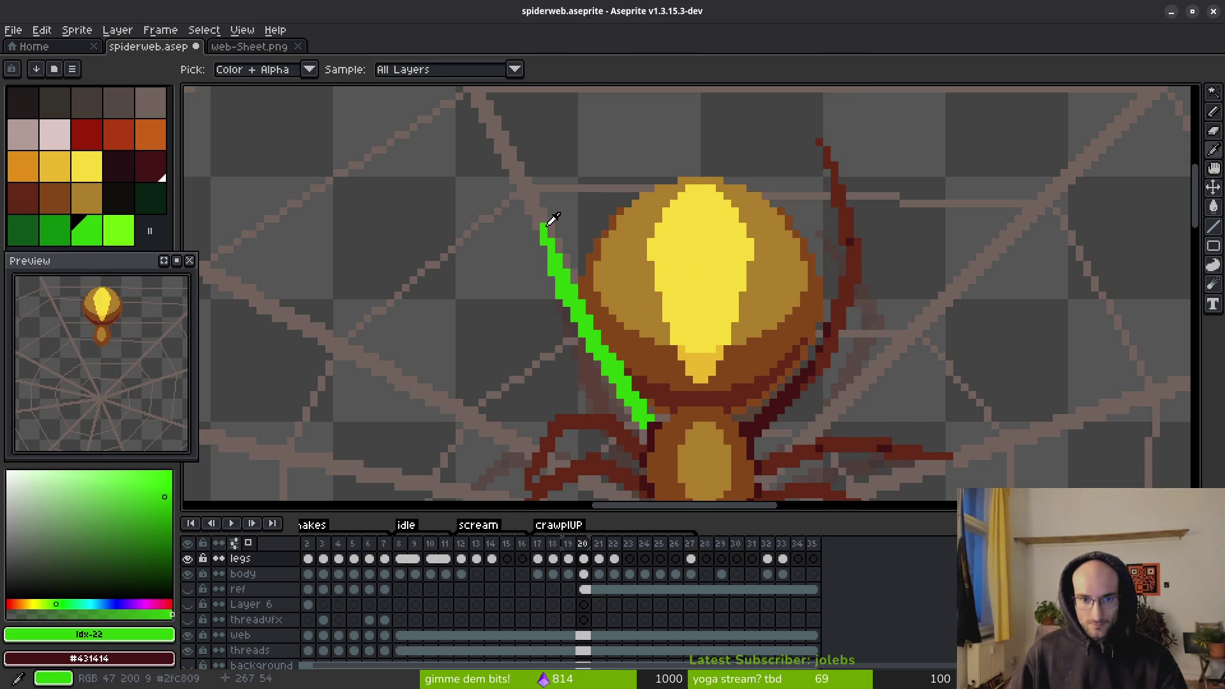
{"action": "key", "text": "ctrl+y"}
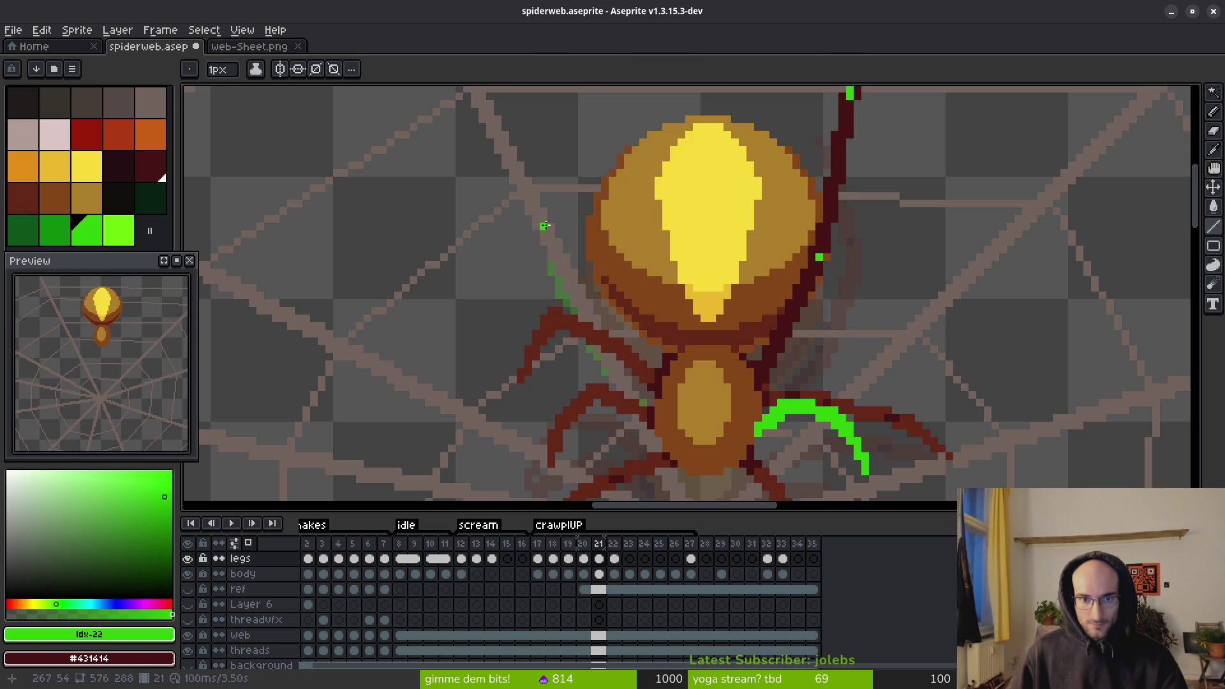
- Draw two short green guide lines along the upper-left leg, from its tip toward the waist
{"action": "left_click_drag", "start_coordinate": [544, 225], "coordinate": [566, 211]}
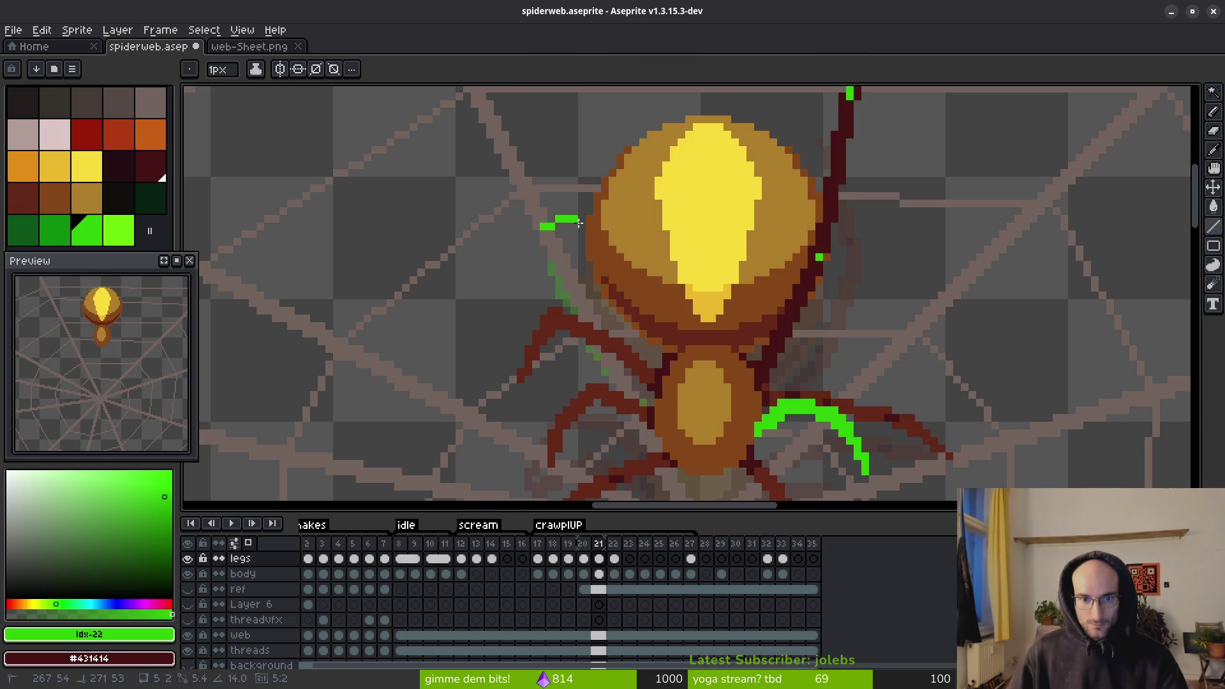
{"action": "mouse_move", "coordinate": [578, 227]}
{"action": "left_mouse_down"}
{"action": "mouse_move", "coordinate": [631, 300]}
{"action": "mouse_move", "coordinate": [656, 362]}
{"action": "mouse_move", "coordinate": [589, 240]}
{"action": "left_mouse_up"}
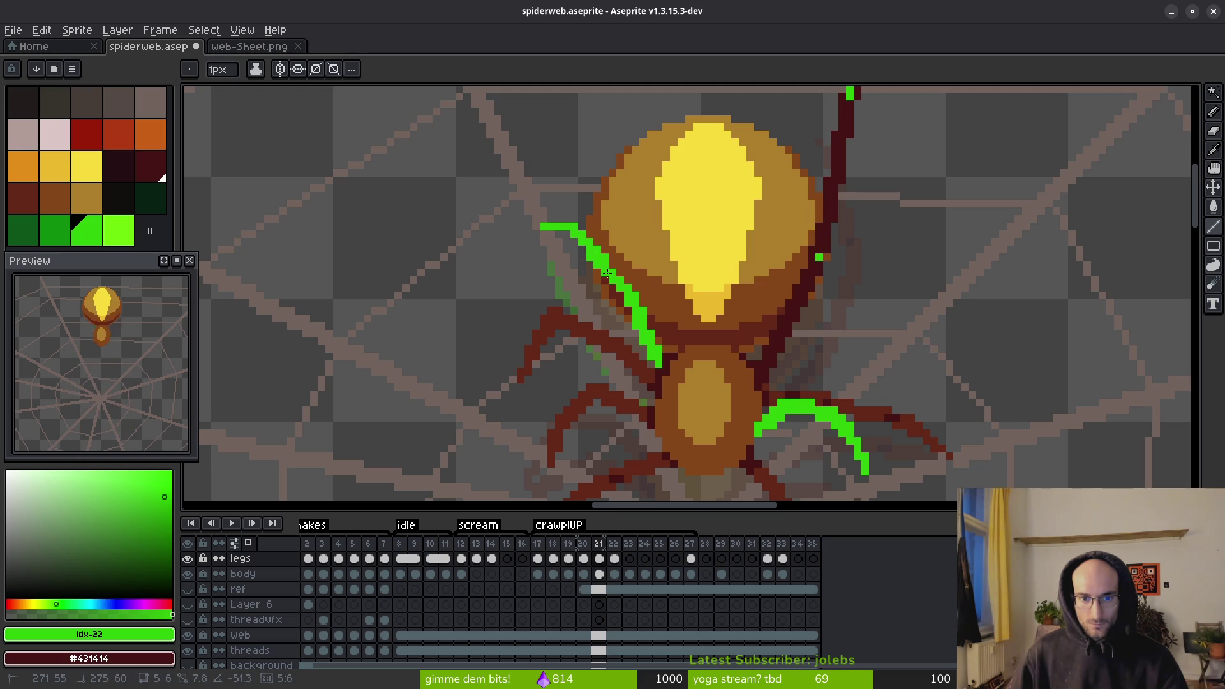
{"action": "scroll", "coordinate": [578, 247], "scroll_direction": "down", "scroll_amount": 2}
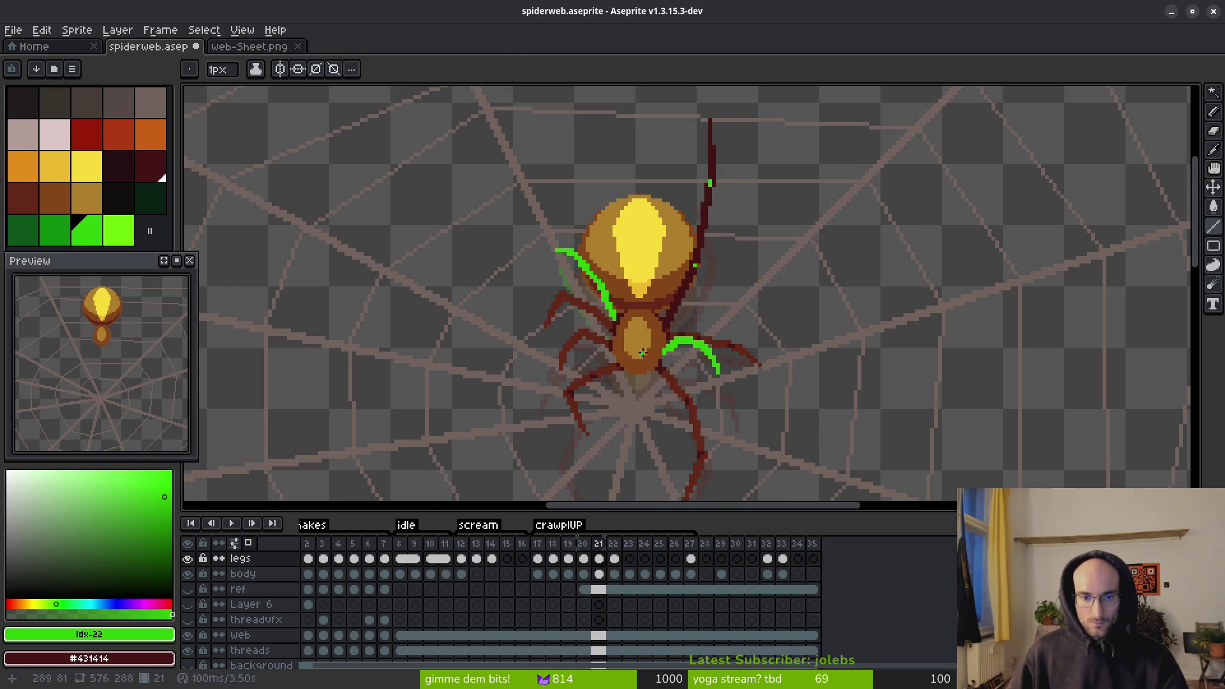
- Redraw the upper-left leg's green guide as a thicker stroke with a short tip on frame 21
{"action": "scroll", "coordinate": [678, 334], "scroll_direction": "down", "scroll_amount": 2}
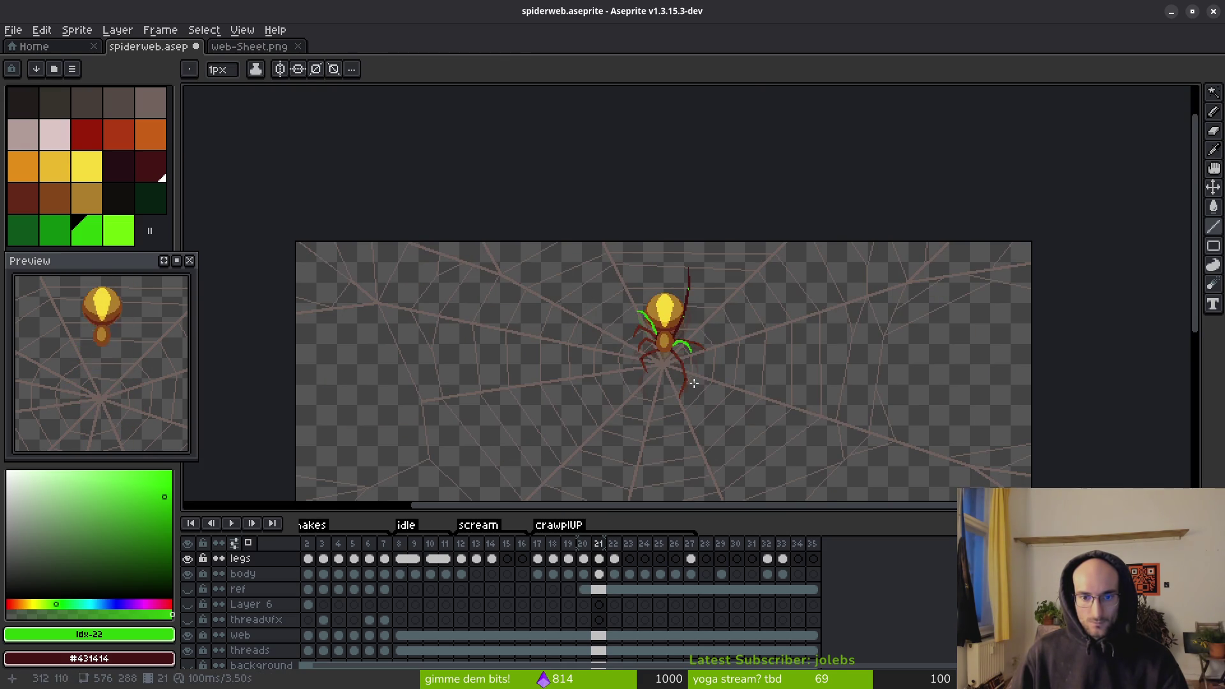
{"action": "key", "text": "comma"}
{"action": "key", "text": "period"}
{"action": "scroll", "coordinate": [663, 321], "scroll_direction": "up", "scroll_amount": 4}
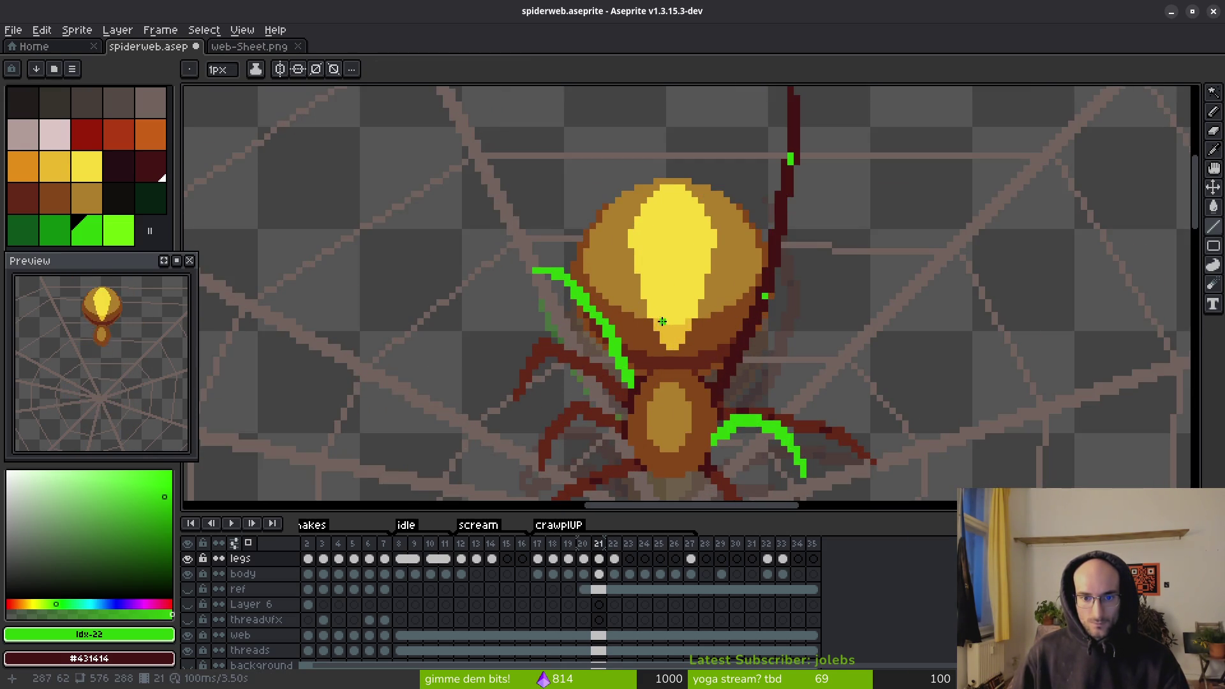
{"action": "left_click_drag", "start_coordinate": [626, 338], "coordinate": [601, 306]}
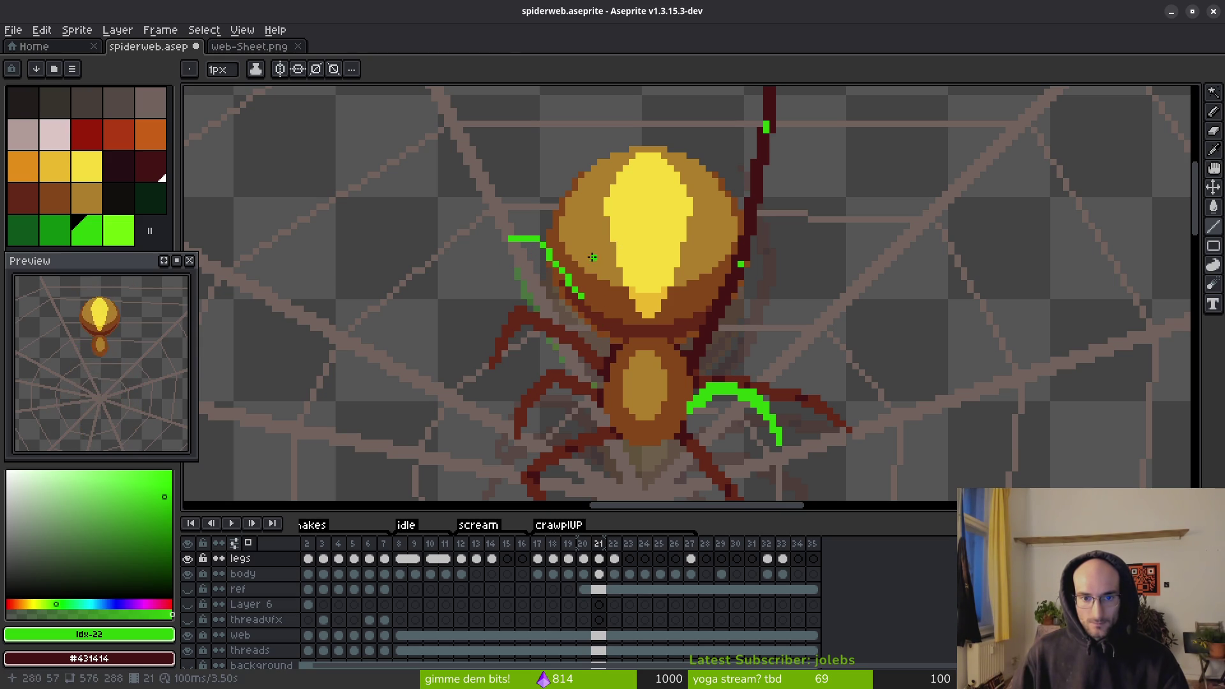
{"action": "scroll", "coordinate": [601, 328], "scroll_direction": "up", "scroll_amount": 1}
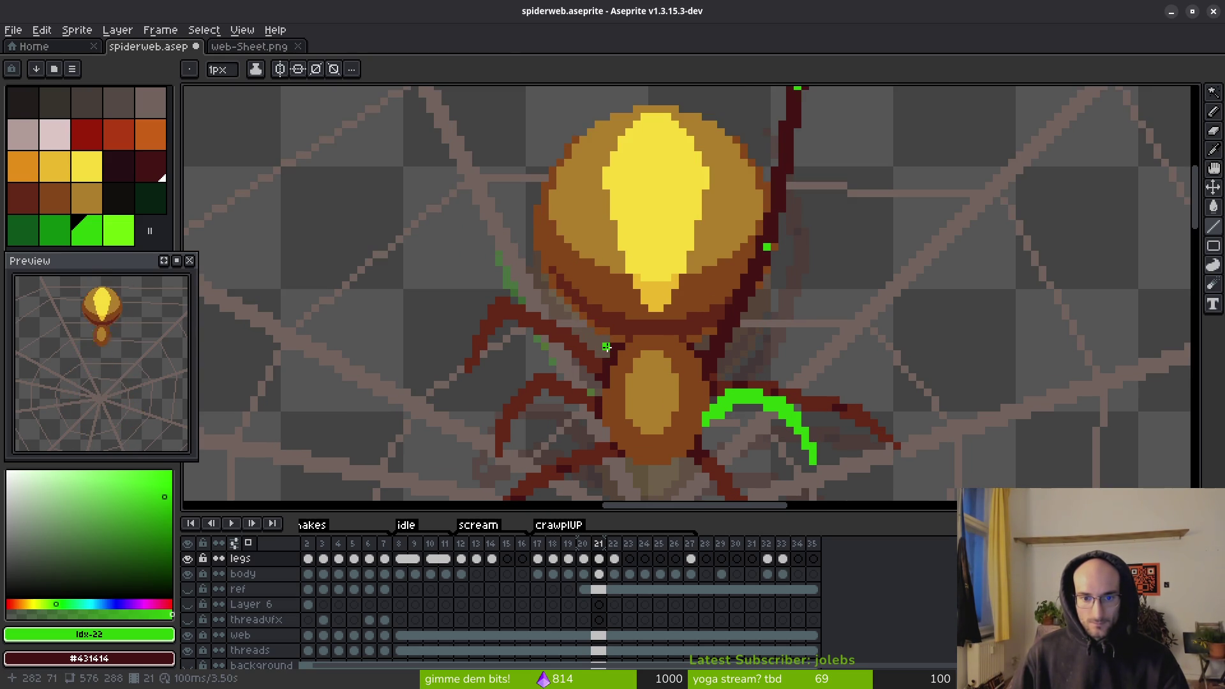
{"action": "mouse_move", "coordinate": [606, 339]}
{"action": "left_mouse_down"}
{"action": "mouse_move", "coordinate": [576, 257]}
{"action": "mouse_move", "coordinate": [583, 271]}
{"action": "left_mouse_up"}
{"action": "left_click_drag", "start_coordinate": [606, 353], "coordinate": [574, 273]}
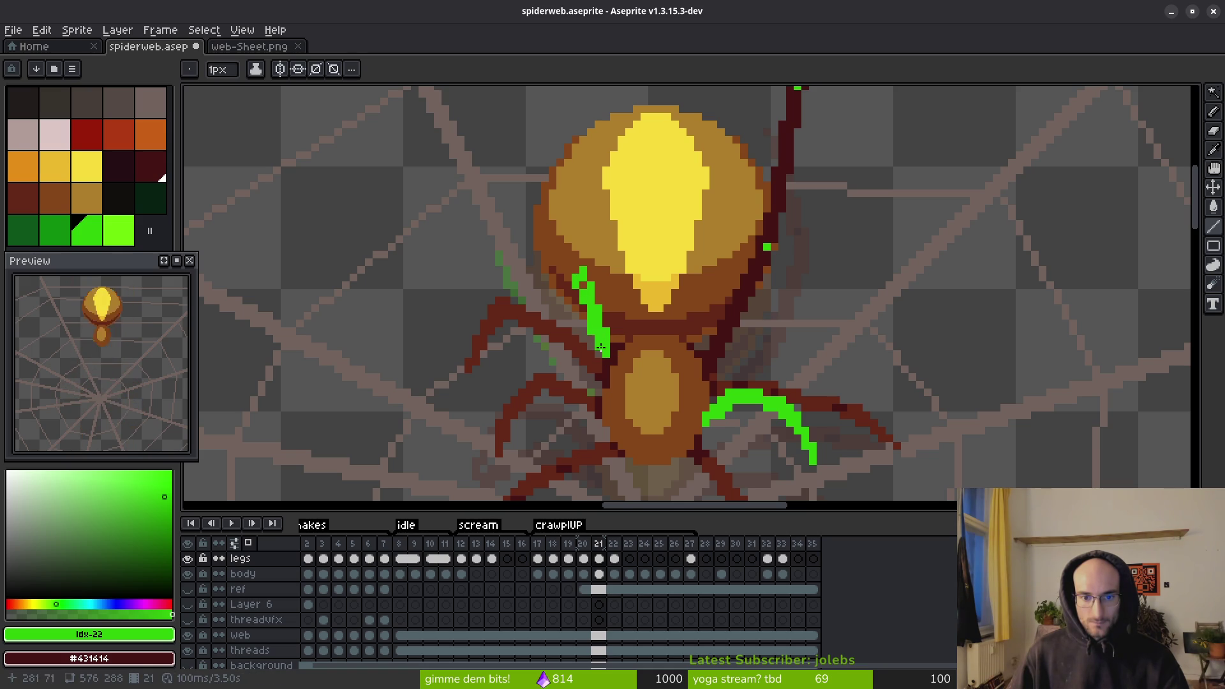
{"action": "scroll", "coordinate": [591, 293], "scroll_direction": "up", "scroll_amount": 2}
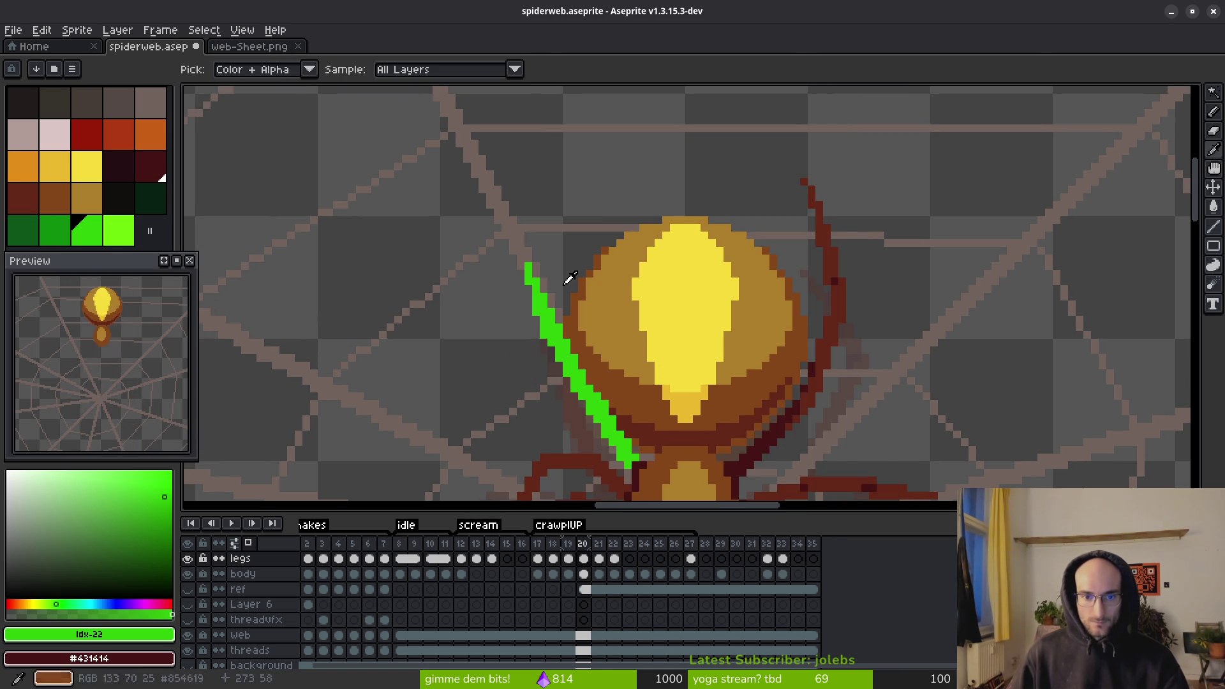
{"action": "mouse_move", "coordinate": [528, 266]}
{"action": "left_mouse_down"}
{"action": "mouse_move", "coordinate": [566, 265]}
{"action": "mouse_move", "coordinate": [566, 254]}
{"action": "mouse_move", "coordinate": [601, 308]}
{"action": "left_mouse_up"}
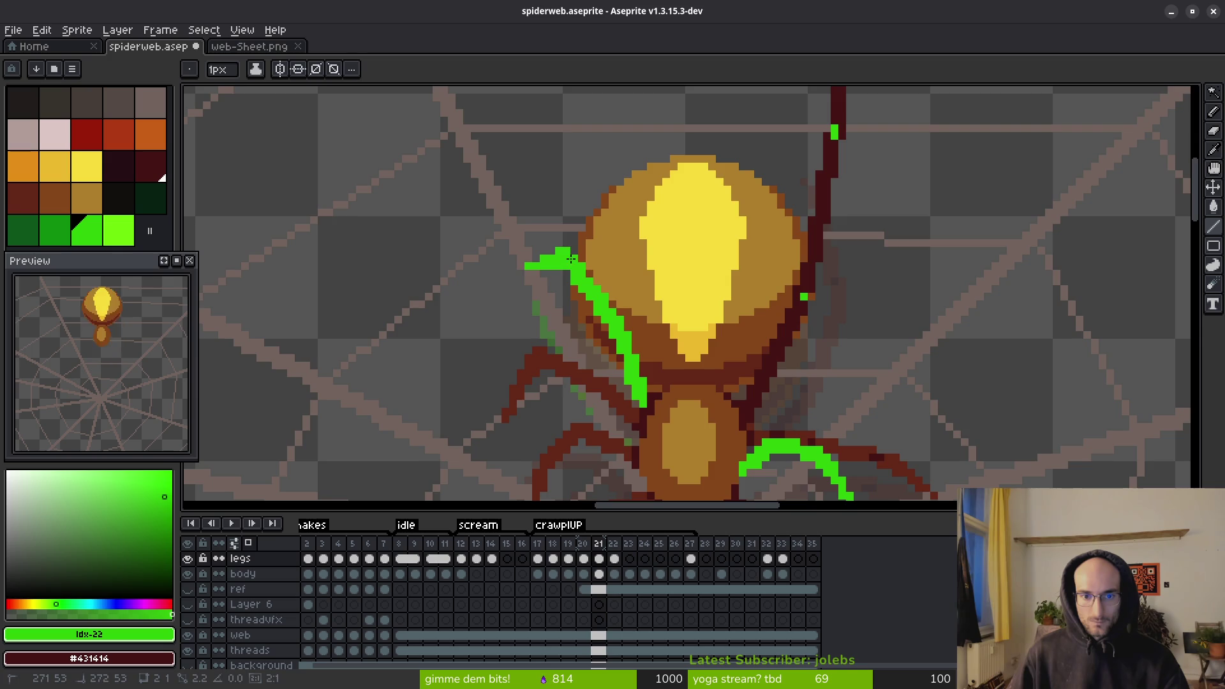
- Flip between crawlUP frames 19–21 to compare the spider's poses, returning to frame 21
{"action": "scroll", "coordinate": [603, 326], "scroll_direction": "down", "scroll_amount": 2}
{"action": "scroll", "coordinate": [629, 364], "scroll_direction": "down", "scroll_amount": 3}
{"action": "key", "text": "alt"}
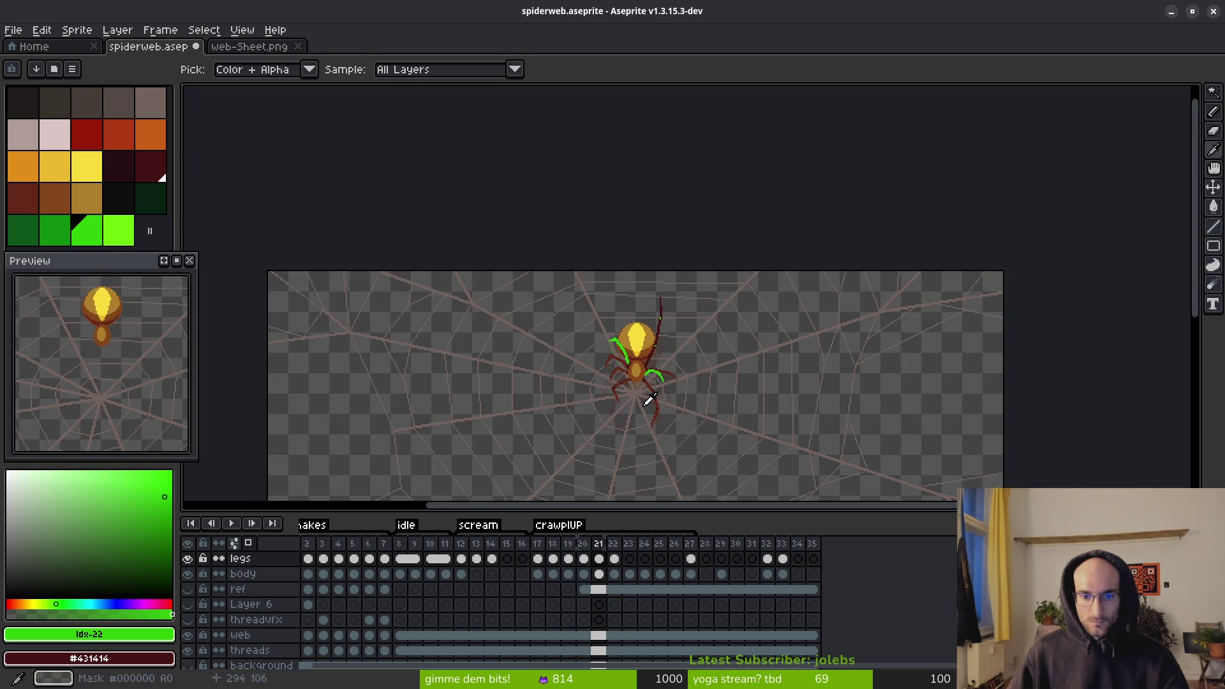
{"action": "key", "text": "comma"}
{"action": "key", "text": "comma"}
{"action": "key", "text": "period"}
{"action": "key", "text": "period"}
{"action": "key", "text": "comma"}
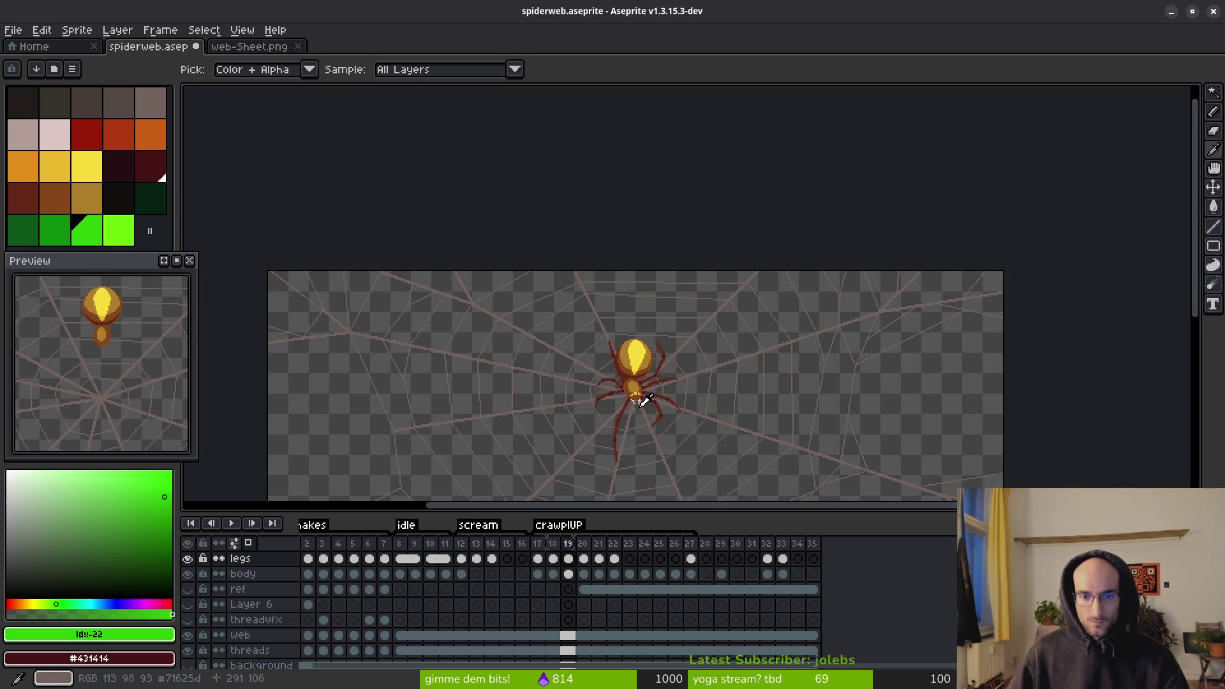
{"action": "key", "text": "comma"}
{"action": "key", "text": "period"}
{"action": "key", "text": "period"}
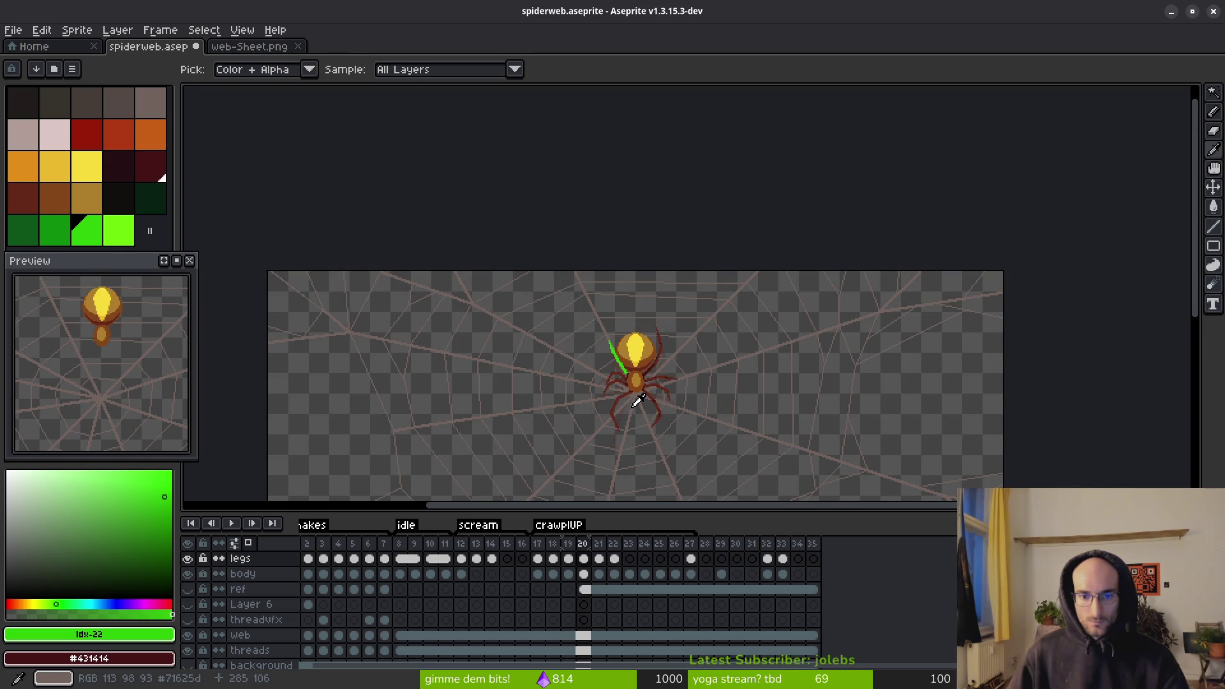
{"action": "key", "text": "comma"}
{"action": "key", "text": "period"}
{"action": "scroll", "coordinate": [618, 350], "scroll_direction": "up", "scroll_amount": 5}
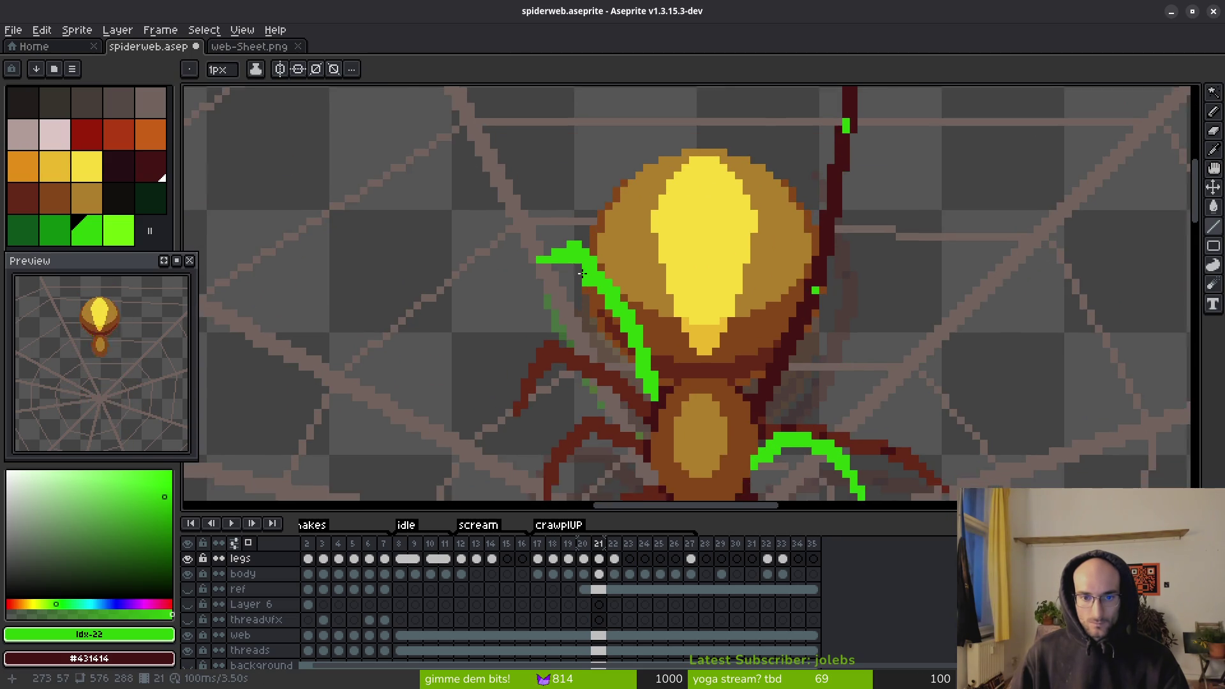
- Lasso-select the green upper-left leg, deselect, and add a green pixel on the leg's edge
{"action": "key", "text": "q"}
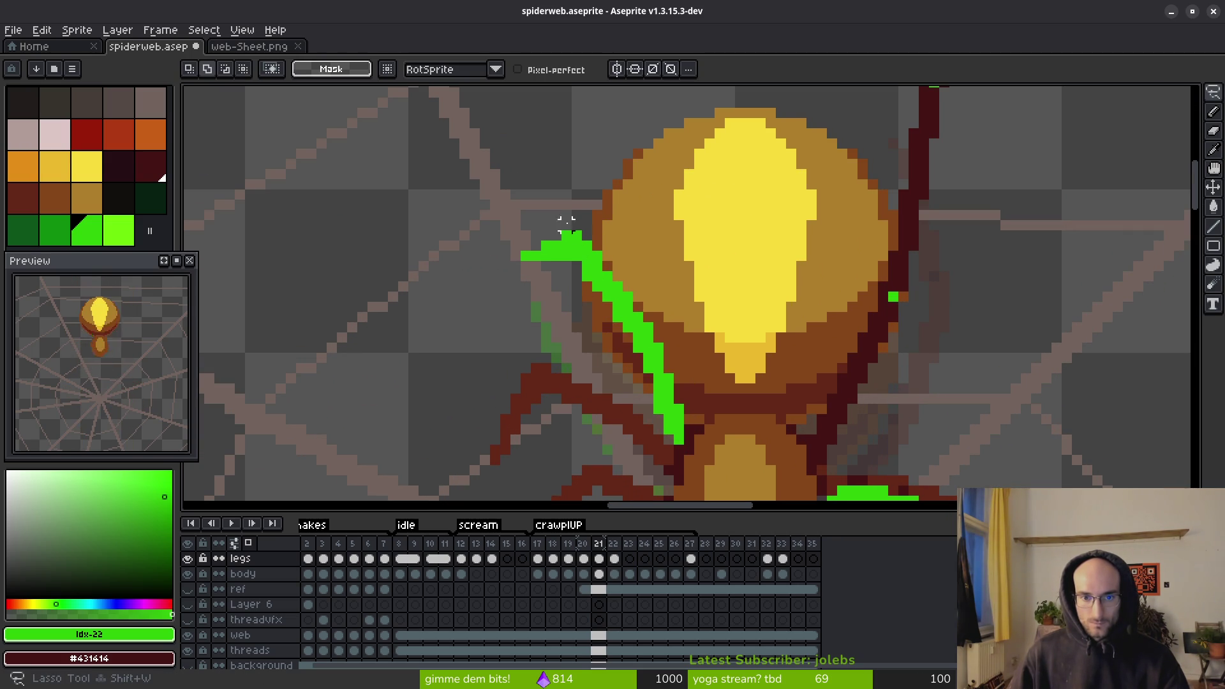
{"action": "left_click_drag", "start_coordinate": [564, 235], "coordinate": [663, 371]}
{"action": "mouse_move", "coordinate": [572, 213]}
{"action": "left_mouse_down"}
{"action": "mouse_move", "coordinate": [574, 262]}
{"action": "mouse_move", "coordinate": [670, 364]}
{"action": "mouse_move", "coordinate": [613, 212]}
{"action": "mouse_move", "coordinate": [566, 225]}
{"action": "left_mouse_up"}
{"action": "key", "text": "ctrl+d"}
{"action": "key", "text": "b"}
{"action": "scroll", "coordinate": [732, 380], "scroll_direction": "up", "scroll_amount": 2}
{"action": "left_click", "coordinate": [506, 360]}
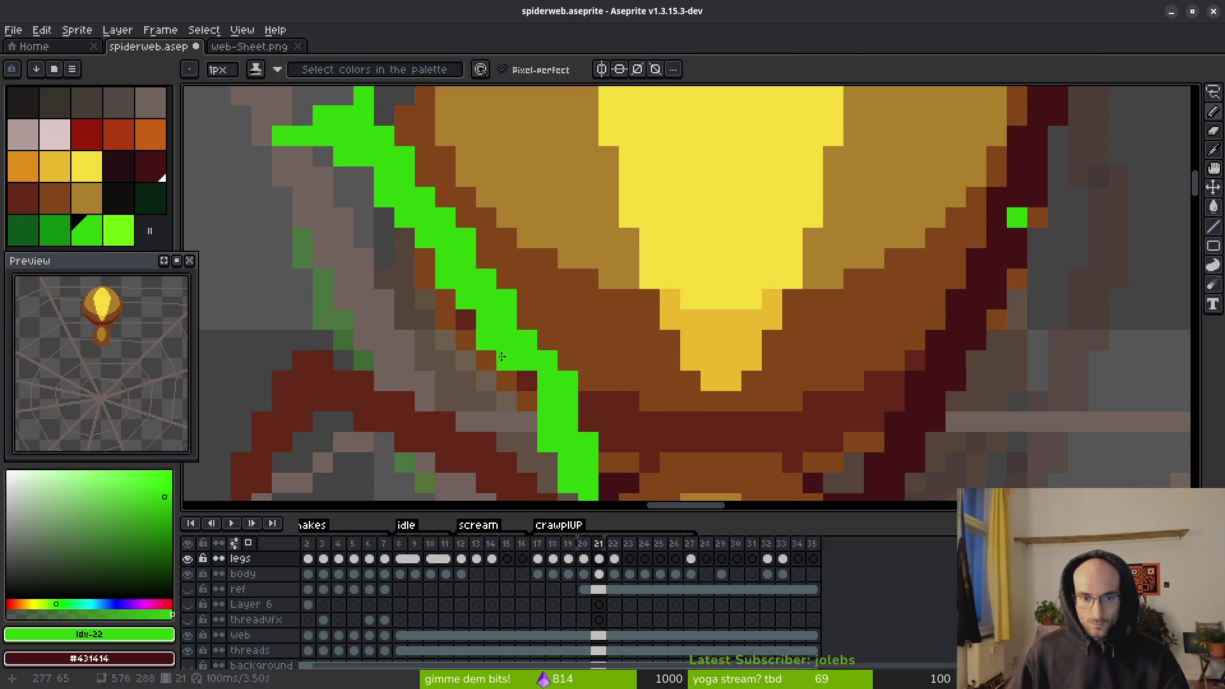
{"action": "scroll", "coordinate": [553, 427], "scroll_direction": "down", "scroll_amount": 2}
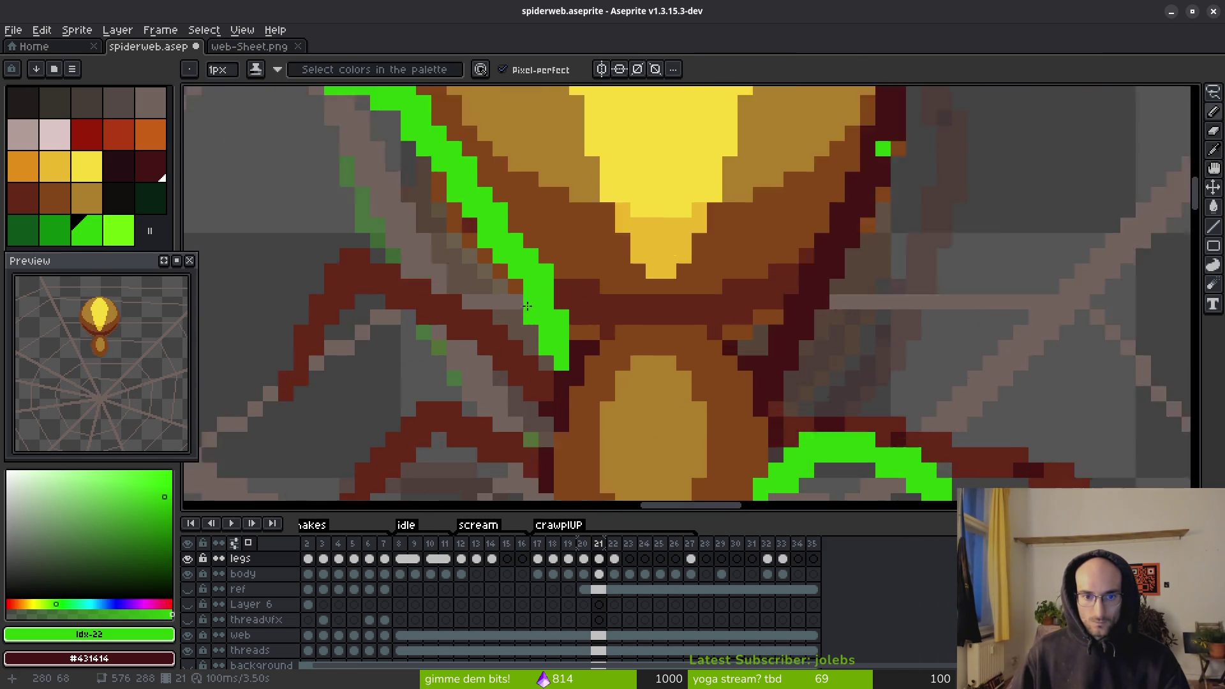
{"action": "scroll", "coordinate": [513, 281], "scroll_direction": "up", "scroll_amount": 2}
- Erase the stray green pixel on top of the leg
{"action": "key", "text": "e"}
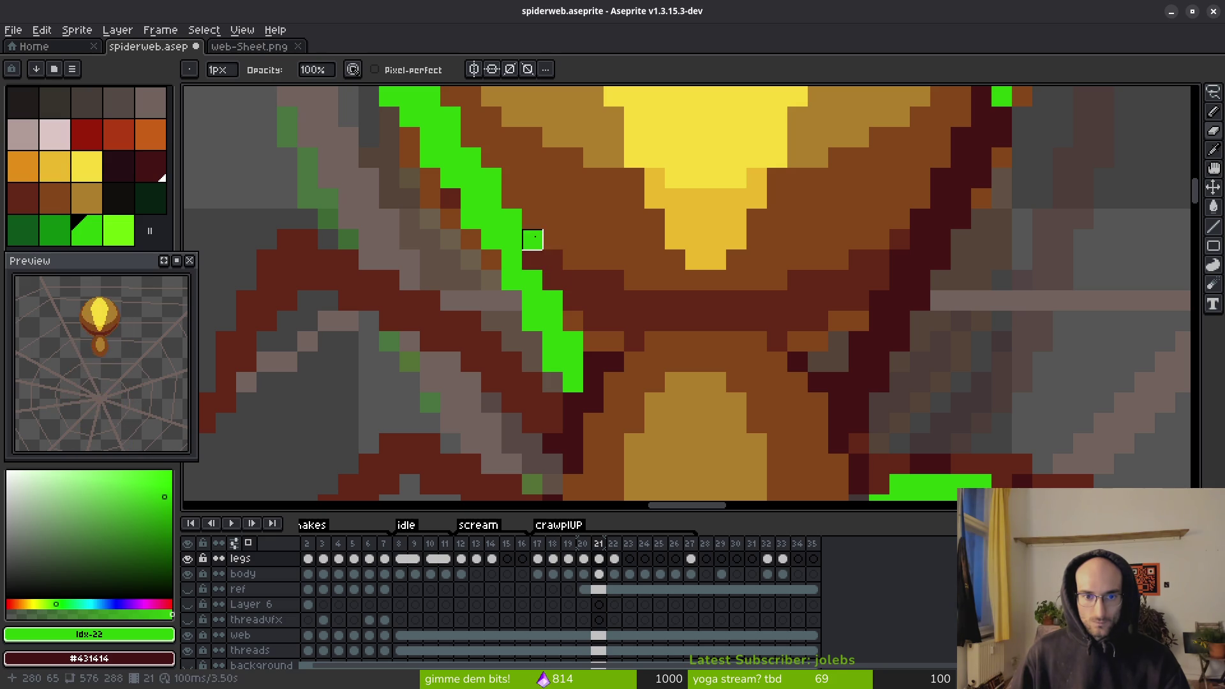
{"action": "scroll", "coordinate": [533, 239], "scroll_direction": "down", "scroll_amount": 2}
{"action": "scroll", "coordinate": [536, 320], "scroll_direction": "up", "scroll_amount": 2}
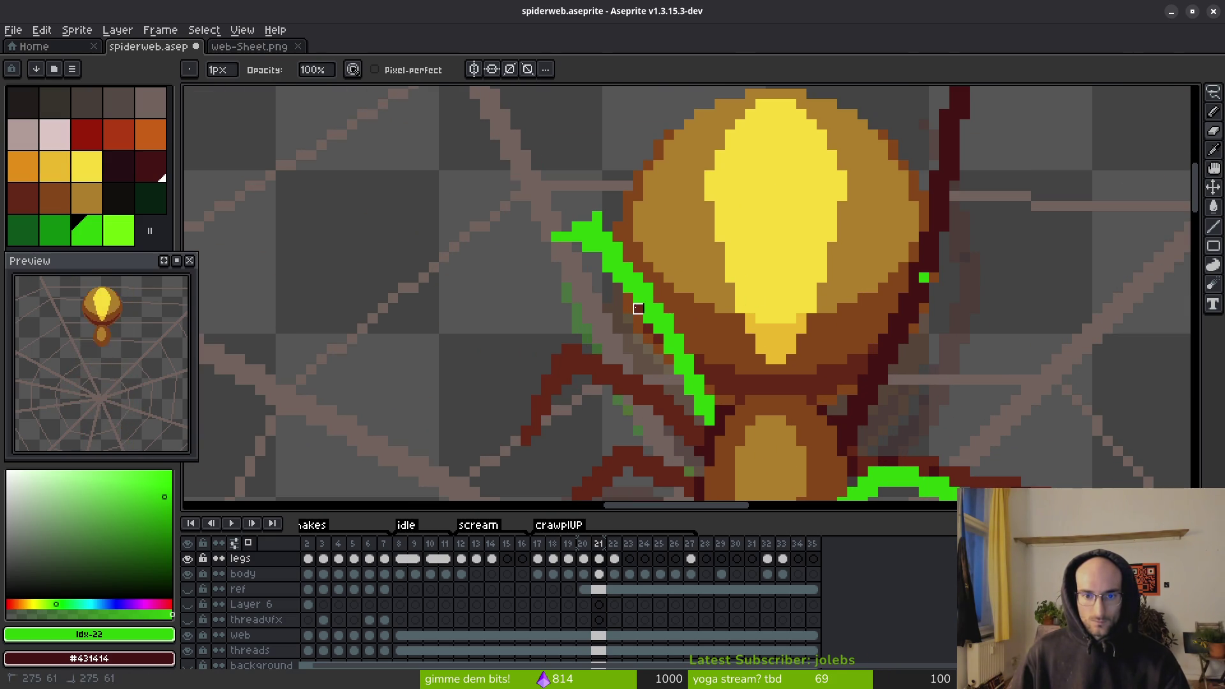
{"action": "key", "text": "alt"}
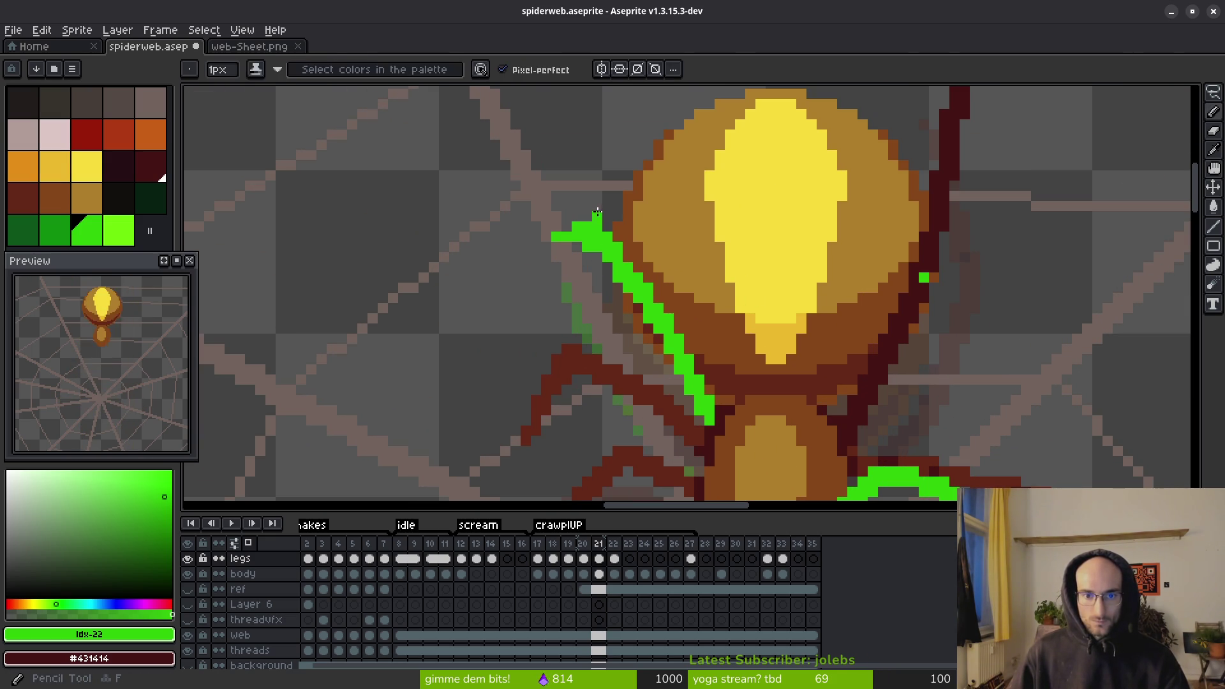
{"action": "left_click", "coordinate": [598, 216]}
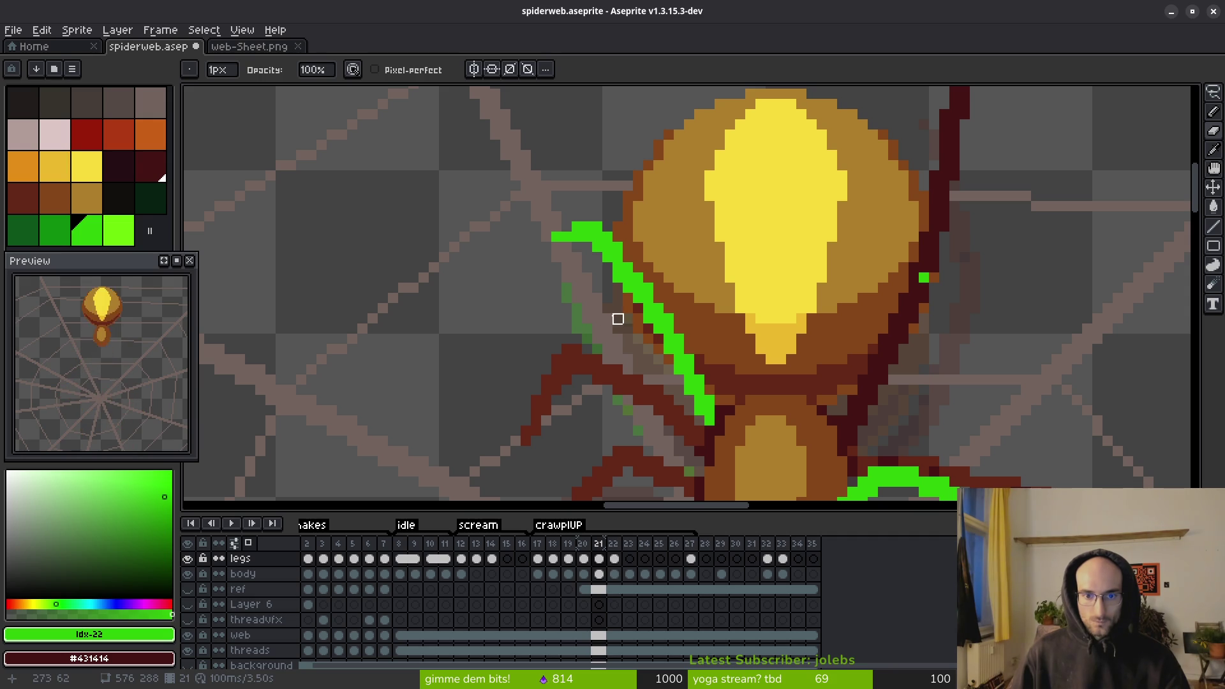
{"action": "scroll", "coordinate": [610, 337], "scroll_direction": "down", "scroll_amount": 2}
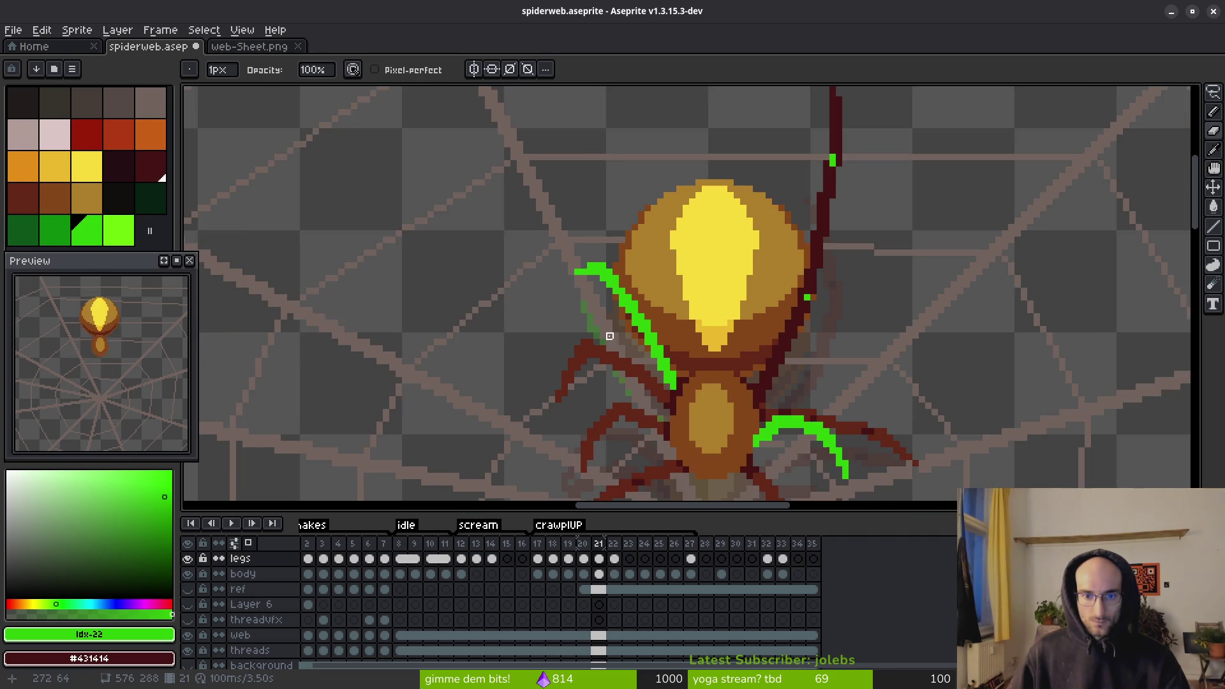
{"action": "scroll", "coordinate": [601, 255], "scroll_direction": "up", "scroll_amount": 3}
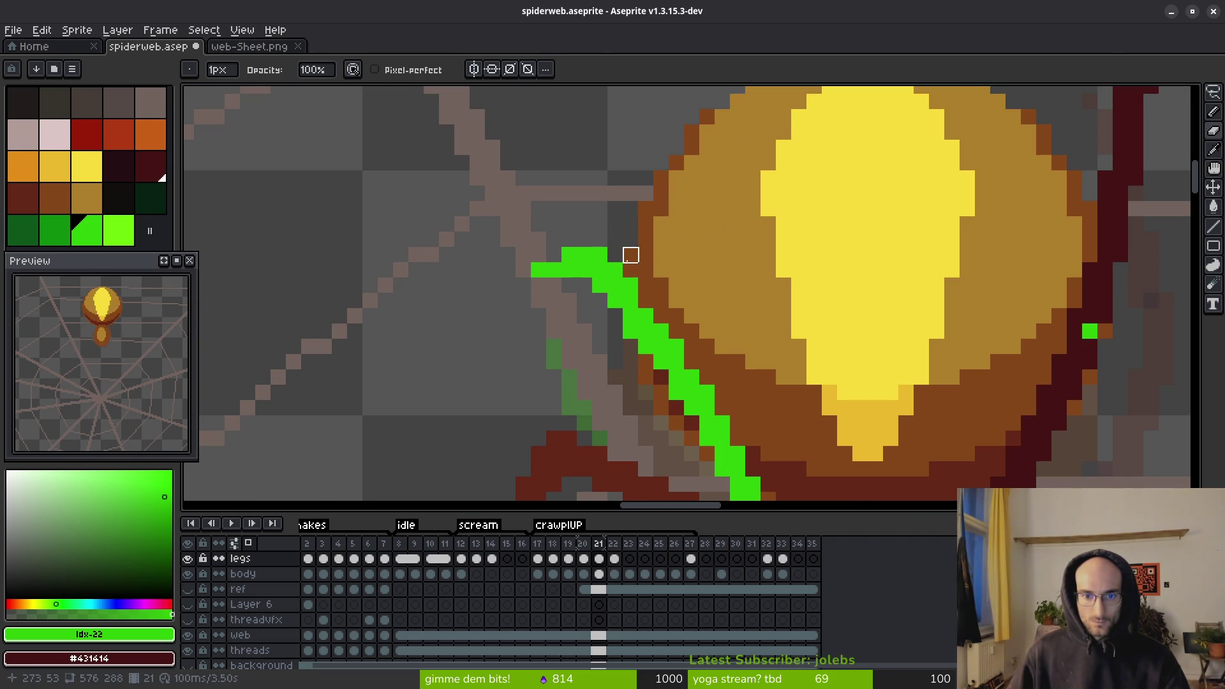
- Paint dark maroon pixels into the green leg, moving a misplaced one just above
{"action": "key", "text": "b"}
{"action": "right_click", "coordinate": [600, 270]}
{"action": "left_click_drag", "start_coordinate": [634, 346], "coordinate": [570, 247]}
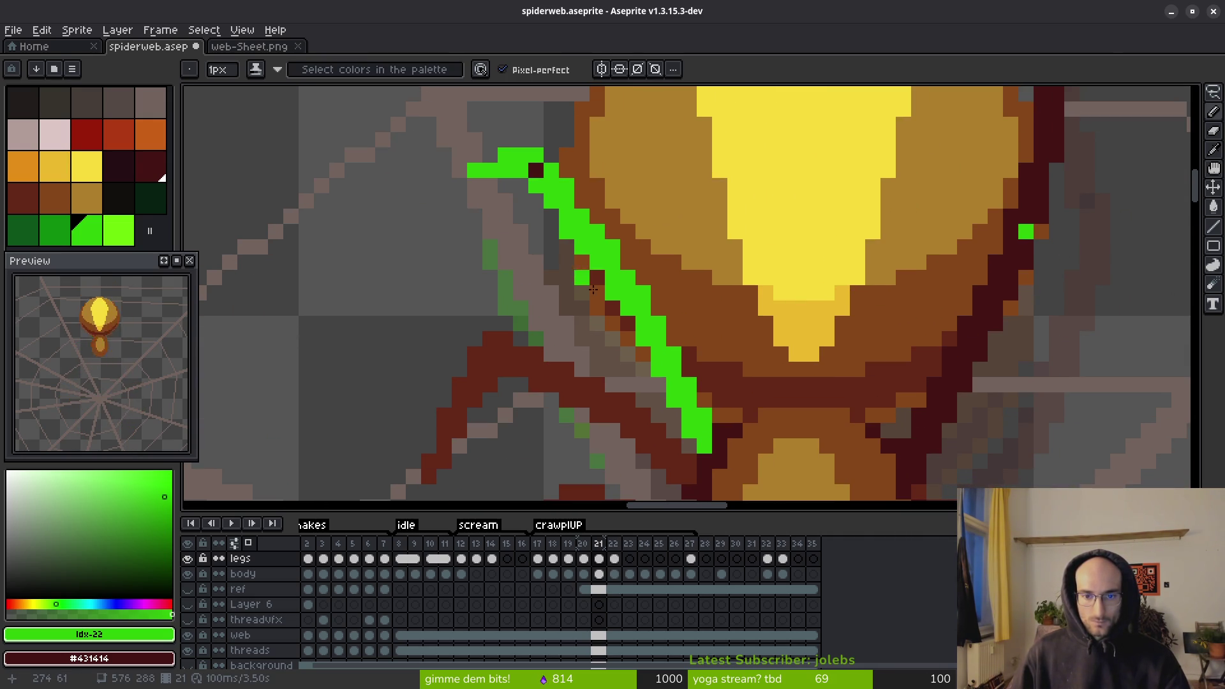
{"action": "right_click", "coordinate": [640, 323]}
{"action": "scroll", "coordinate": [640, 323], "scroll_direction": "down", "scroll_amount": 2}
{"action": "scroll", "coordinate": [606, 288], "scroll_direction": "up", "scroll_amount": 3}
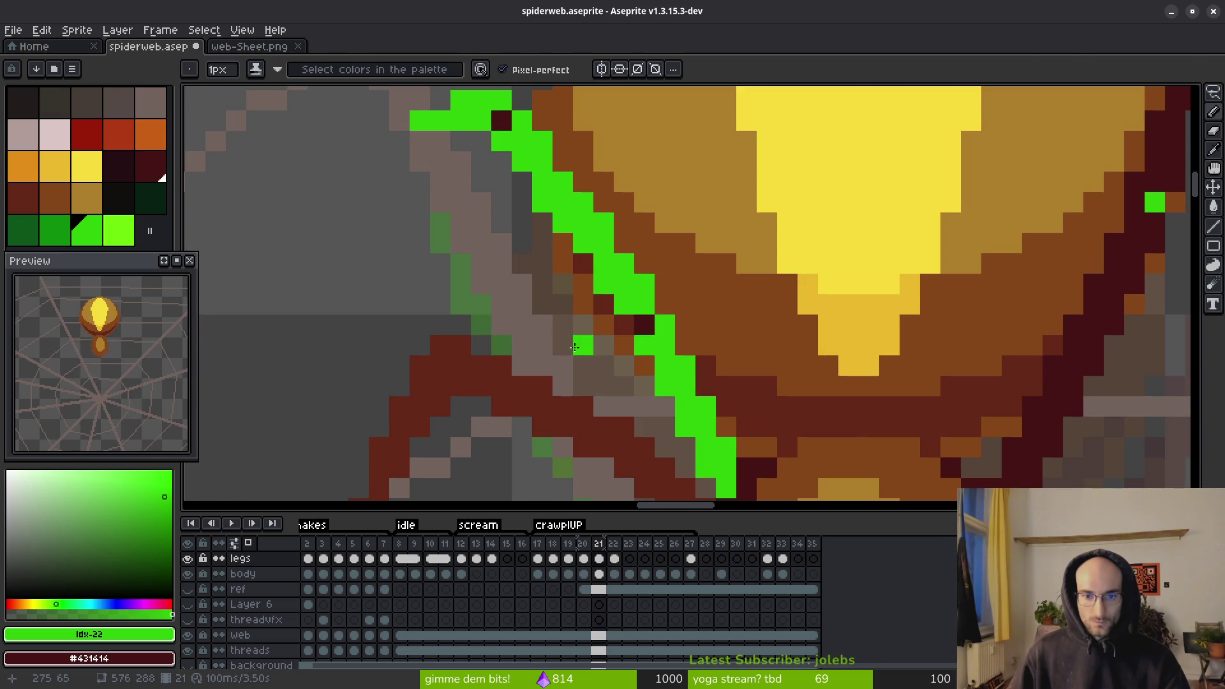
{"action": "key", "text": "e"}
{"action": "left_click", "coordinate": [644, 324]}
{"action": "key", "text": "b"}
{"action": "scroll", "coordinate": [645, 312], "scroll_direction": "up", "scroll_amount": 1}
{"action": "right_click", "coordinate": [643, 300]}
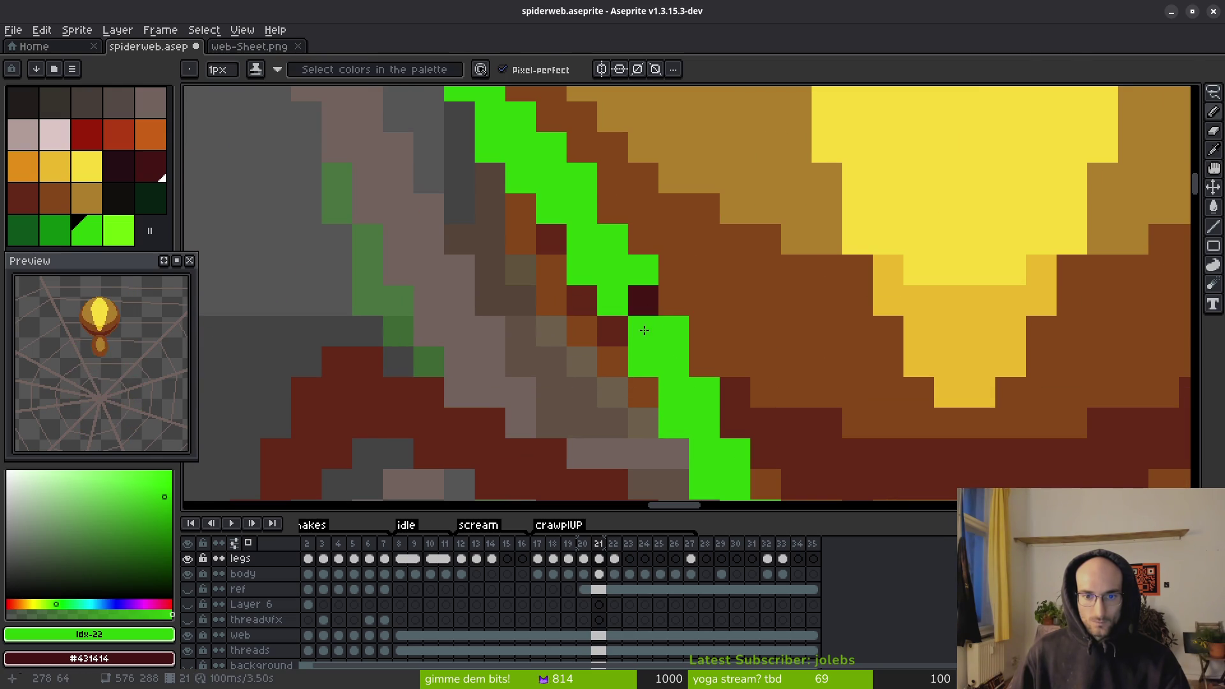
{"action": "scroll", "coordinate": [631, 315], "scroll_direction": "down", "scroll_amount": 2}
- Try flood-filling the three green leg pieces with the brown body colour, then undo it
{"action": "left_click", "coordinate": [652, 320], "text": "alt"}
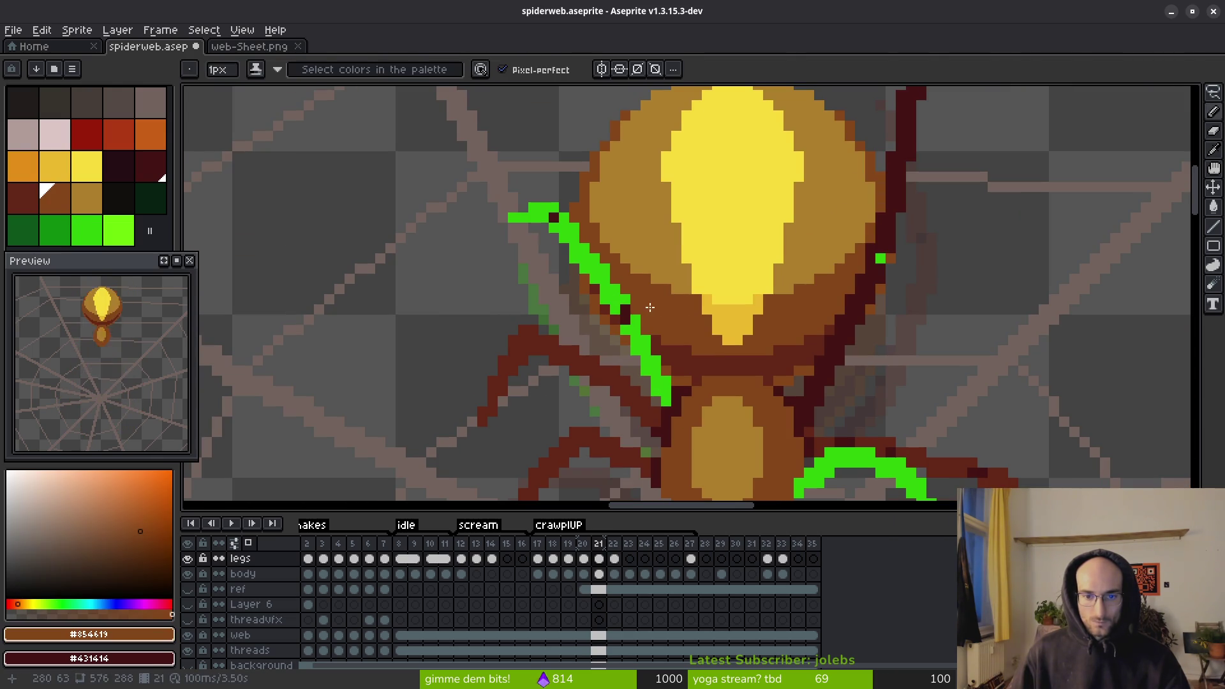
{"action": "key", "text": "g"}
{"action": "left_click", "coordinate": [614, 292]}
{"action": "left_click", "coordinate": [636, 340]}
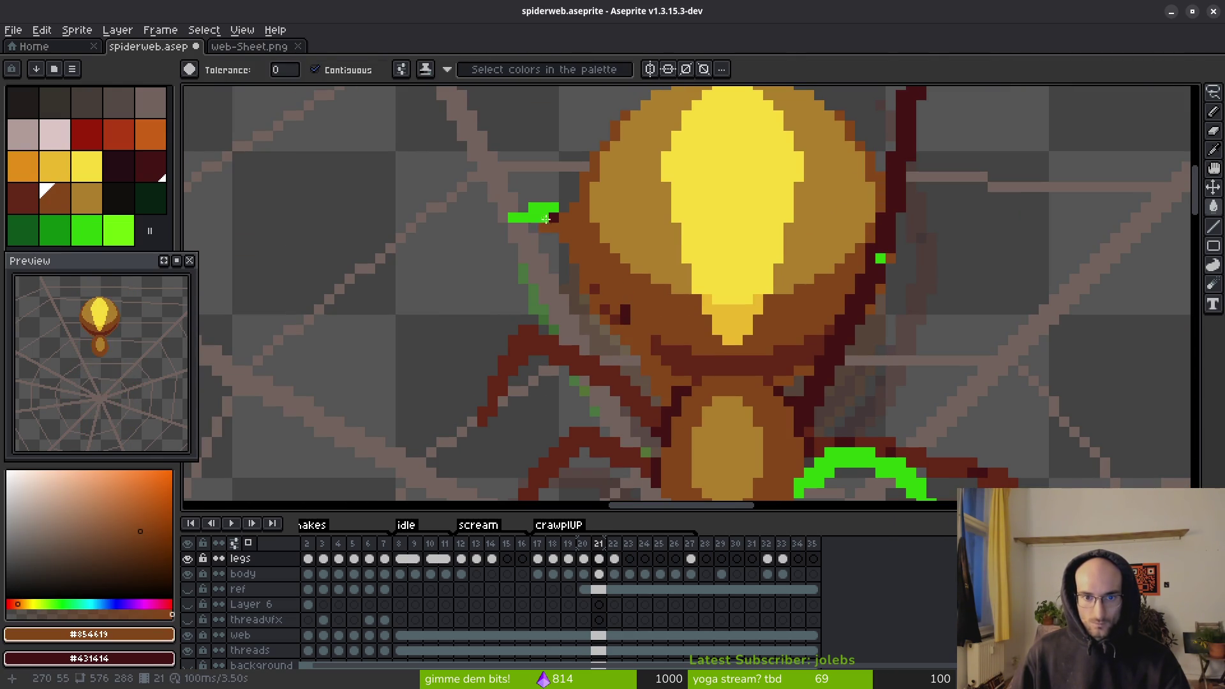
{"action": "left_click", "coordinate": [543, 209]}
{"action": "scroll", "coordinate": [613, 335], "scroll_direction": "down", "scroll_amount": 2}
{"action": "key", "text": "ctrl+z"}
{"action": "key", "text": "ctrl+z"}
{"action": "key", "text": "ctrl+z"}
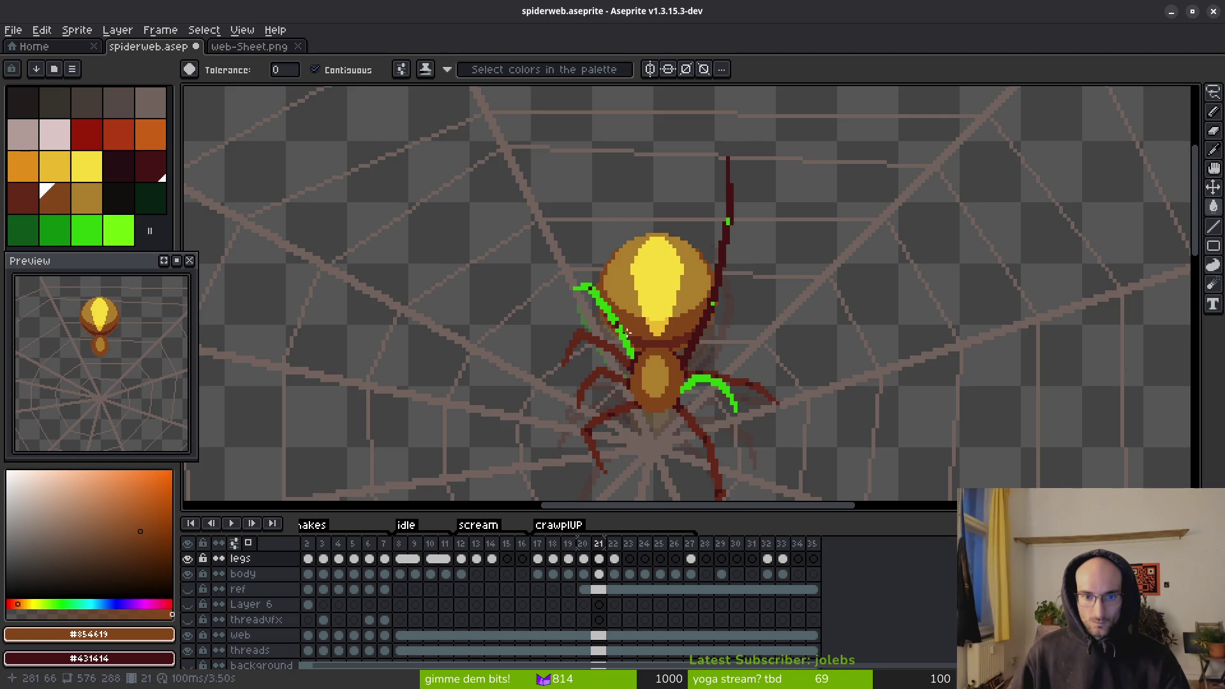
{"action": "scroll", "coordinate": [617, 338], "scroll_direction": "up", "scroll_amount": 4}
- Fill the upper leg segment dark maroon and turn a couple of leg pixels green
{"action": "left_click", "coordinate": [618, 349], "text": "alt"}
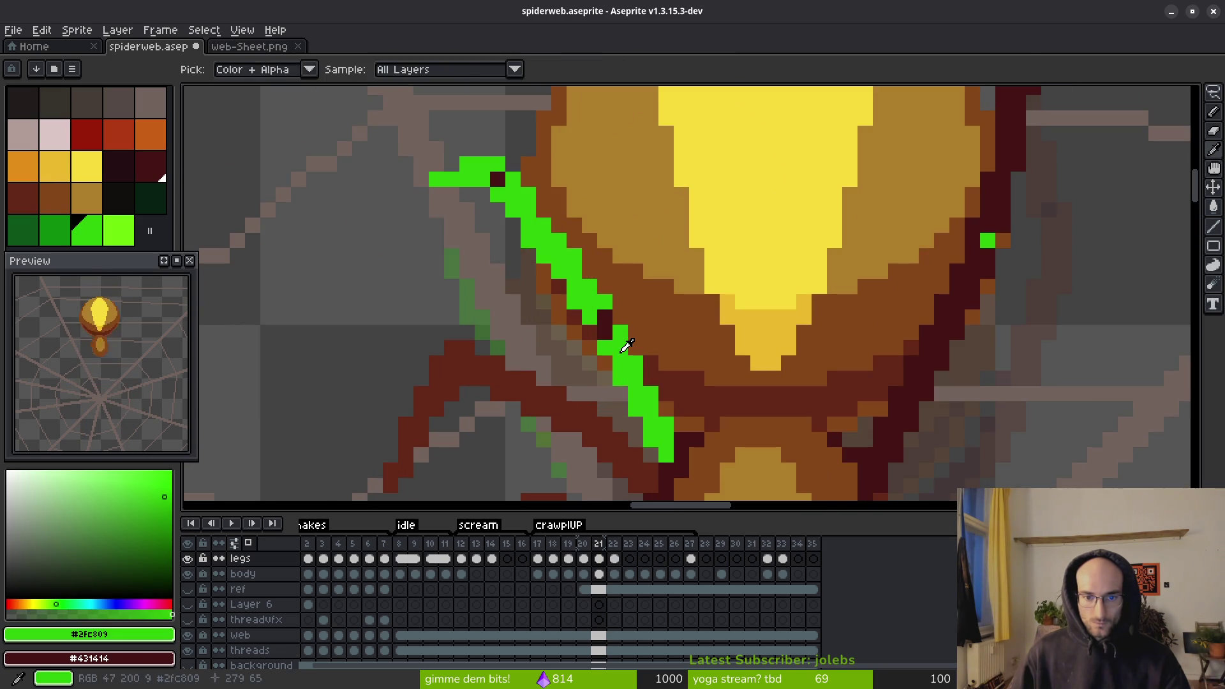
{"action": "right_click", "coordinate": [602, 305]}
{"action": "left_click", "coordinate": [604, 319]}
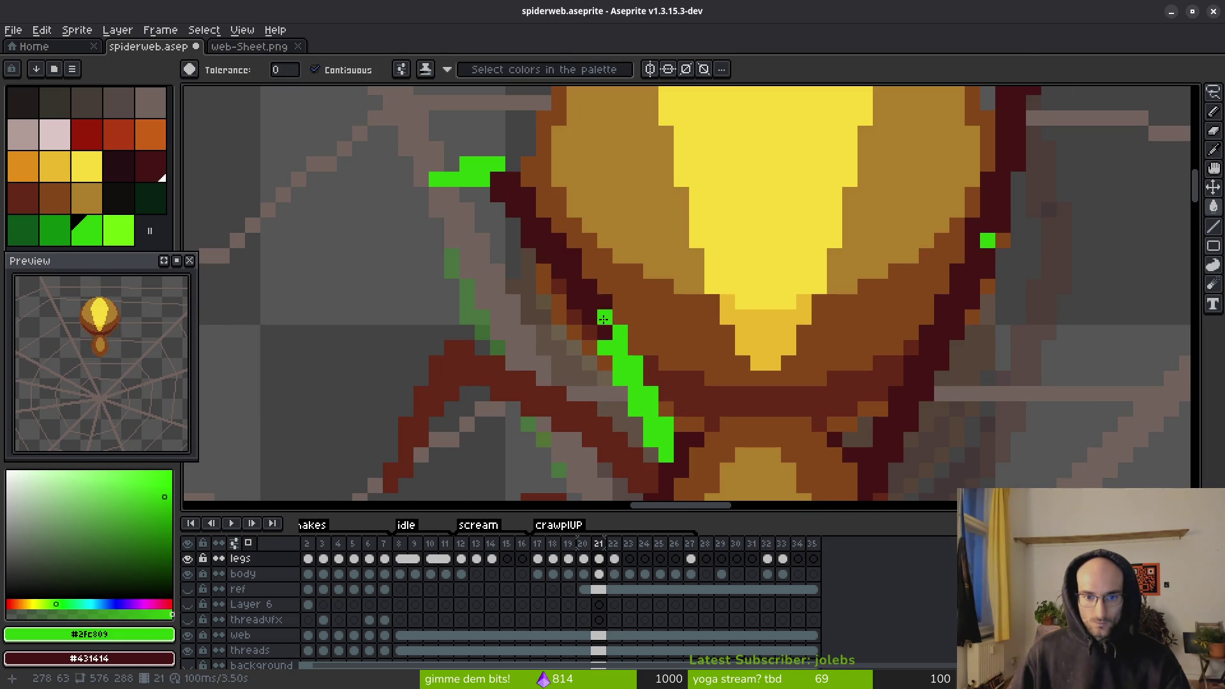
{"action": "key", "text": "b"}
{"action": "left_click", "coordinate": [606, 334]}
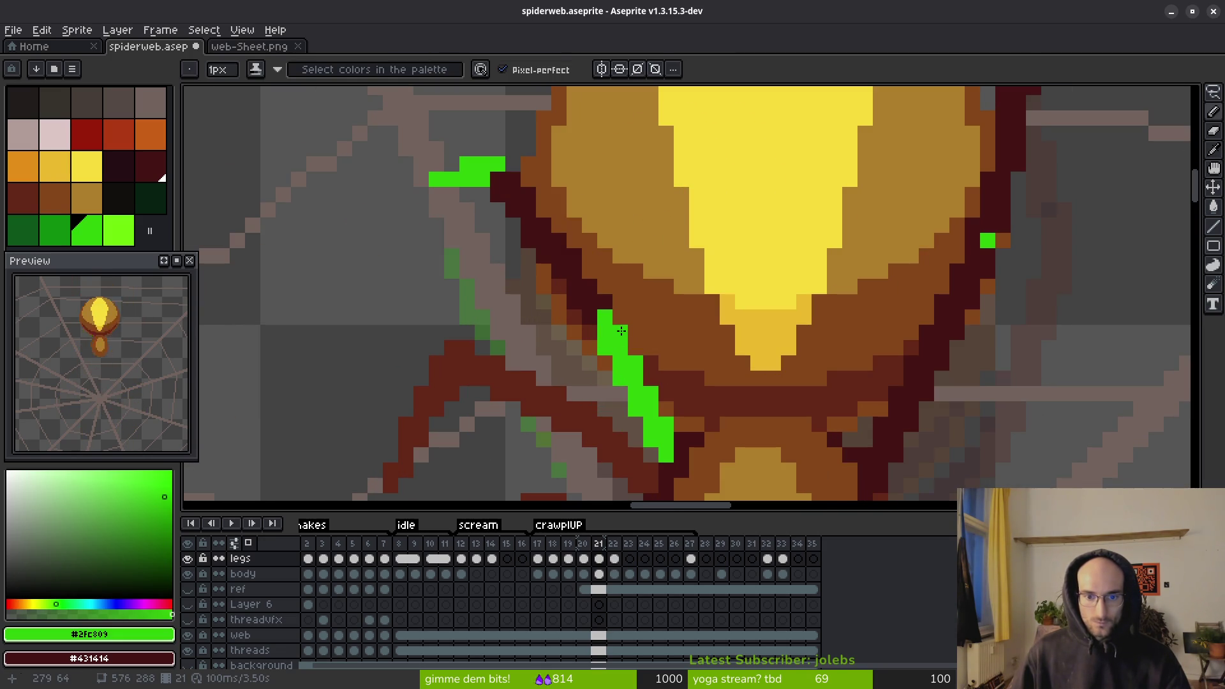
{"action": "right_click", "coordinate": [621, 331]}
- Fill the lower leg and remaining green patch maroon, leaving single green marker pixels
{"action": "key", "text": "g"}
{"action": "right_click", "coordinate": [626, 369]}
{"action": "left_click", "coordinate": [586, 315]}
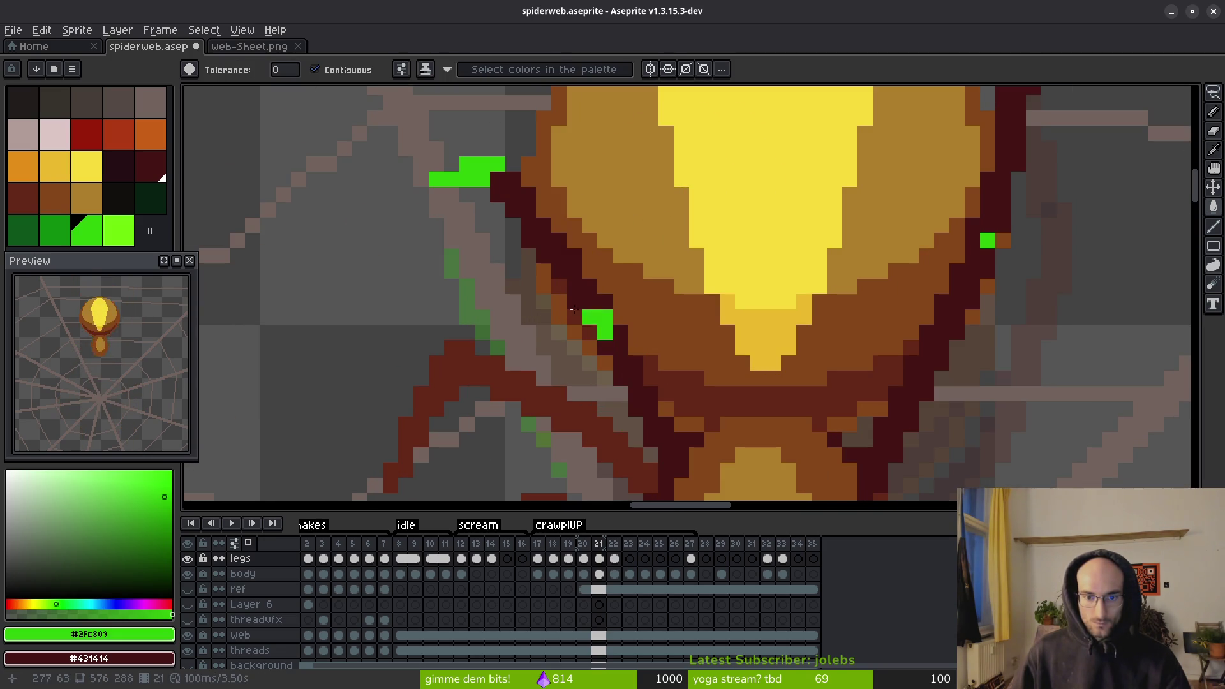
{"action": "right_click", "coordinate": [477, 167]}
{"action": "key", "text": "b"}
{"action": "left_click", "coordinate": [528, 209]}
{"action": "scroll", "coordinate": [569, 305], "scroll_direction": "down", "scroll_amount": 3}
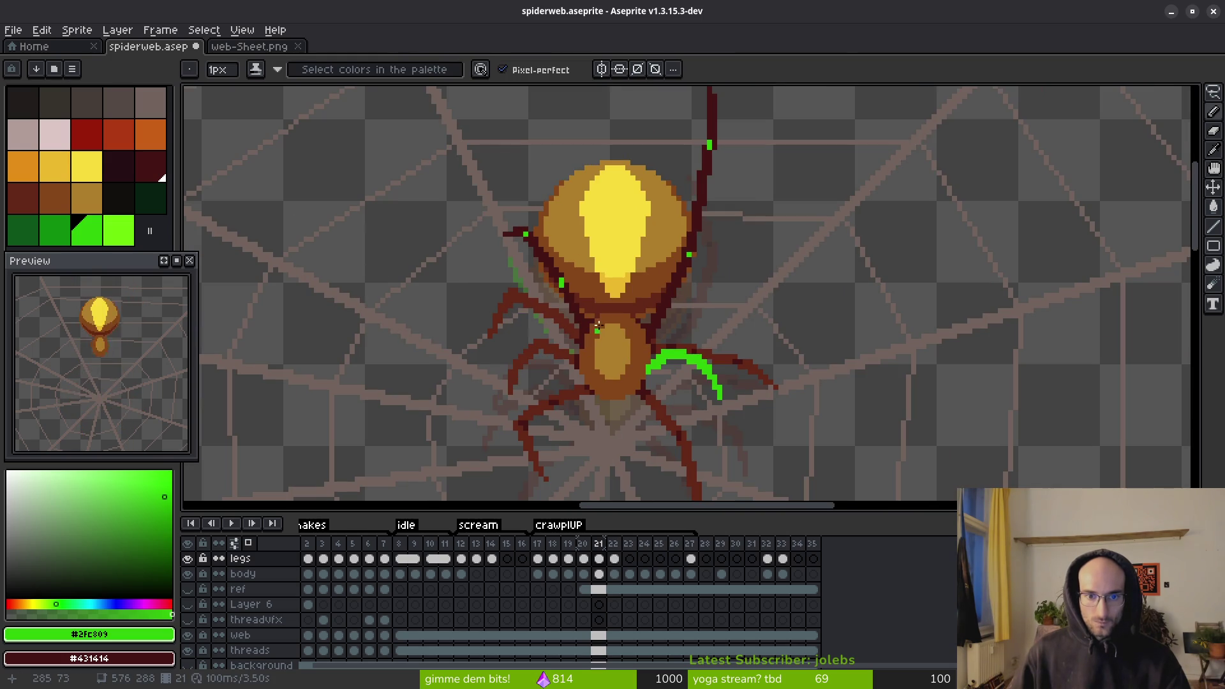
{"action": "scroll", "coordinate": [598, 325], "scroll_direction": "down", "scroll_amount": 3}
{"action": "key", "text": "comma"}
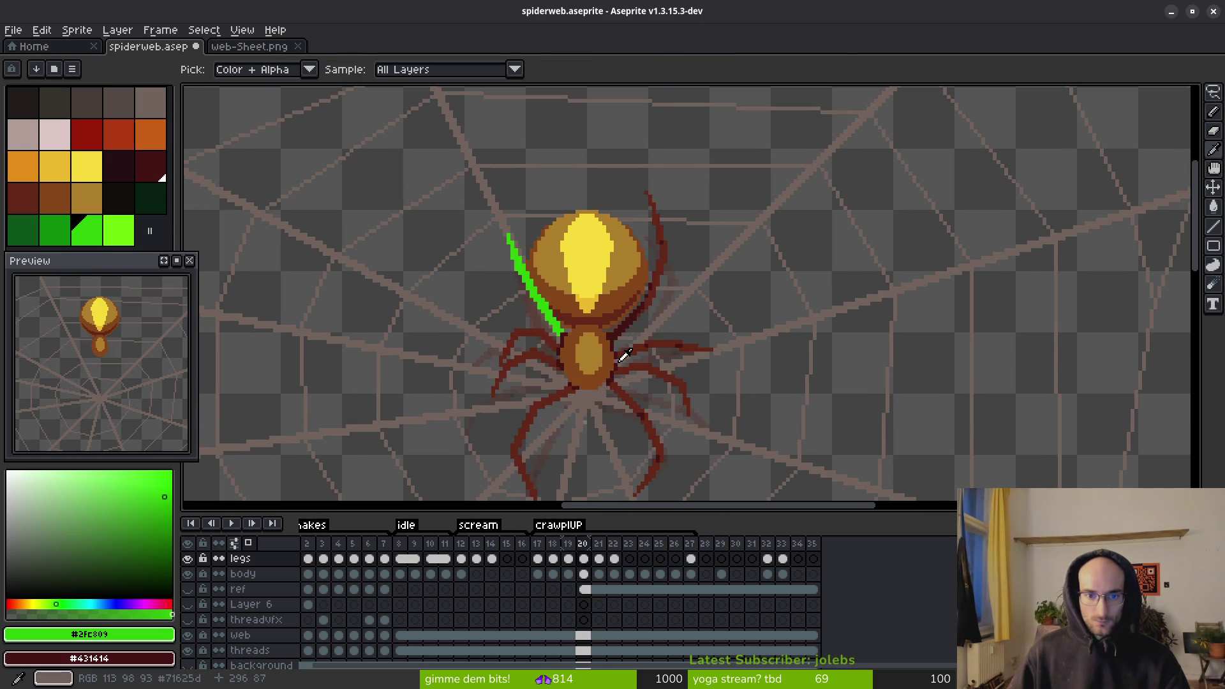
- Fill frame 20's green leg line with dark maroon
{"action": "key", "text": "period"}
{"action": "key", "text": "comma"}
{"action": "key", "text": "g"}
{"action": "scroll", "coordinate": [596, 356], "scroll_direction": "up", "scroll_amount": 2}
{"action": "right_click", "coordinate": [595, 355]}
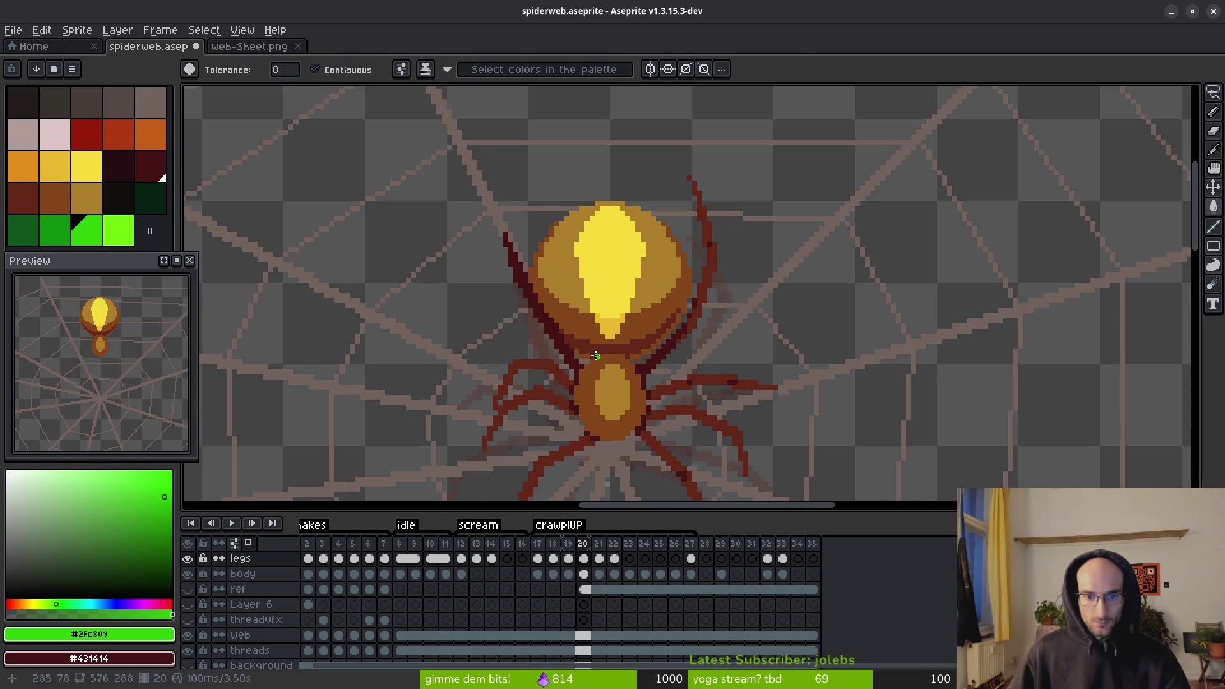
- On frame 19, turn five leg pixels bright green as markers
{"action": "key", "text": "i"}
{"action": "key", "text": "comma"}
{"action": "key", "text": "w"}
{"action": "scroll", "coordinate": [596, 344], "scroll_direction": "down", "scroll_amount": 2}
{"action": "scroll", "coordinate": [594, 300], "scroll_direction": "up", "scroll_amount": 3}
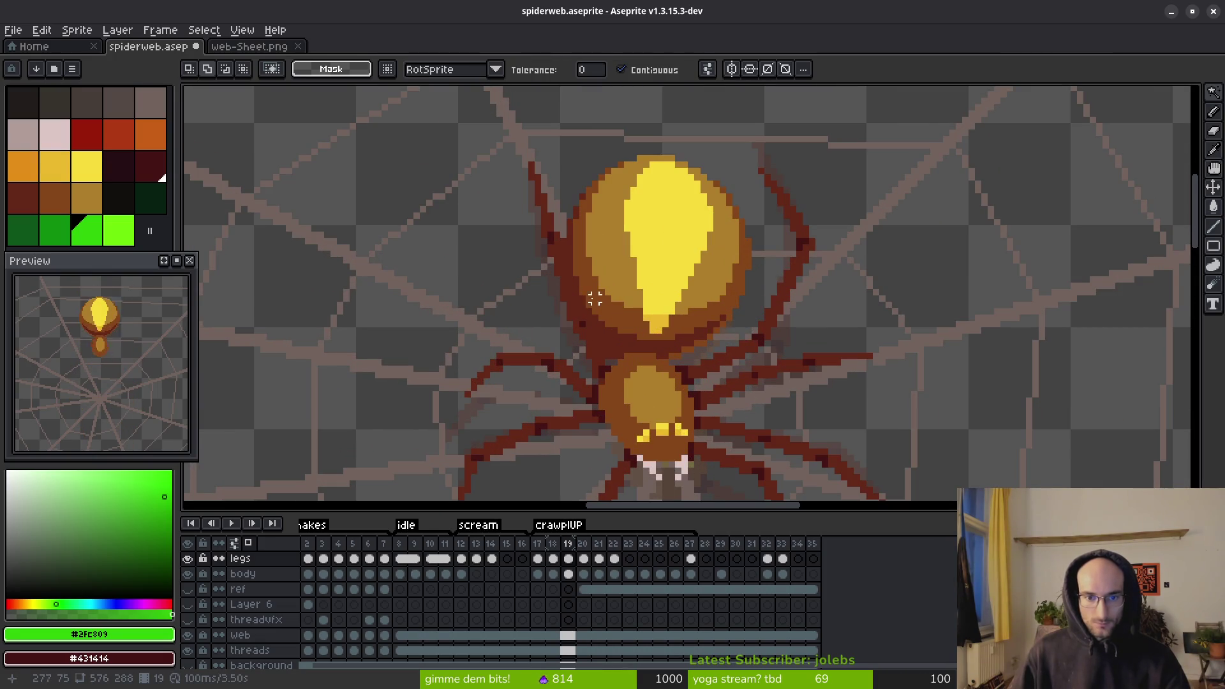
{"action": "key", "text": "g"}
{"action": "left_click", "coordinate": [574, 310]}
{"action": "scroll", "coordinate": [574, 310], "scroll_direction": "up", "scroll_amount": 3}
{"action": "left_click", "coordinate": [578, 265]}
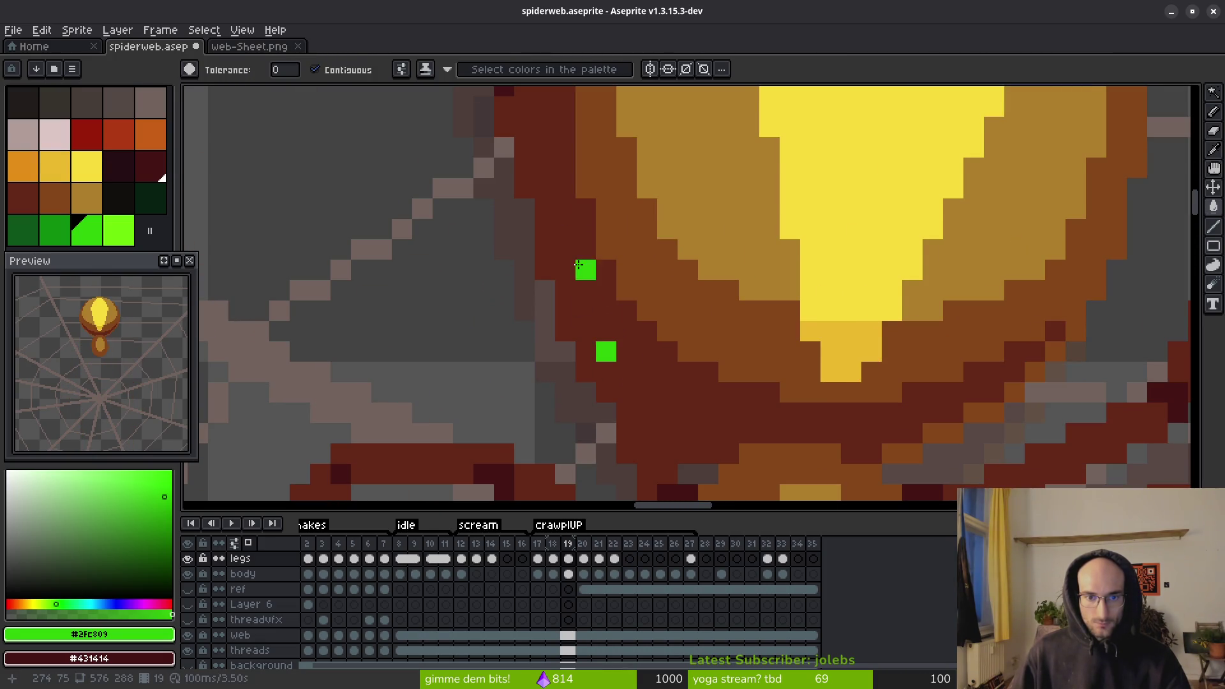
{"action": "left_click_drag", "start_coordinate": [578, 265], "coordinate": [608, 409]}
{"action": "left_click", "coordinate": [532, 192]}
{"action": "left_click", "coordinate": [532, 213]}
{"action": "left_click", "coordinate": [553, 233]}
- Hide and re-show the body layer to check the leg markers
{"action": "scroll", "coordinate": [527, 162], "scroll_direction": "down", "scroll_amount": 3}
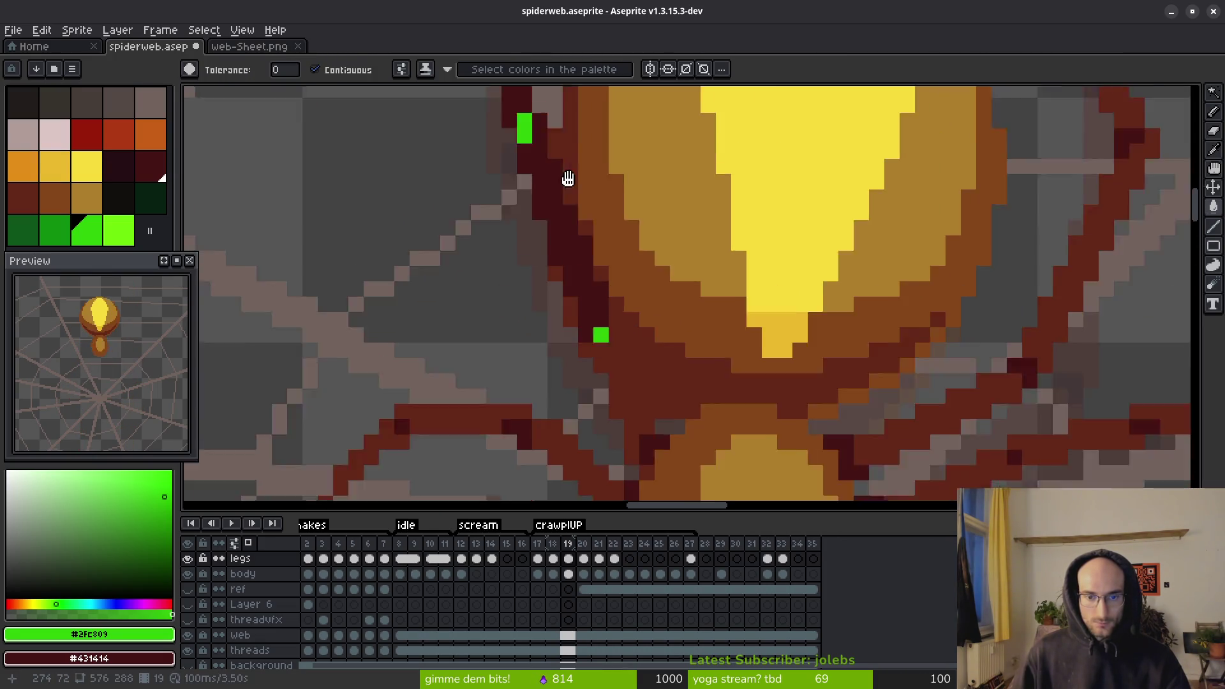
{"action": "scroll", "coordinate": [643, 365], "scroll_direction": "up", "scroll_amount": 3}
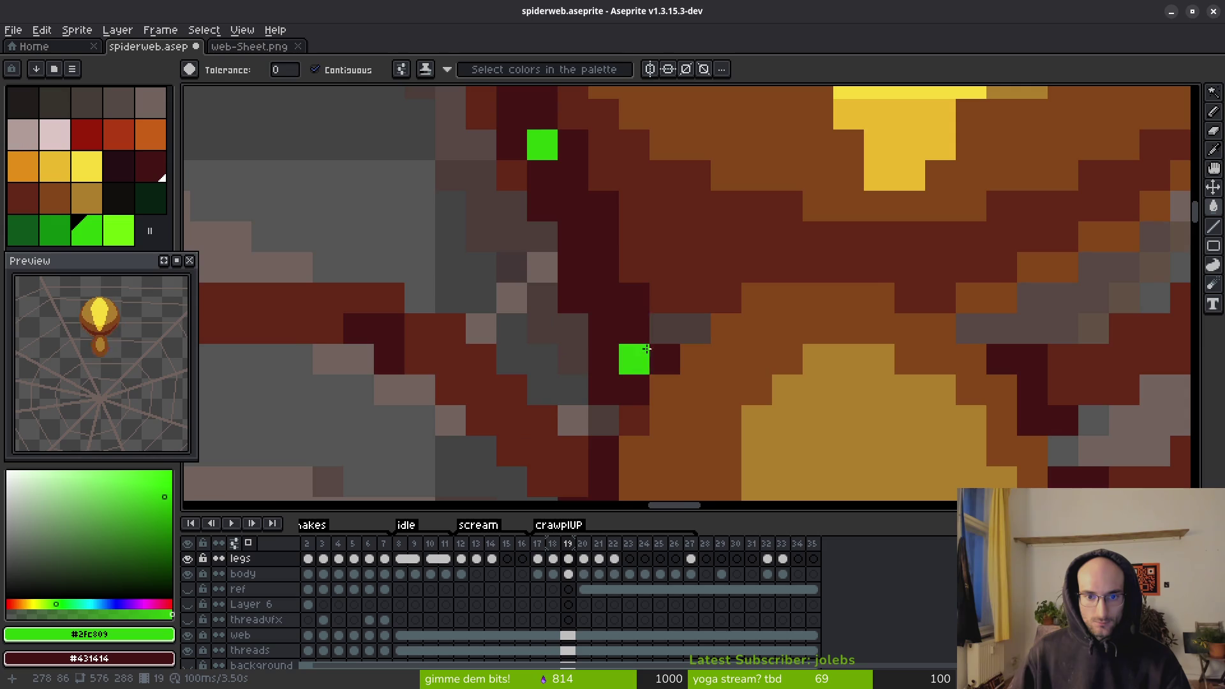
{"action": "scroll", "coordinate": [643, 364], "scroll_direction": "down", "scroll_amount": 3}
{"action": "scroll", "coordinate": [644, 365], "scroll_direction": "up", "scroll_amount": 2}
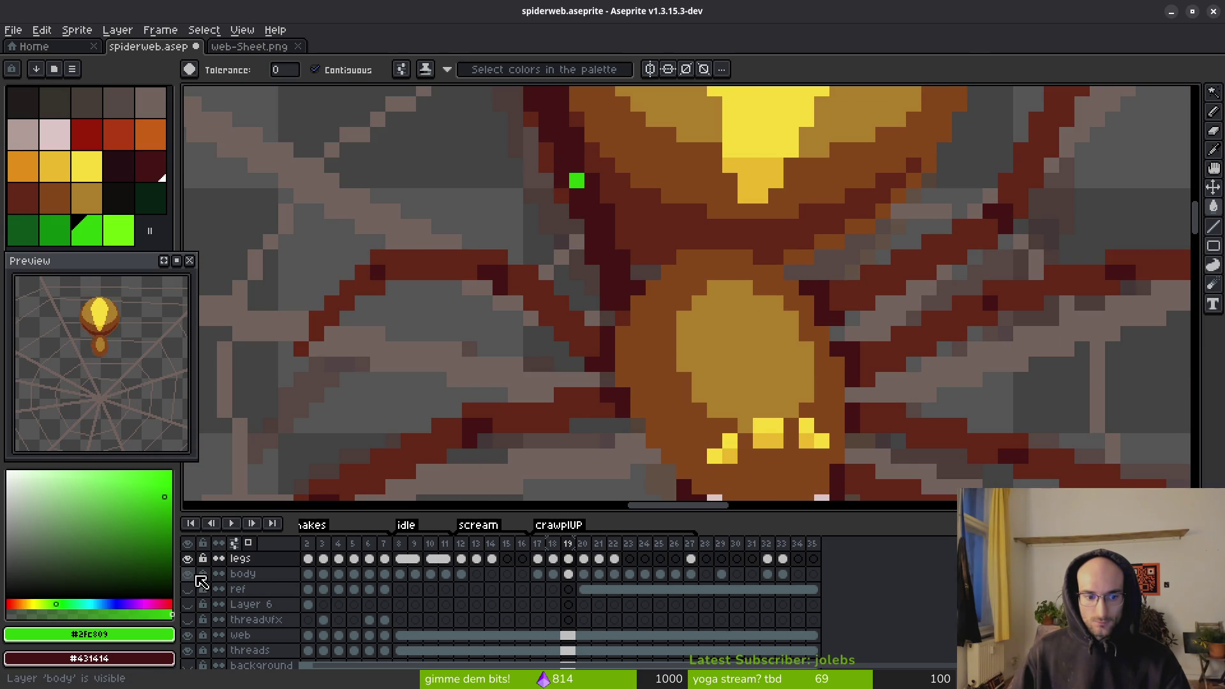
{"action": "left_click", "coordinate": [188, 573]}
{"action": "left_click", "coordinate": [188, 573]}
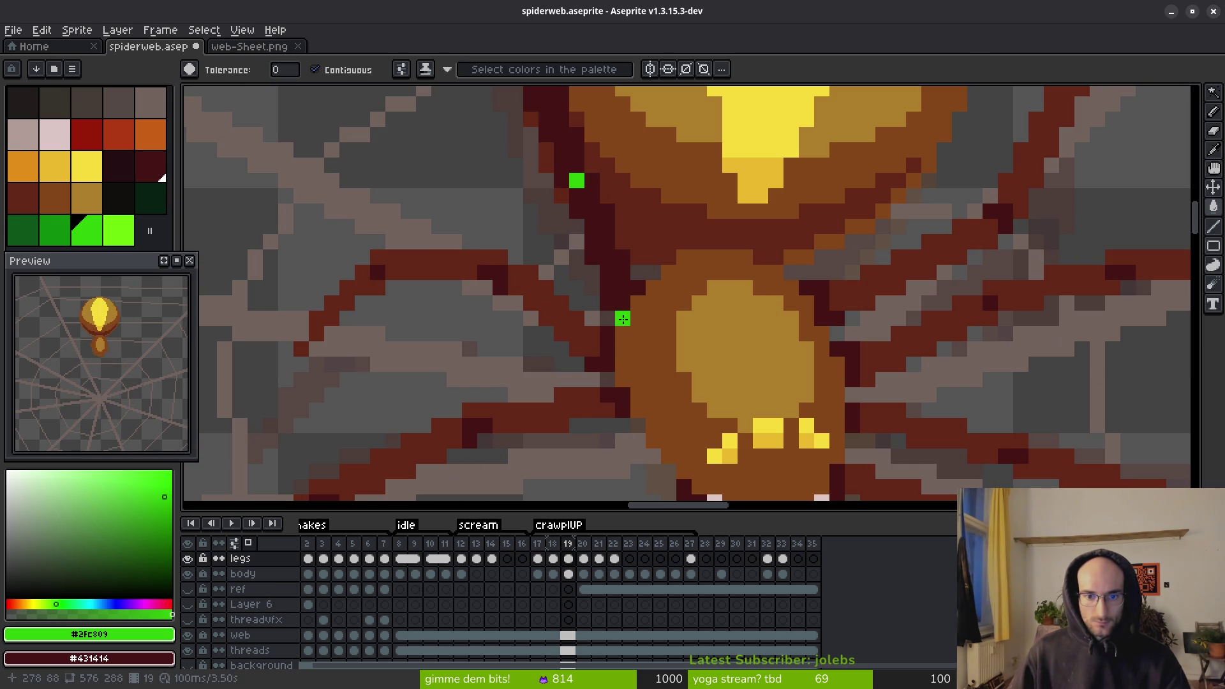
{"action": "scroll", "coordinate": [622, 319], "scroll_direction": "down", "scroll_amount": 2}
{"action": "scroll", "coordinate": [645, 356], "scroll_direction": "down", "scroll_amount": 4}
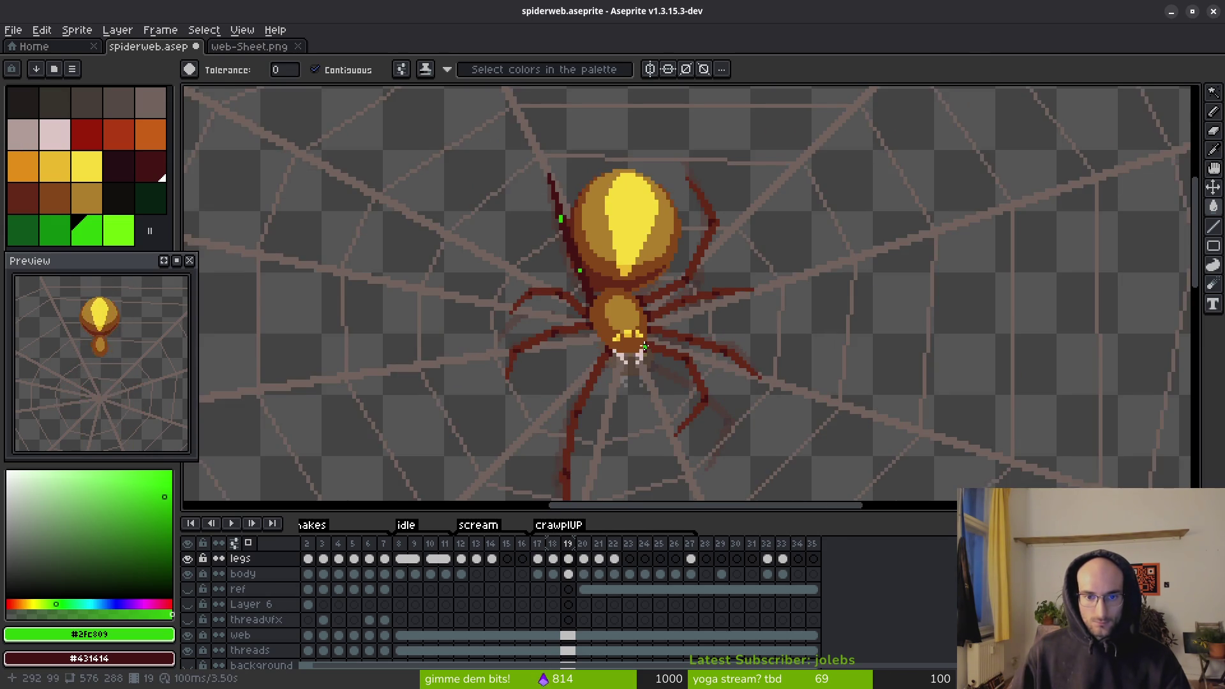
- Flip between frames 19 and 20 to compare poses, settling on frame 20
{"action": "key", "text": "i"}
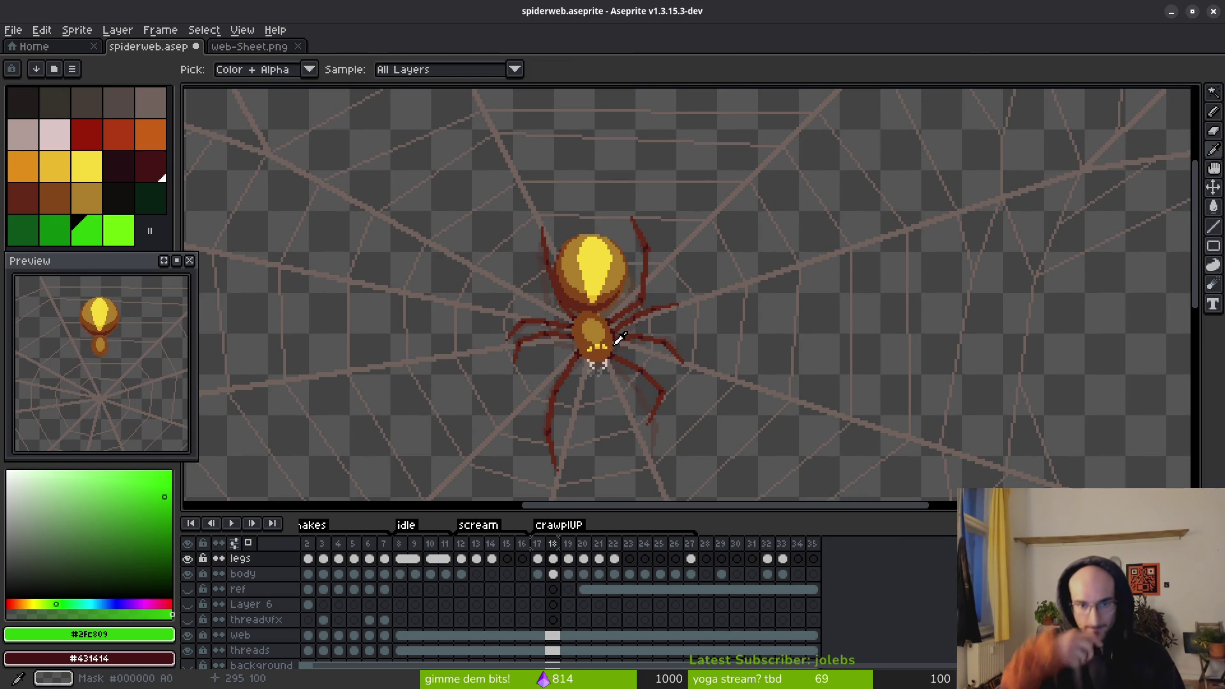
{"action": "key", "text": "Right"}
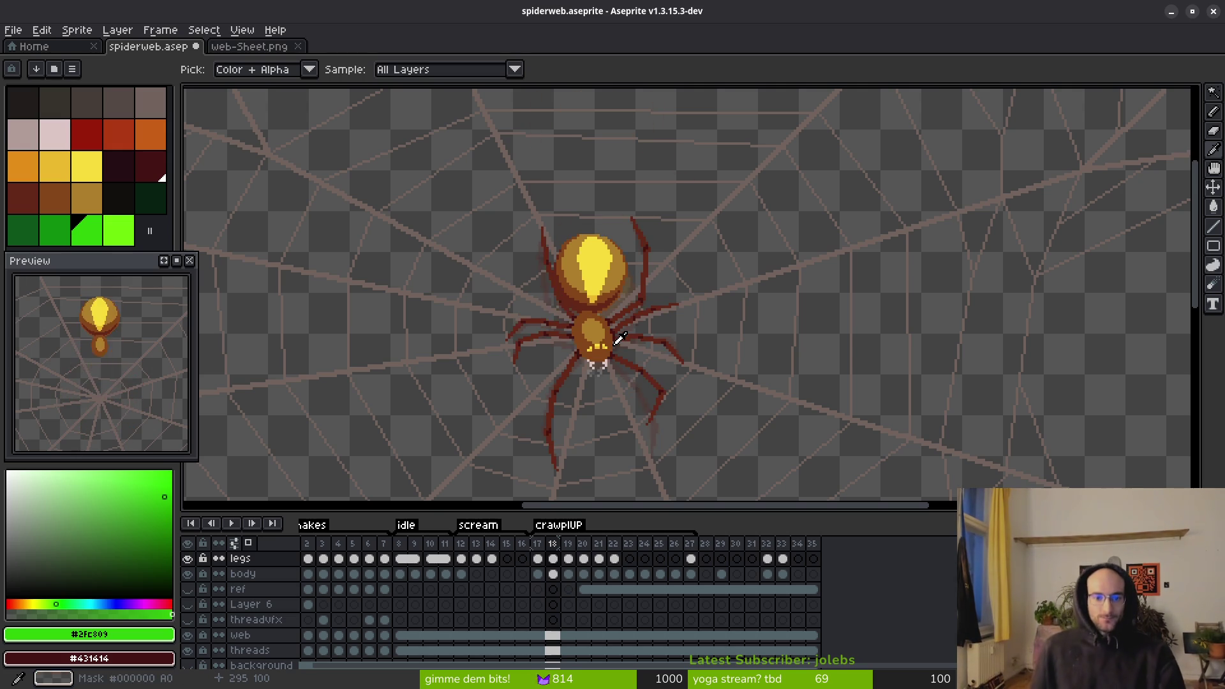
{"action": "key", "text": "Left"}
{"action": "key", "text": "Right"}
{"action": "key", "text": "Left"}
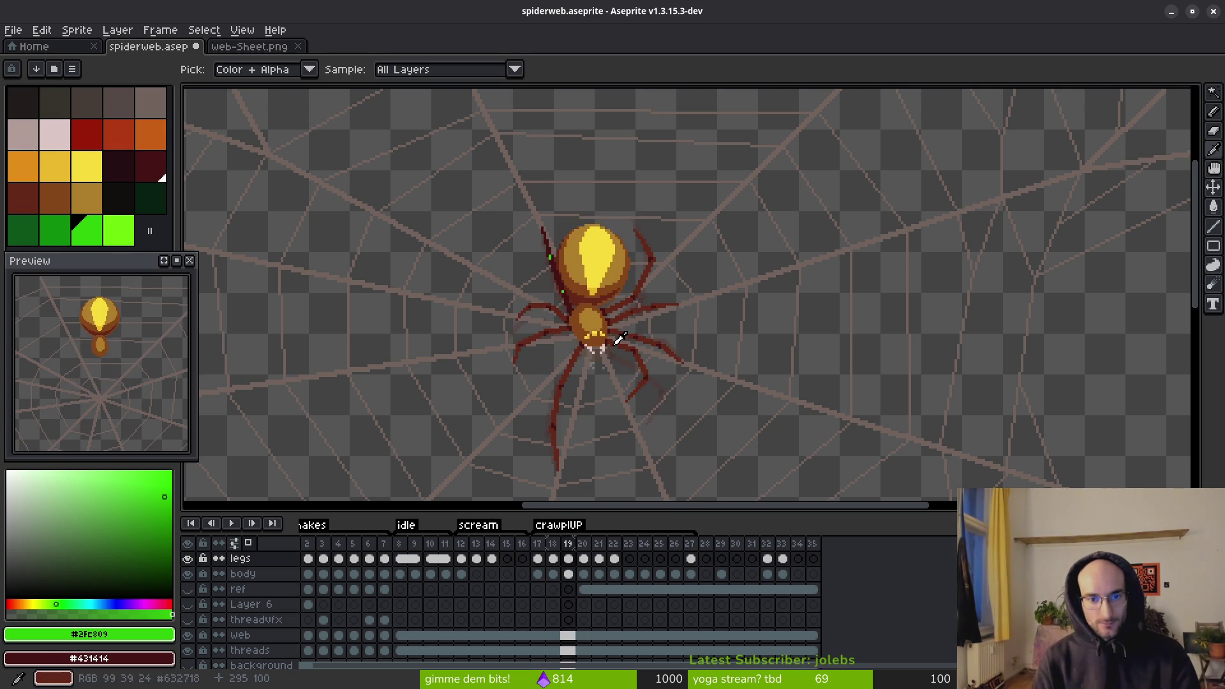
{"action": "key", "text": "Right"}
{"action": "key", "text": "Left"}
{"action": "key", "text": "Right"}
{"action": "key", "text": "w"}
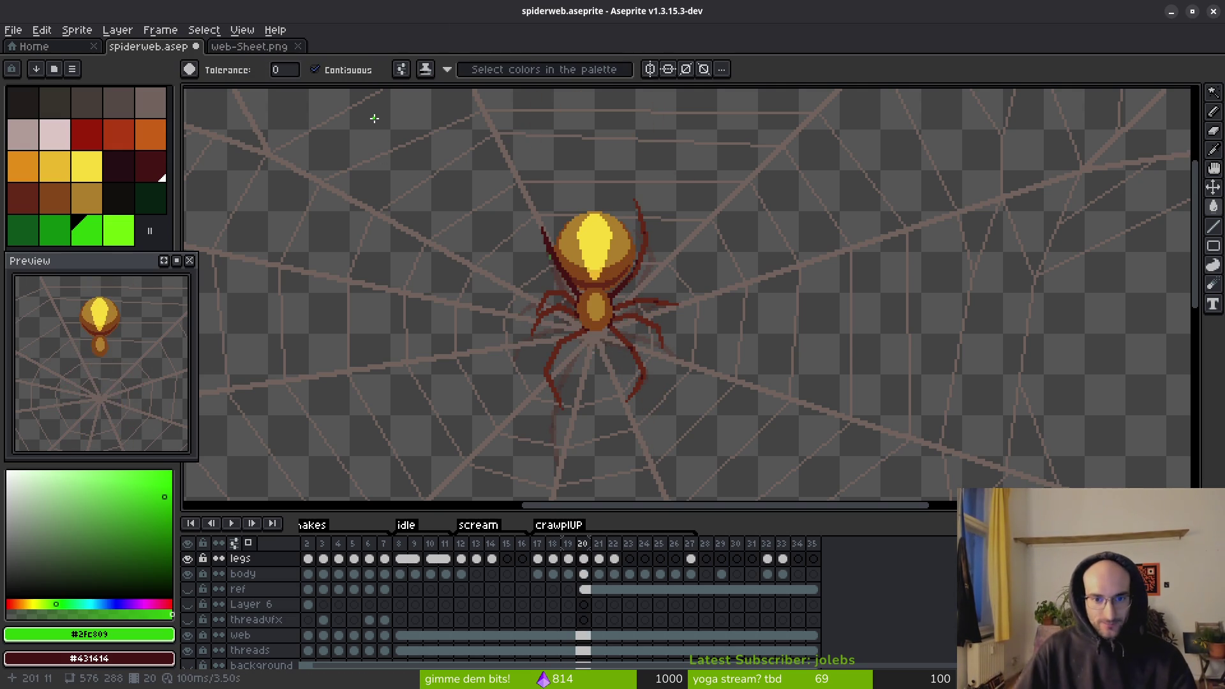
{"action": "scroll", "coordinate": [547, 290], "scroll_direction": "up", "scroll_amount": 3}
{"action": "scroll", "coordinate": [549, 281], "scroll_direction": "up", "scroll_amount": 1}
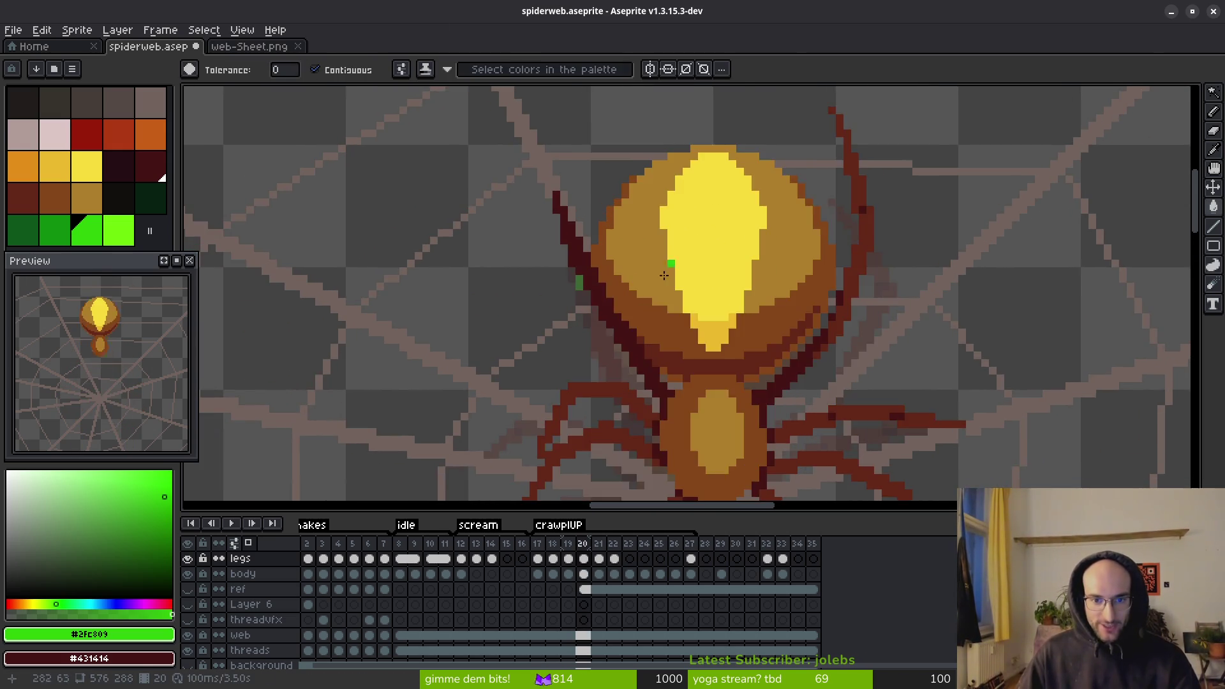
{"action": "scroll", "coordinate": [500, 275], "scroll_direction": "up", "scroll_amount": 3}
- Paint two single green marker pixels on the upper-left leg
{"action": "key", "text": "b"}
{"action": "left_click", "coordinate": [519, 232]}
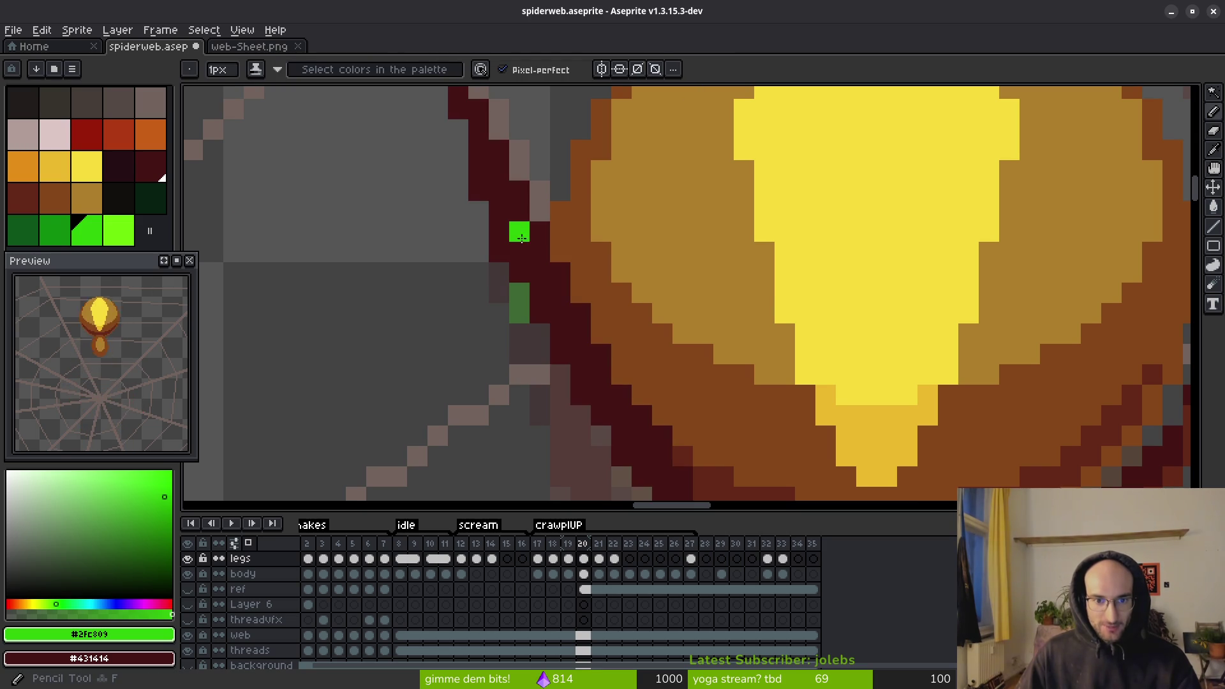
{"action": "scroll", "coordinate": [527, 254], "scroll_direction": "down", "scroll_amount": 2}
{"action": "scroll", "coordinate": [476, 183], "scroll_direction": "up", "scroll_amount": 1}
{"action": "left_click", "coordinate": [481, 177]}
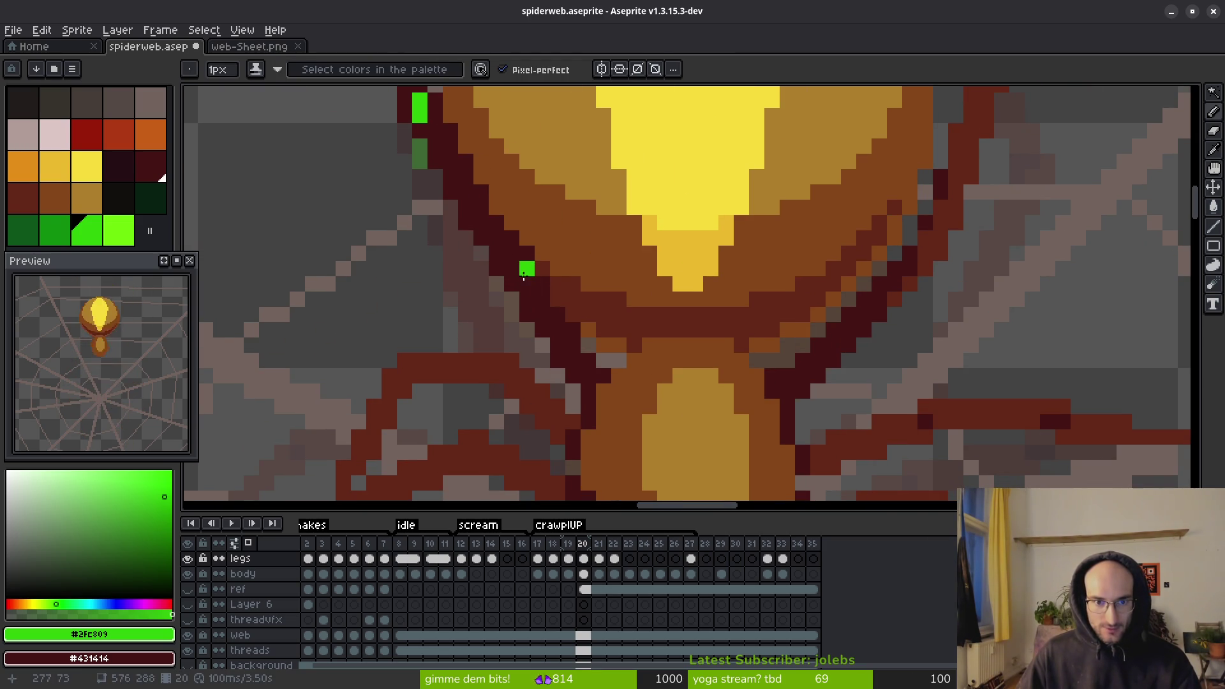
{"action": "scroll", "coordinate": [524, 282], "scroll_direction": "down", "scroll_amount": 3}
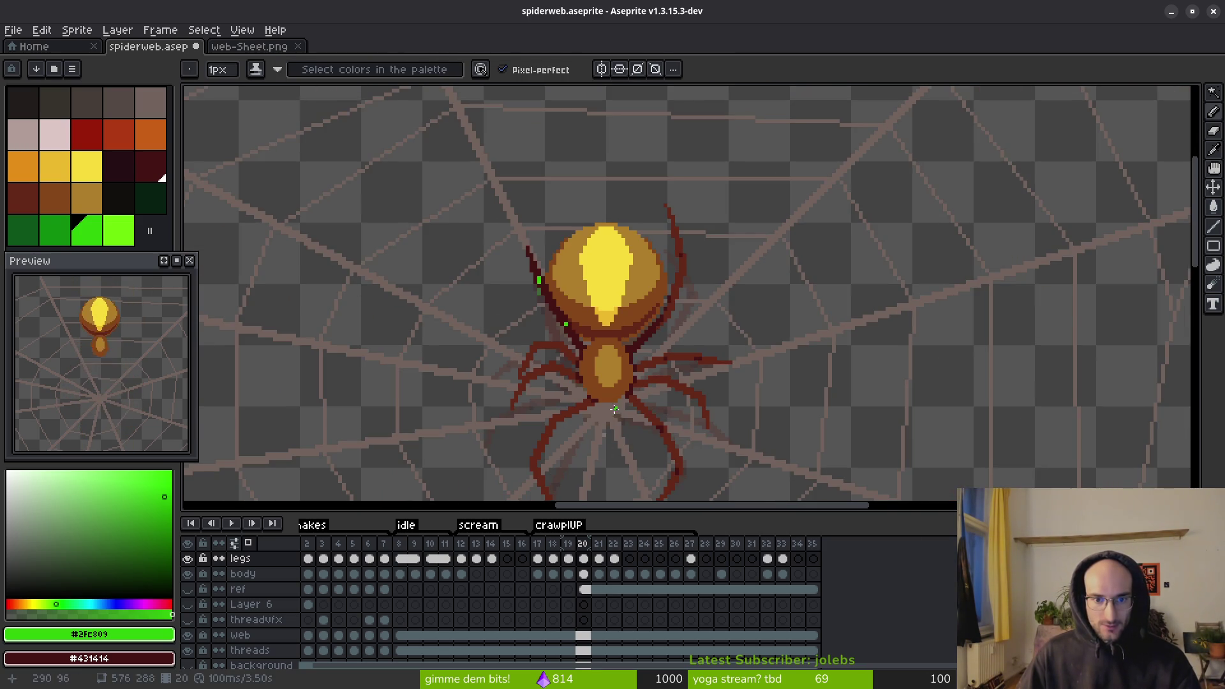
{"action": "scroll", "coordinate": [545, 280], "scroll_direction": "up", "scroll_amount": 4}
- Add two more green marker pixels beside the upper-left leg
{"action": "left_click", "coordinate": [547, 281]}
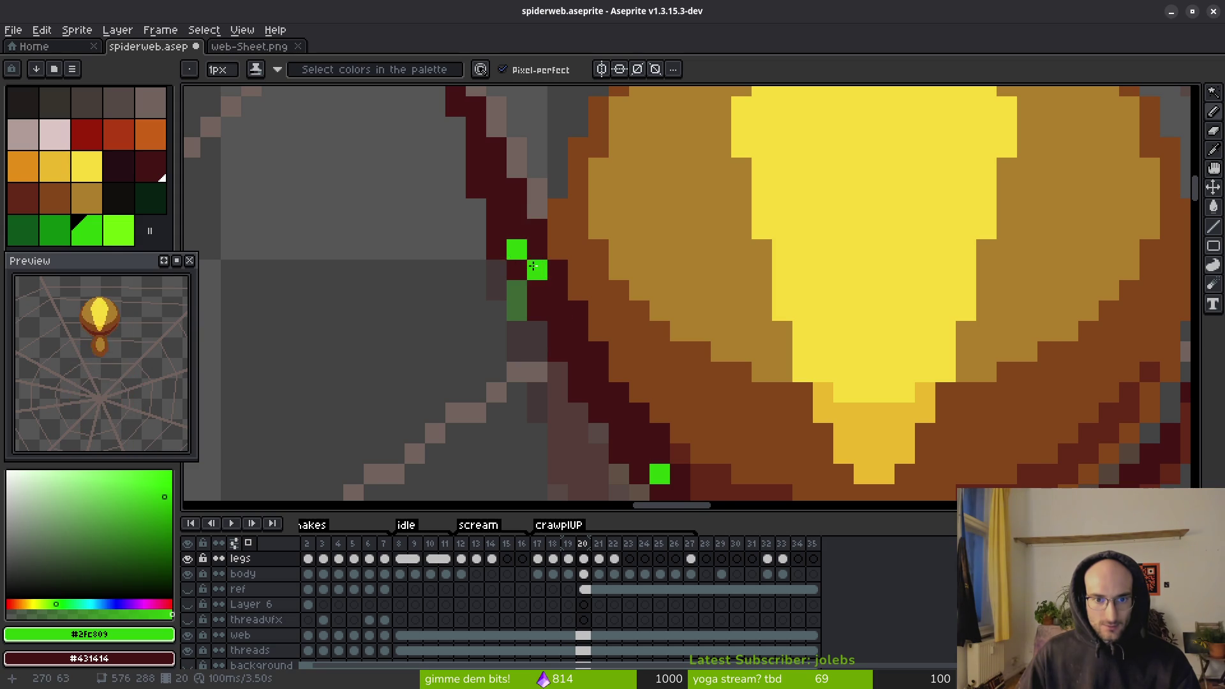
{"action": "scroll", "coordinate": [574, 375], "scroll_direction": "down", "scroll_amount": 4}
{"action": "scroll", "coordinate": [573, 345], "scroll_direction": "up", "scroll_amount": 4}
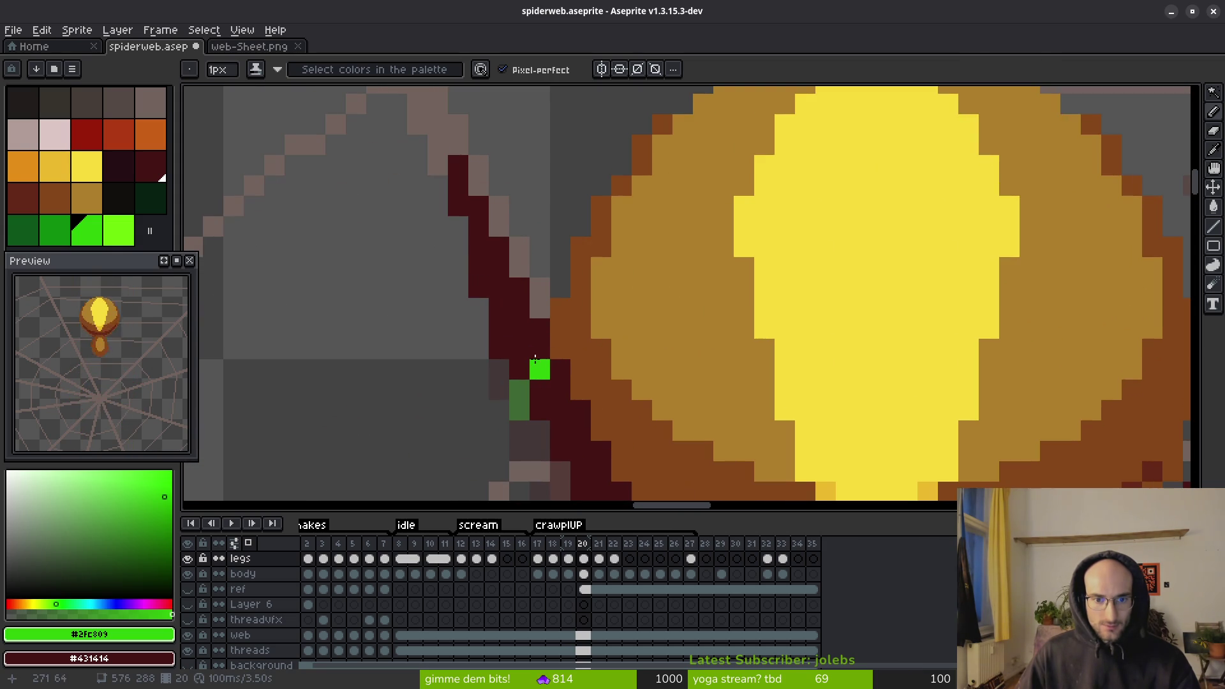
{"action": "left_click", "coordinate": [559, 409]}
{"action": "scroll", "coordinate": [560, 409], "scroll_direction": "down", "scroll_amount": 4}
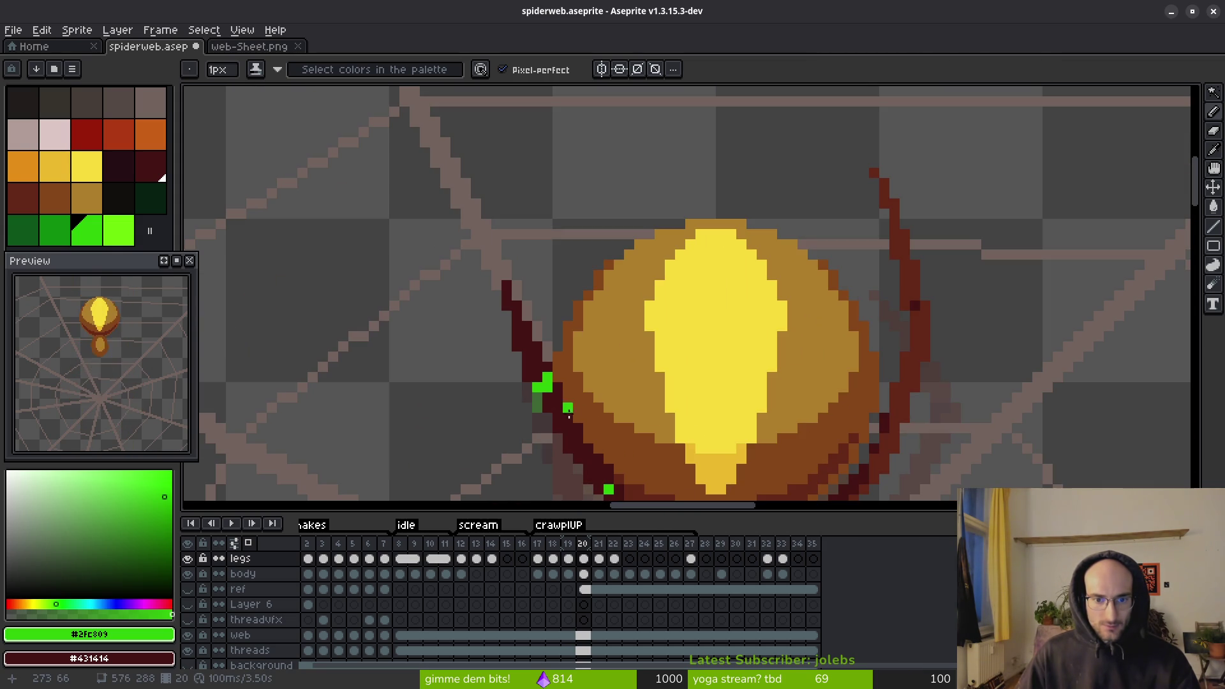
{"action": "scroll", "coordinate": [570, 418], "scroll_direction": "down", "scroll_amount": 3}
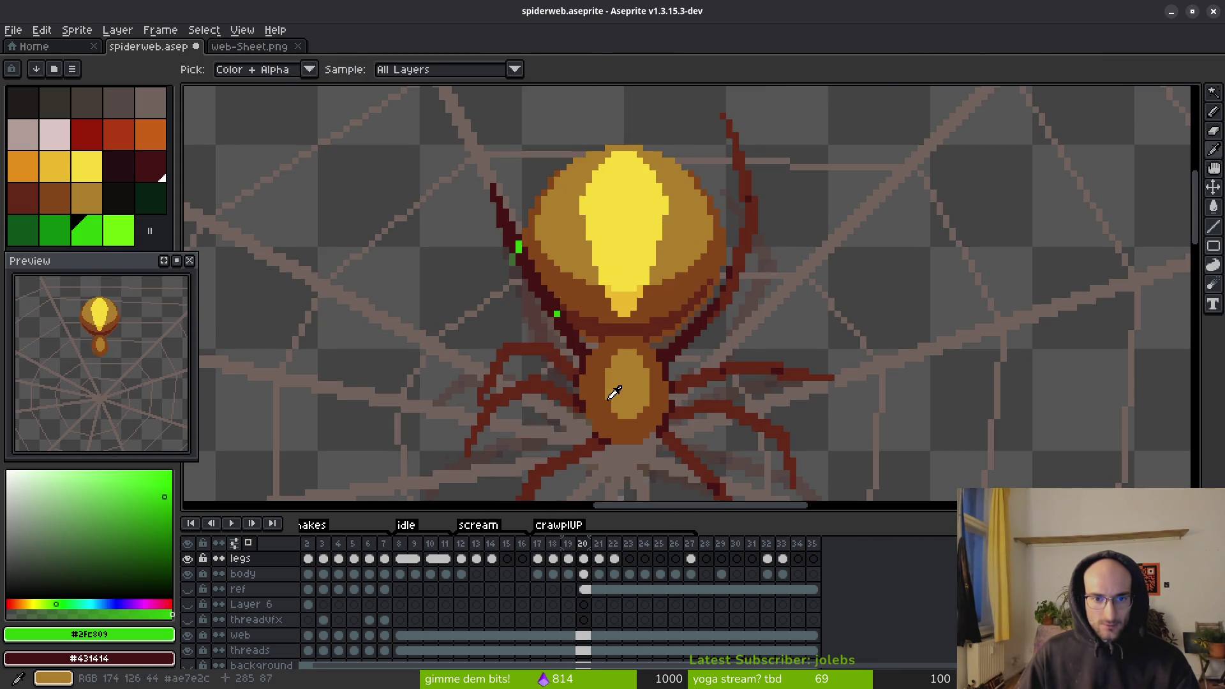
{"action": "scroll", "coordinate": [572, 332], "scroll_direction": "down", "scroll_amount": 2}
{"action": "key", "text": "alt"}
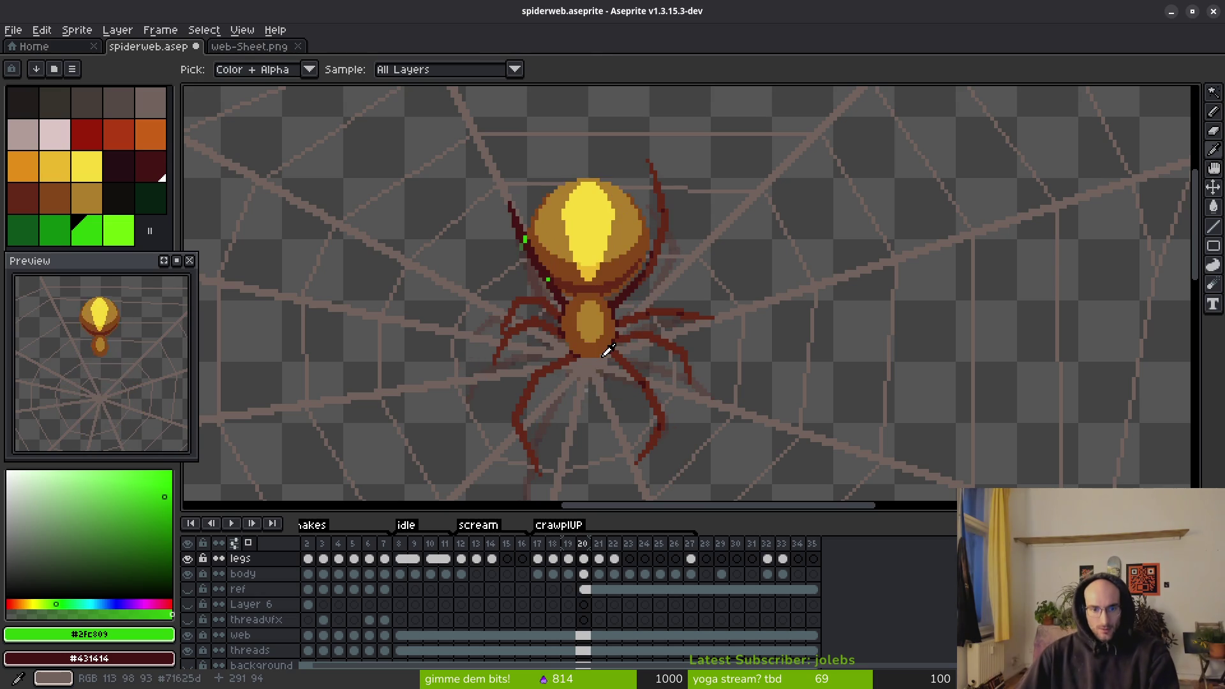
{"action": "scroll", "coordinate": [608, 349], "scroll_direction": "down", "scroll_amount": 2}
{"action": "key", "text": "Right"}
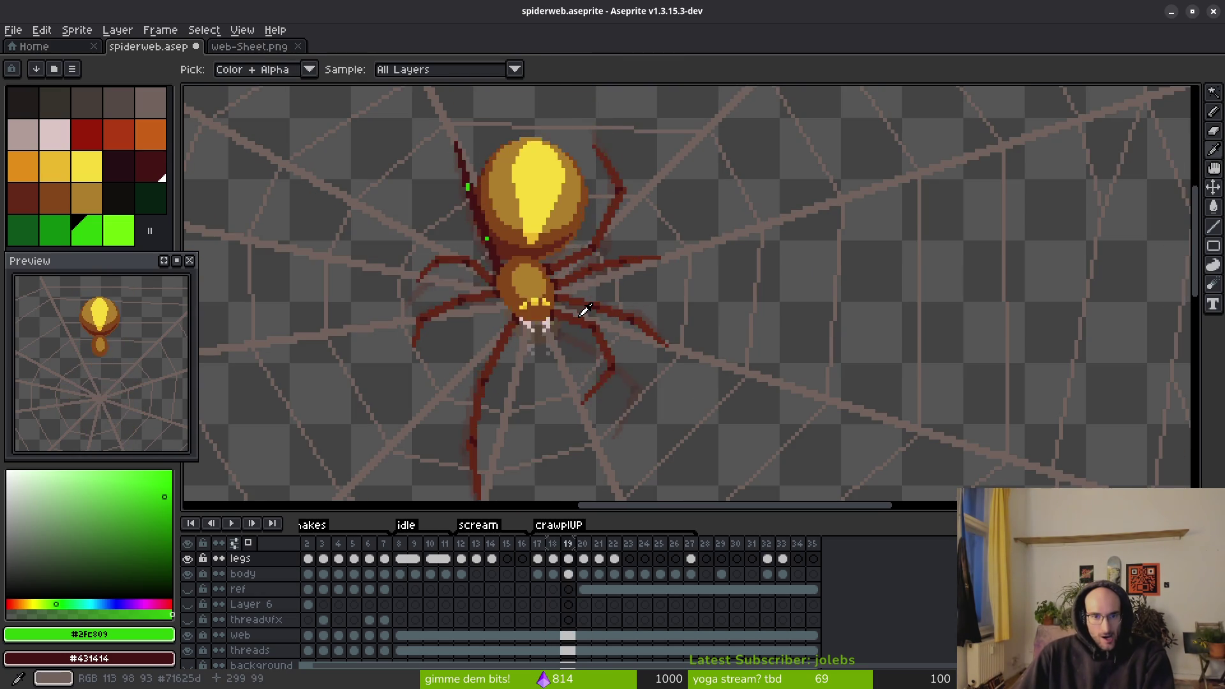
- Compare frames 21 and 22 of the spider animation, ending on frame 21
{"action": "scroll", "coordinate": [587, 310], "scroll_direction": "up", "scroll_amount": 2}
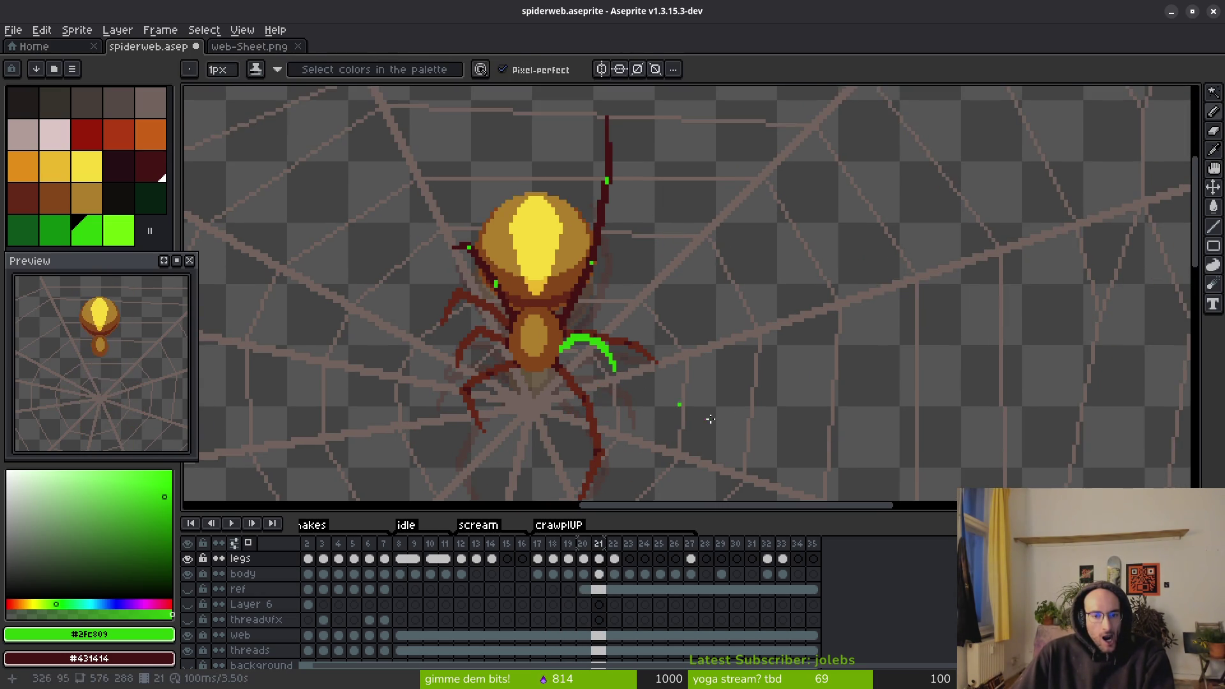
{"action": "key", "text": "Right"}
{"action": "key", "text": "Left"}
{"action": "key", "text": "Right"}
{"action": "key", "text": "Left"}
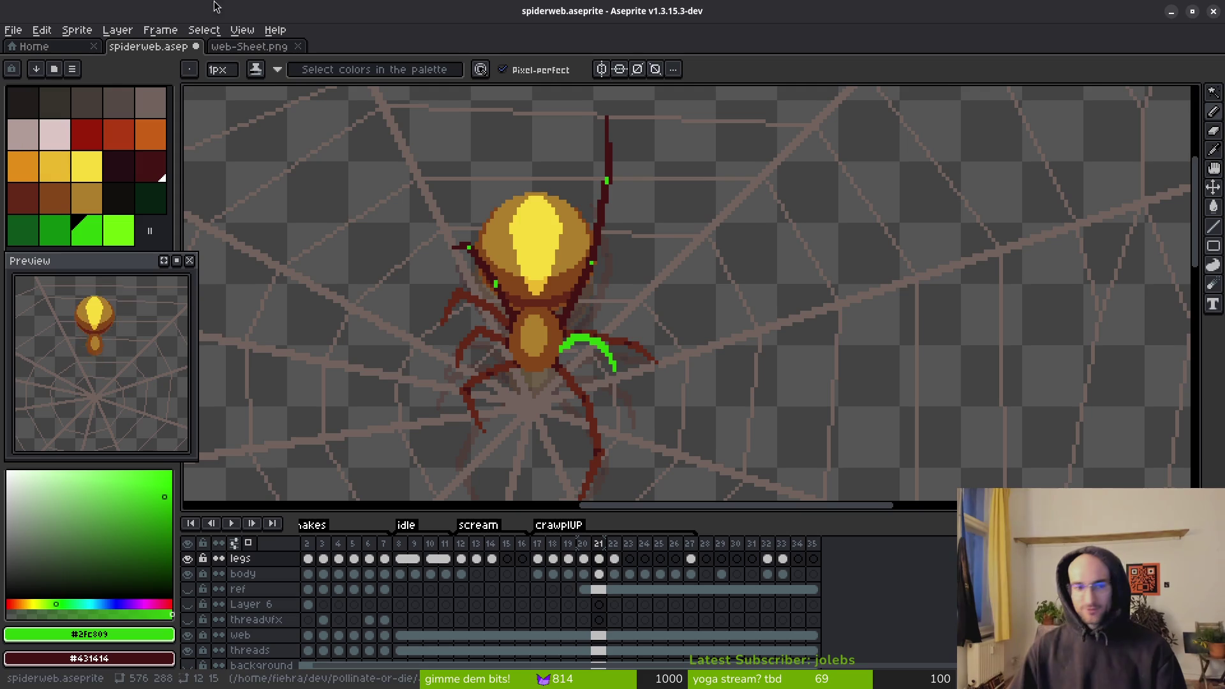
- Save spiderweb.aseprite and quit Aseprite
{"action": "left_click_drag", "start_coordinate": [536, 186], "coordinate": [509, 190]}
{"action": "key", "text": "ctrl+s"}
{"action": "left_click", "coordinate": [1213, 11]}
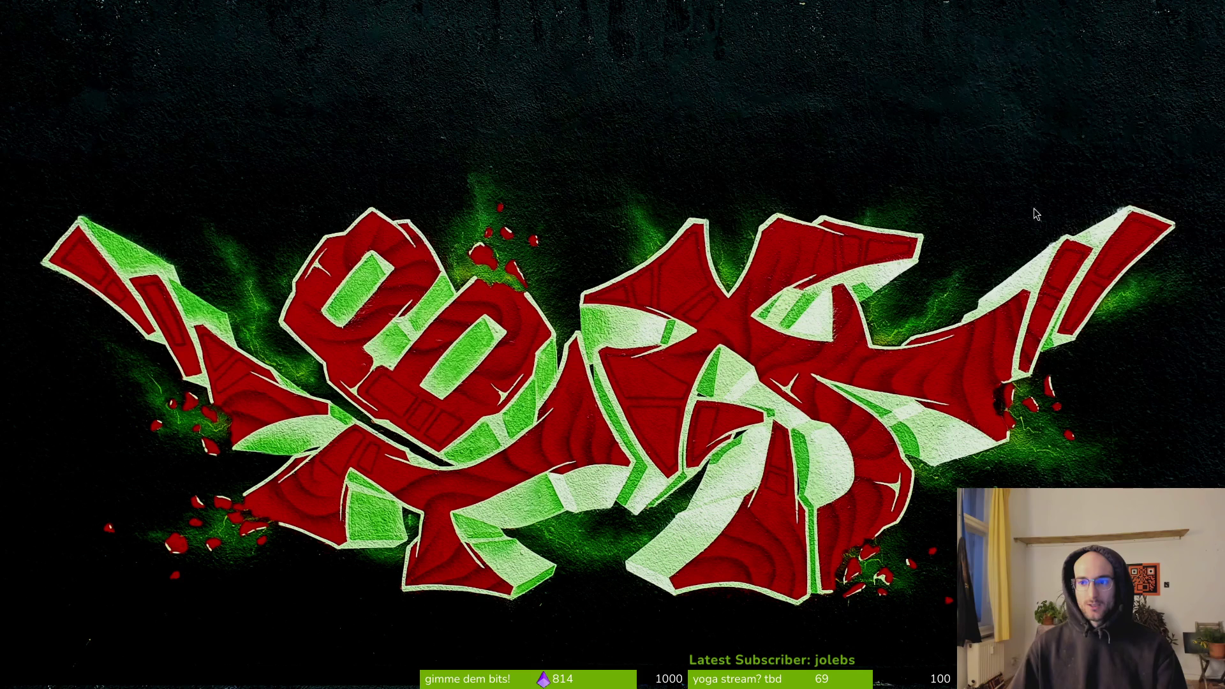